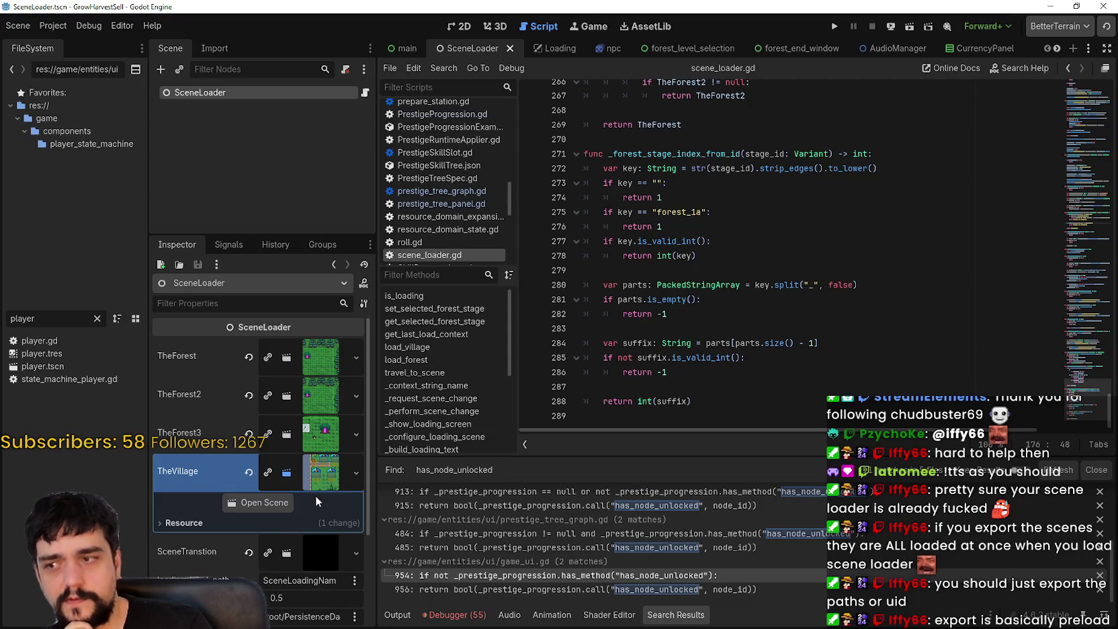
Step: Jump to the top of scene_loader.gd and pick out TheForest on line 8
{"action": "scroll", "coordinate": [1086, 371], "scroll_direction": "up", "scroll_amount": 3}
{"action": "left_click_drag", "start_coordinate": [1087, 371], "coordinate": [1086, 114]}
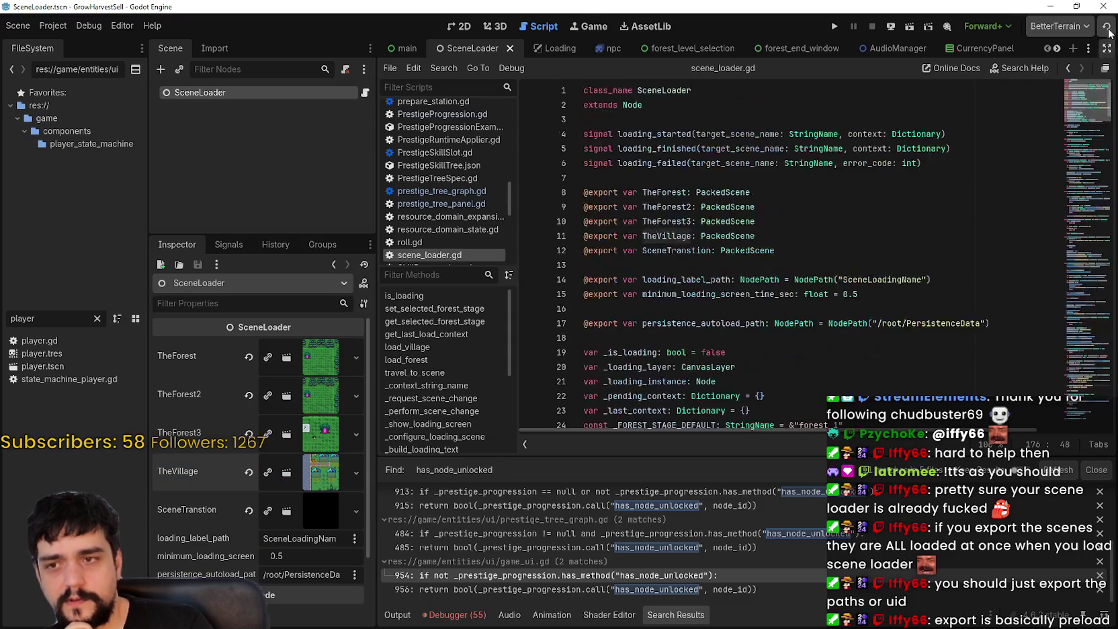
{"action": "left_click", "coordinate": [662, 192]}
{"action": "double_click", "coordinate": [662, 189]}
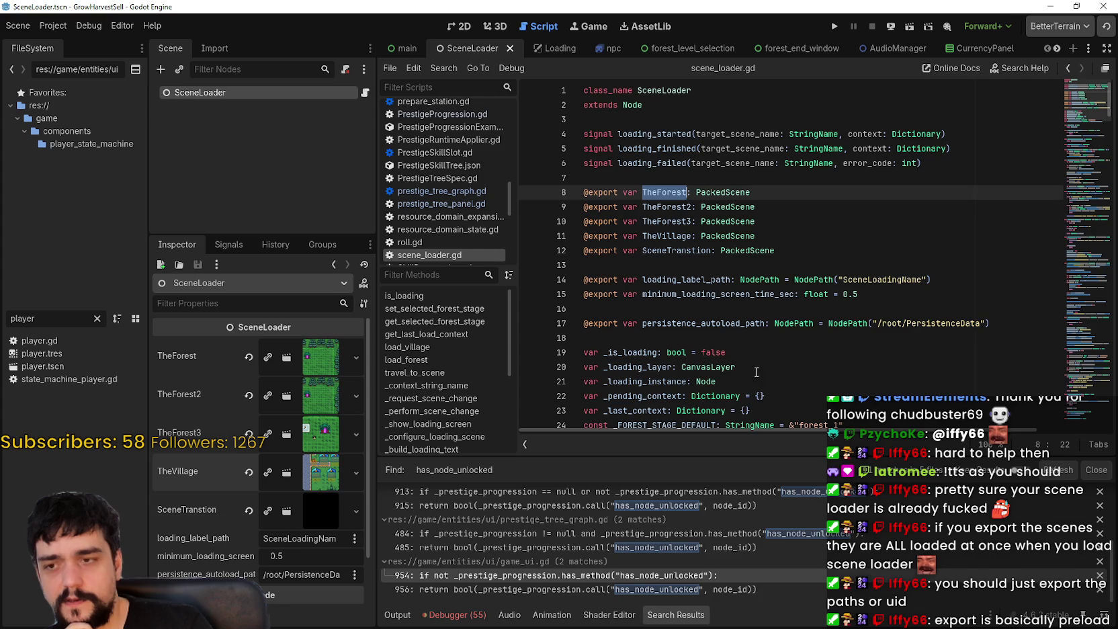
{"action": "left_click", "coordinate": [680, 207]}
{"action": "left_click_drag", "start_coordinate": [372, 548], "coordinate": [465, 536]}
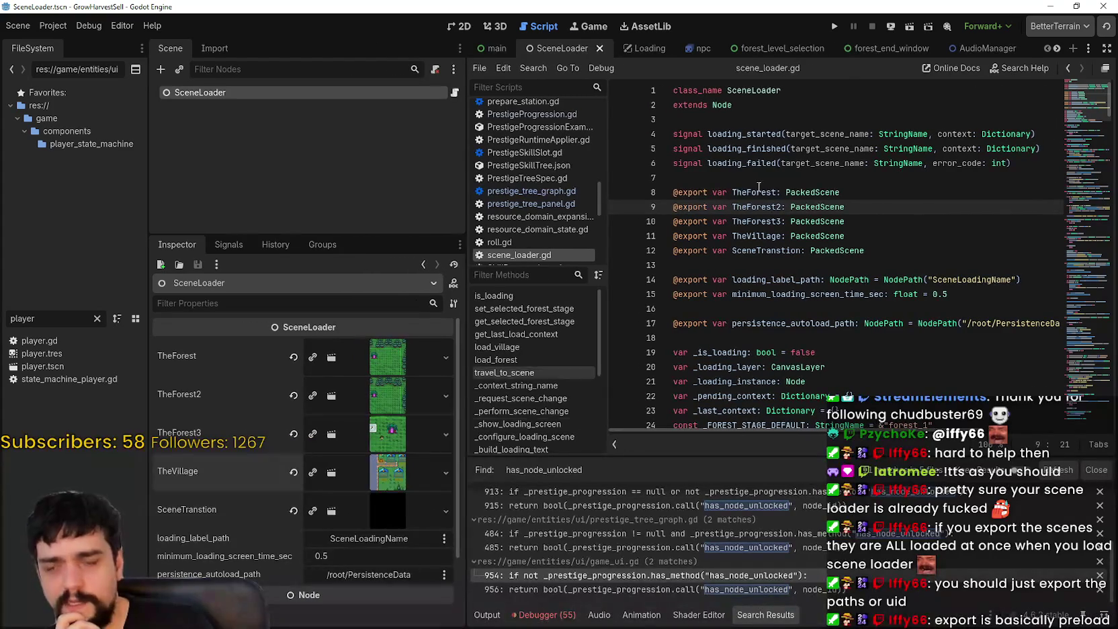
{"action": "double_click", "coordinate": [752, 192]}
{"action": "left_click_drag", "start_coordinate": [846, 192], "coordinate": [569, 193]}
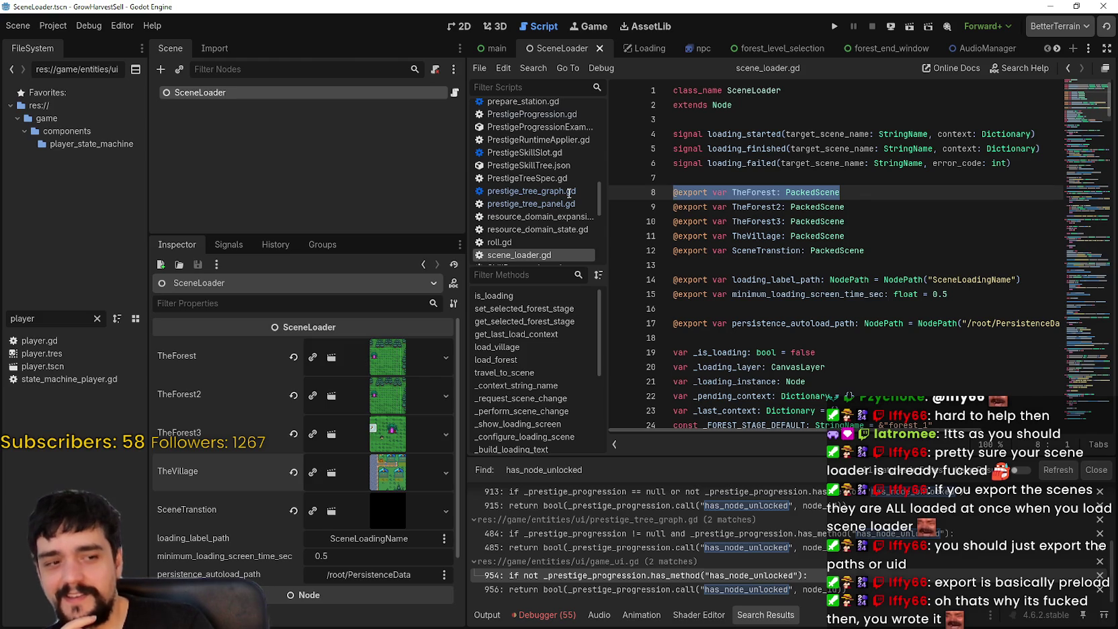
{"action": "mouse_move", "coordinate": [865, 251]}
{"action": "left_mouse_down"}
{"action": "mouse_move", "coordinate": [596, 152]}
{"action": "mouse_move", "coordinate": [603, 189]}
{"action": "left_mouse_up"}
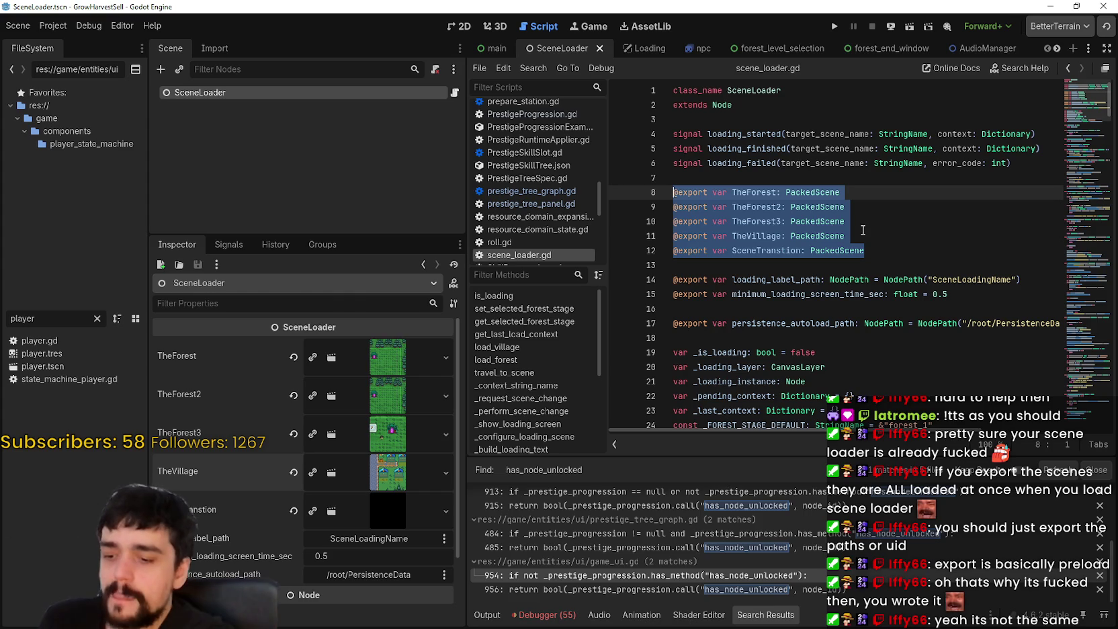
Step: Run the debug build and expand Main in the live Remote scene tree
{"action": "left_click", "coordinate": [835, 26]}
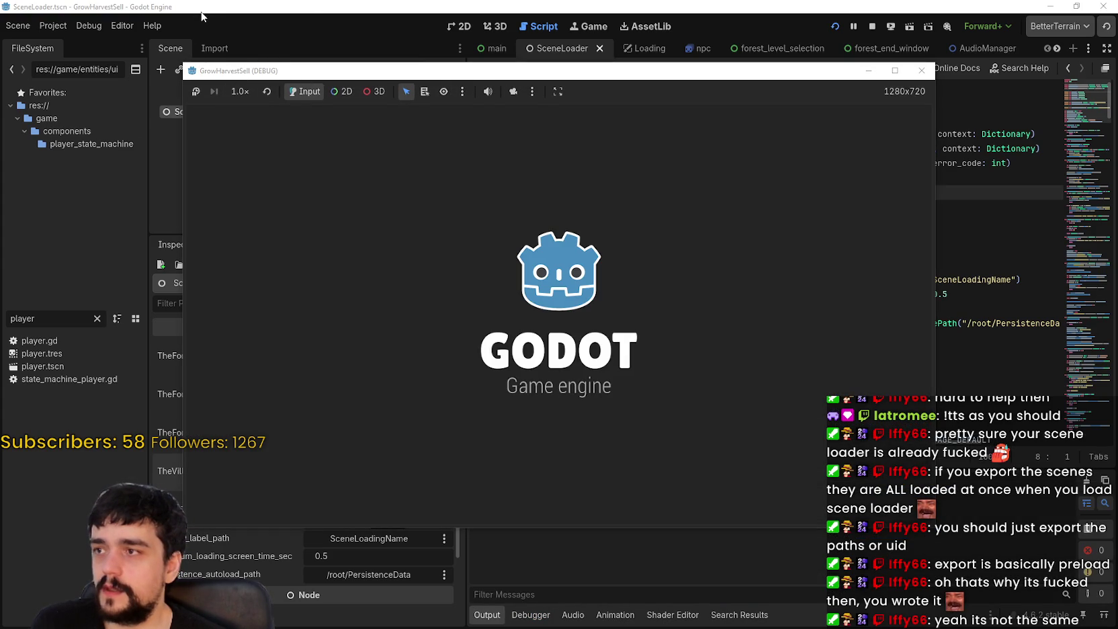
{"action": "left_click", "coordinate": [174, 59]}
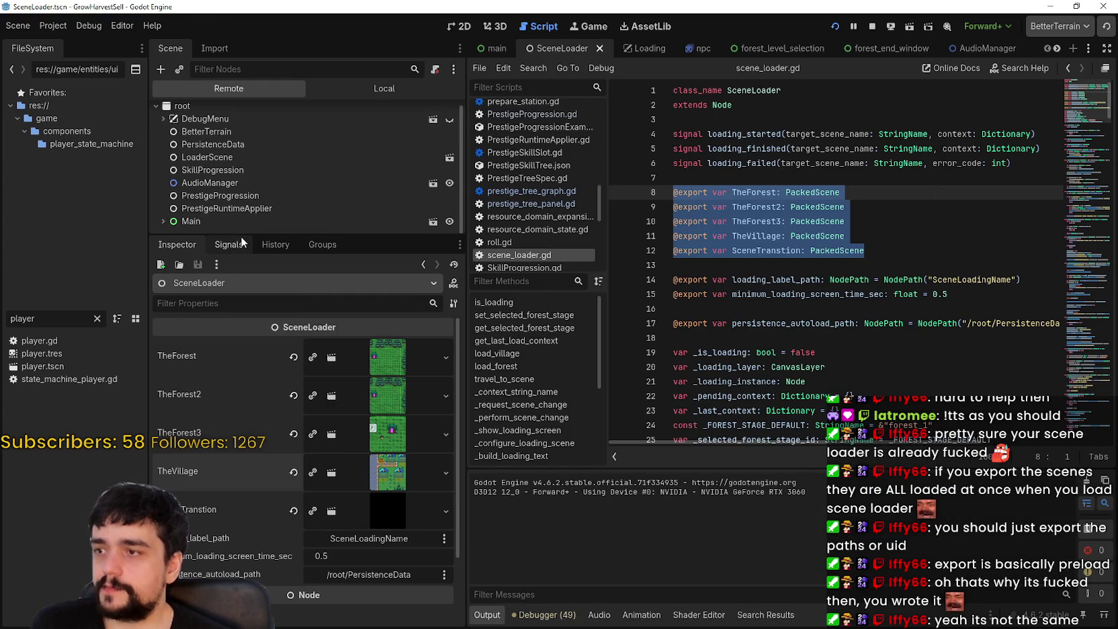
{"action": "left_click_drag", "start_coordinate": [249, 288], "coordinate": [222, 352]}
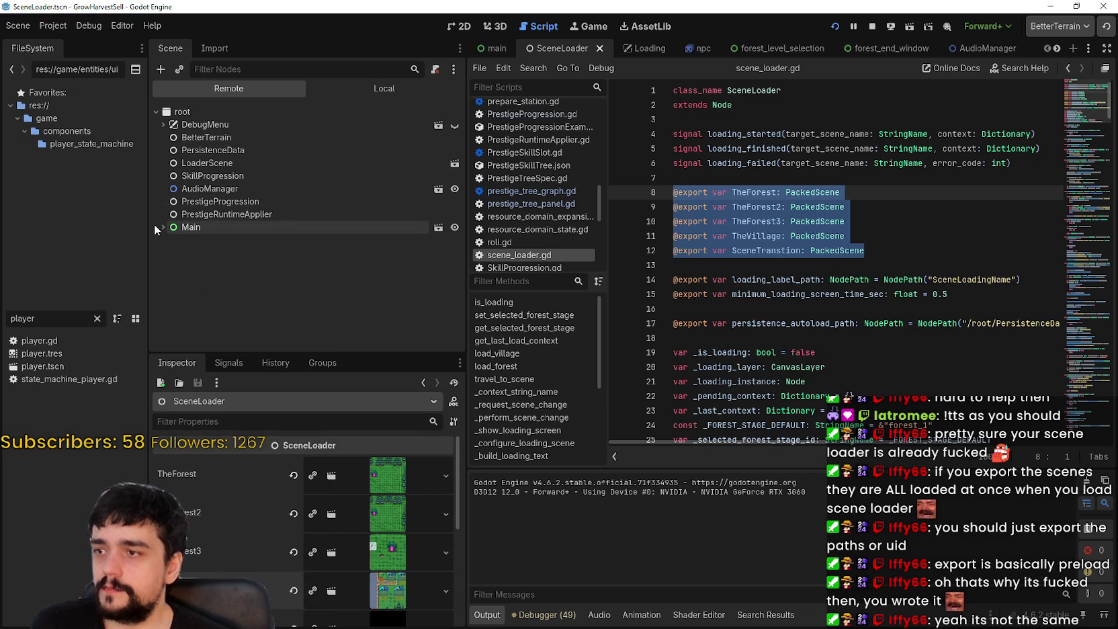
{"action": "left_click", "coordinate": [161, 227]}
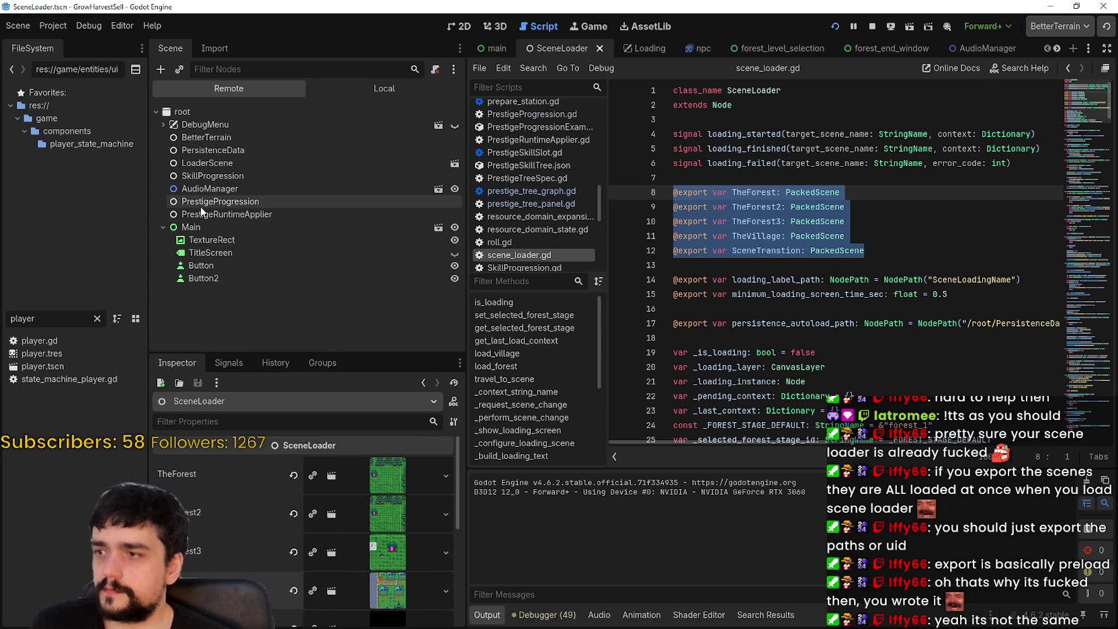
Step: Inspect the live LoaderScene node's properties in a taller Inspector
{"action": "left_click", "coordinate": [215, 160]}
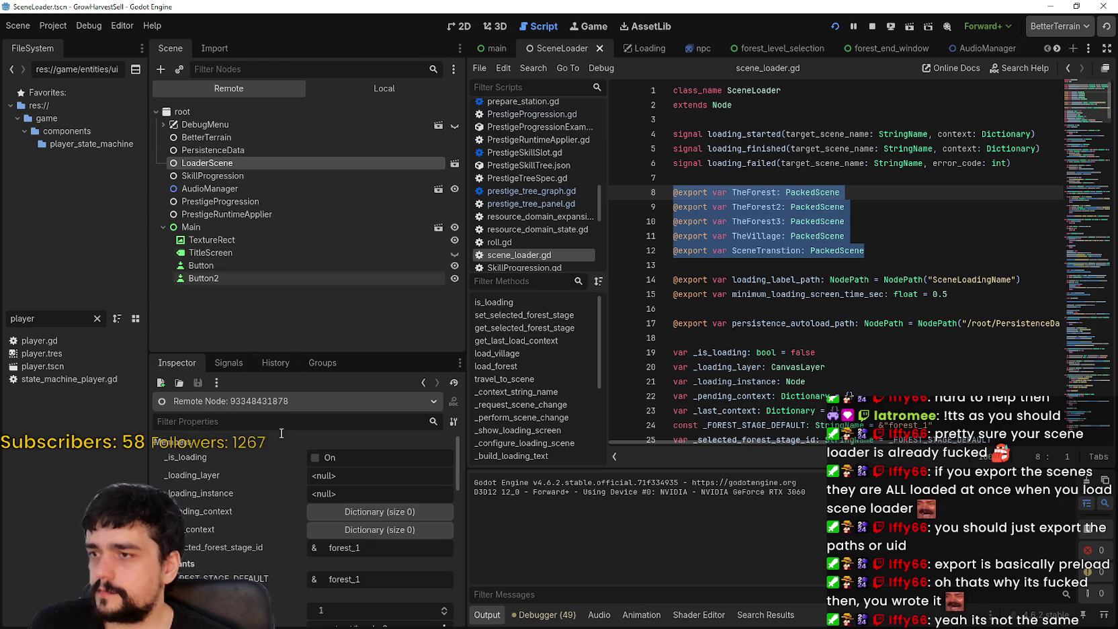
{"action": "left_click_drag", "start_coordinate": [343, 353], "coordinate": [336, 284]}
{"action": "scroll", "coordinate": [309, 546], "scroll_direction": "down", "scroll_amount": 2}
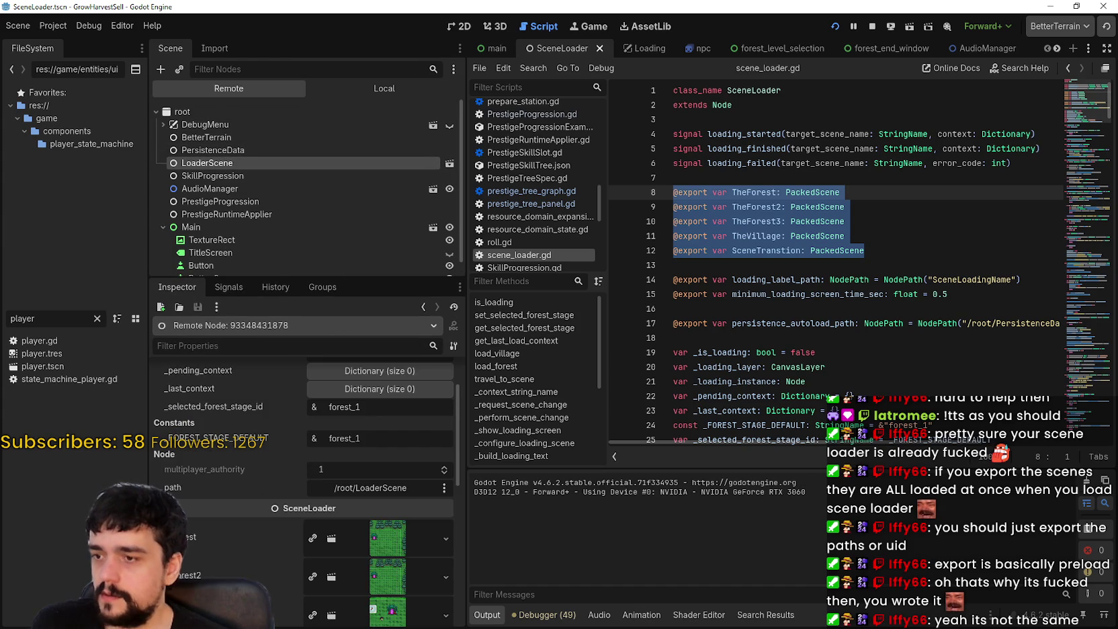
{"action": "scroll", "coordinate": [303, 492], "scroll_direction": "down", "scroll_amount": 5}
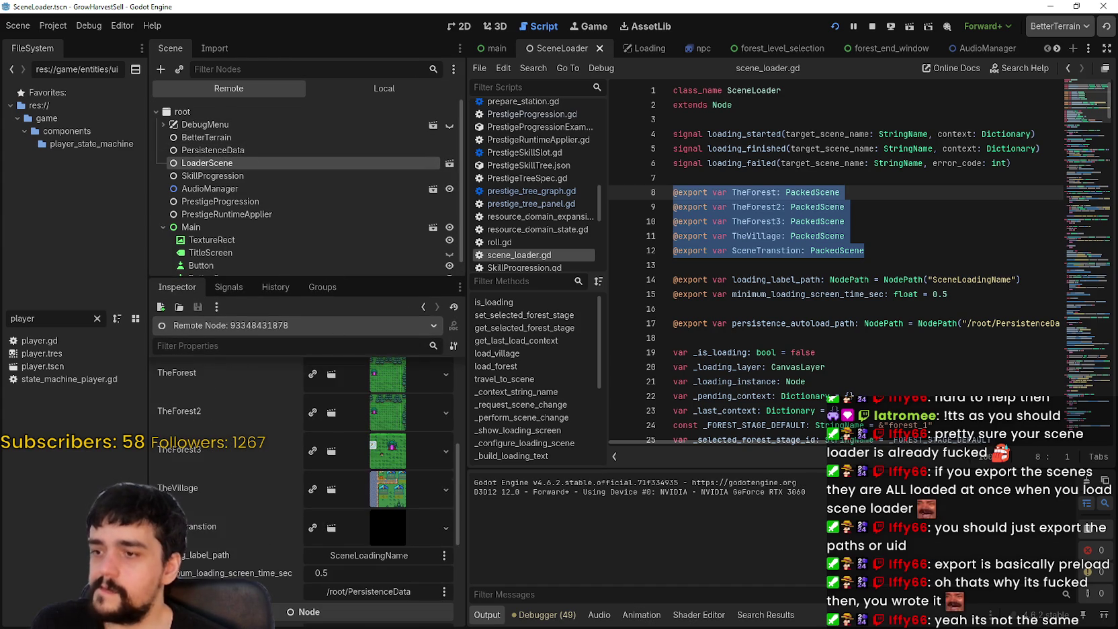
{"action": "scroll", "coordinate": [302, 470], "scroll_direction": "up", "scroll_amount": 5}
{"action": "scroll", "coordinate": [265, 262], "scroll_direction": "down", "scroll_amount": 1}
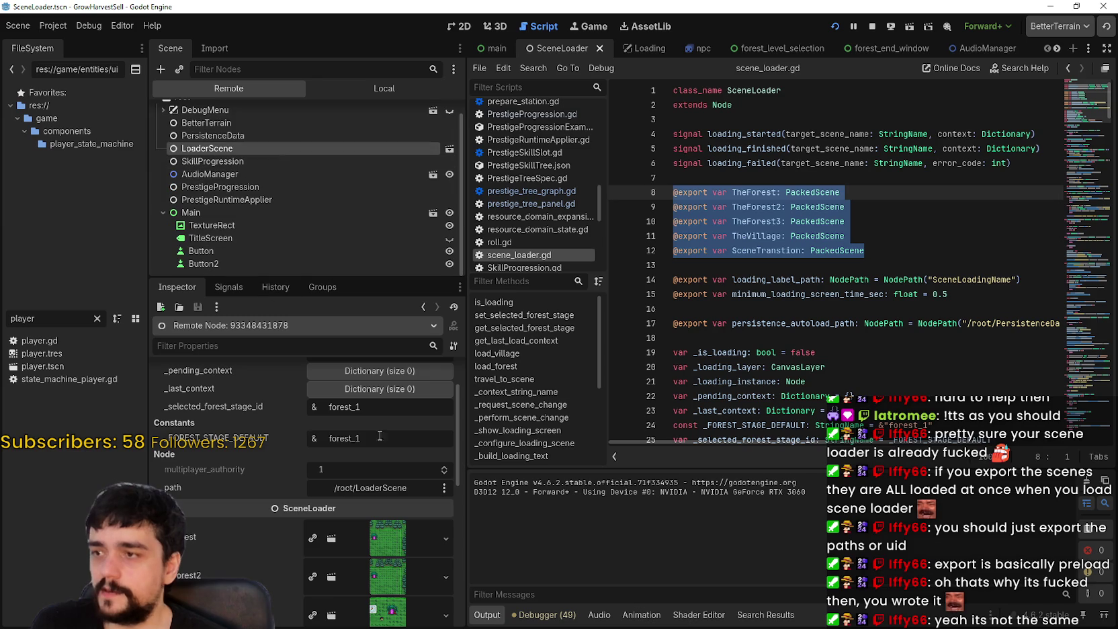
{"action": "scroll", "coordinate": [321, 578], "scroll_direction": "down", "scroll_amount": 10}
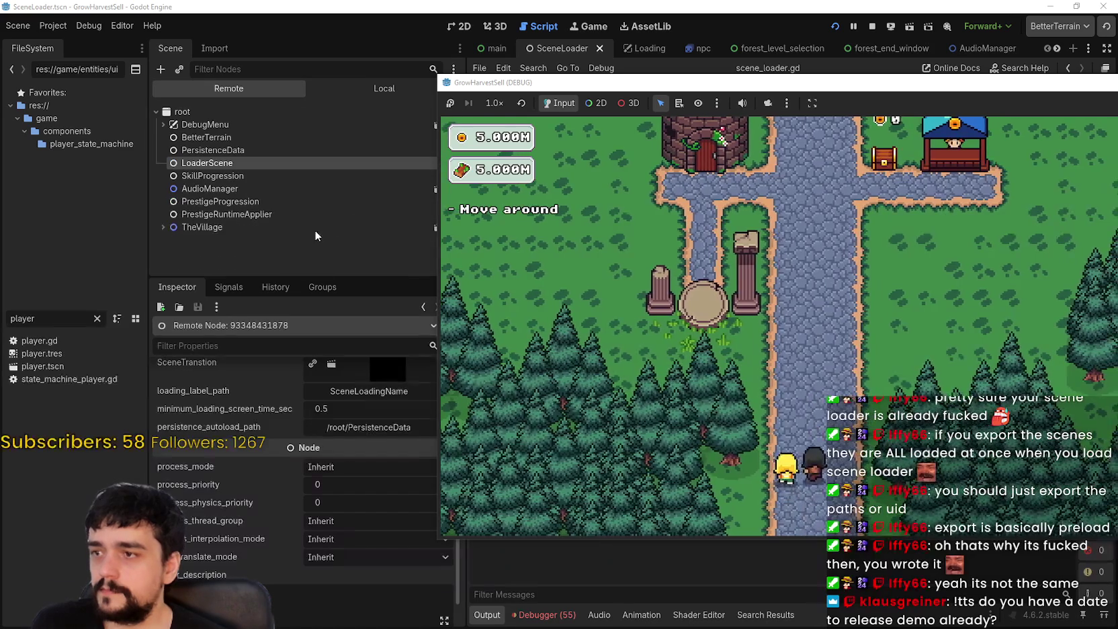
Step: Inspect the live TheVillage node once the village loads, then collapse its children
{"action": "left_click", "coordinate": [314, 229]}
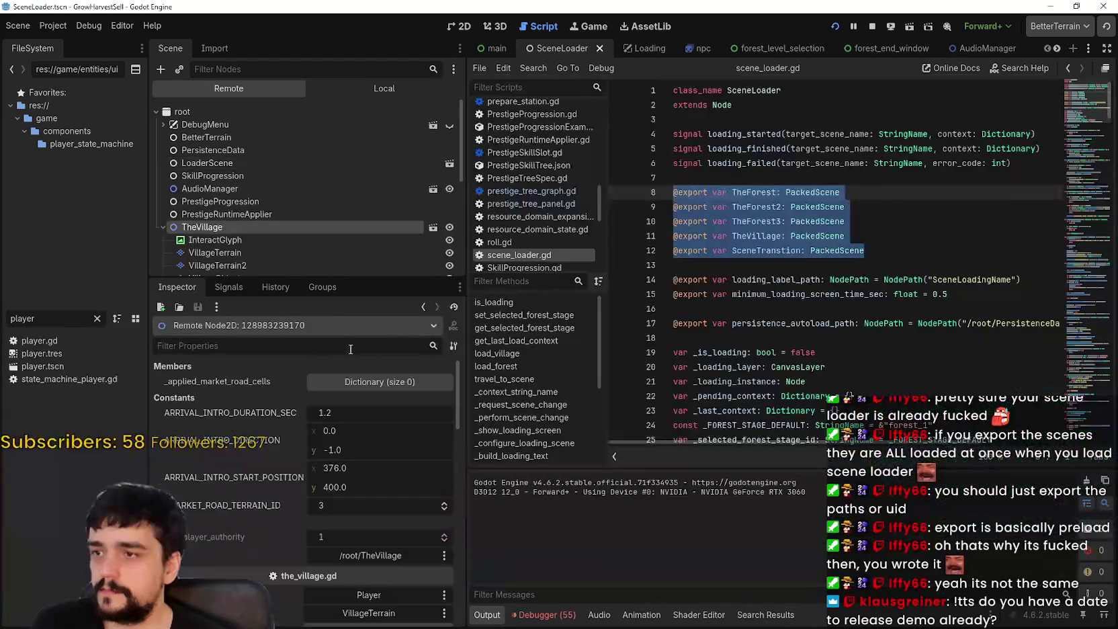
{"action": "left_click_drag", "start_coordinate": [309, 276], "coordinate": [309, 344]}
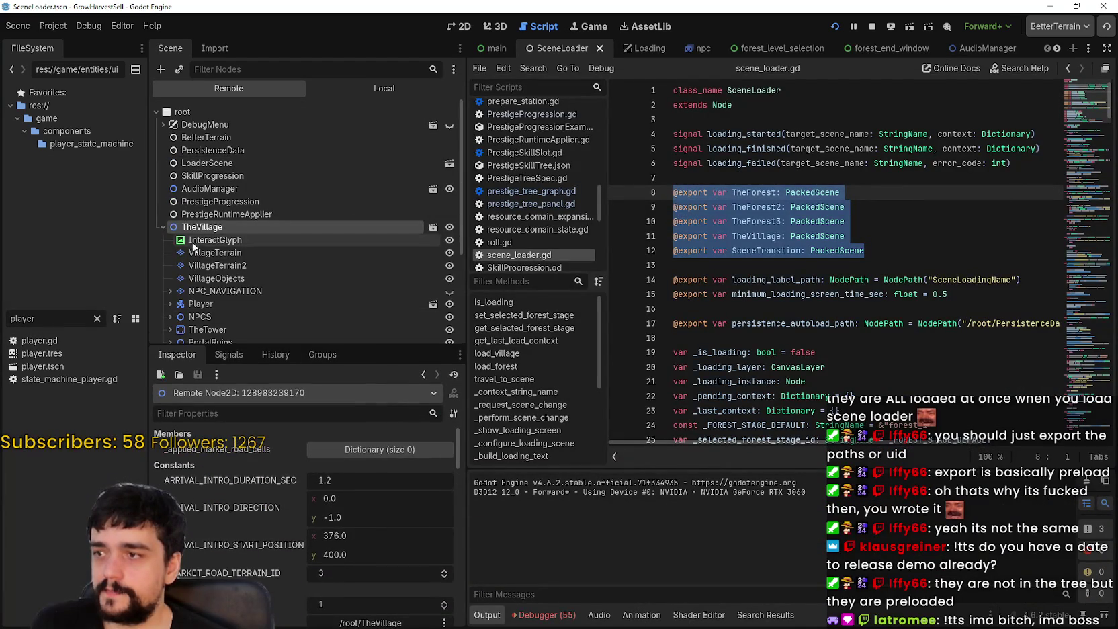
{"action": "left_click", "coordinate": [163, 228]}
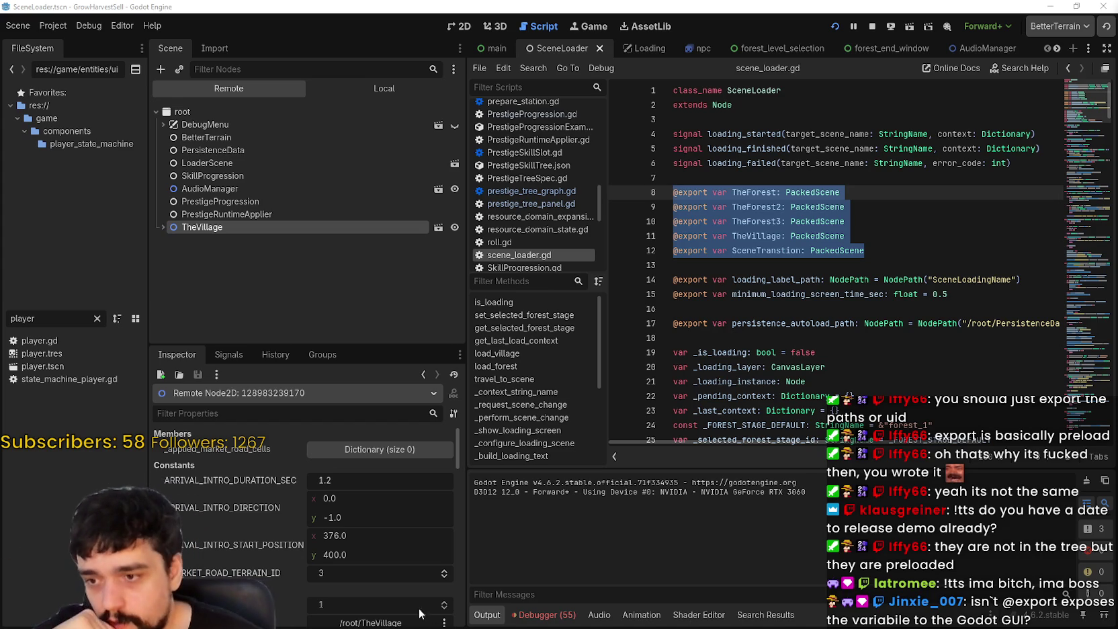
{"action": "left_click", "coordinate": [544, 614]}
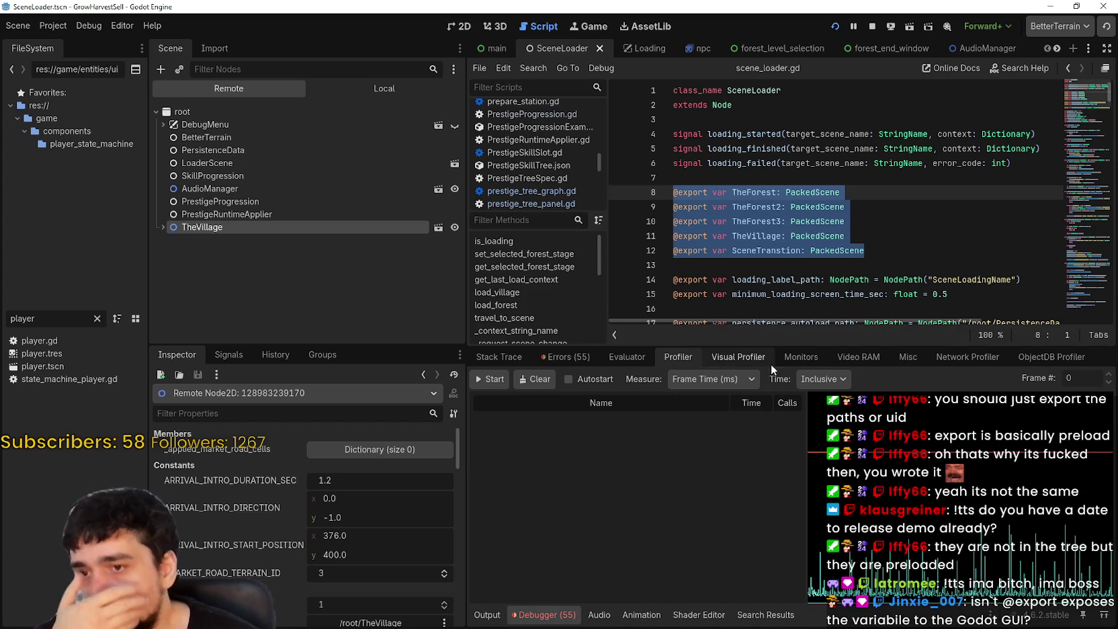
Step: List Video RAM by resource, 169.1 MiB total including main_atlas.png, and briefly show the game
{"action": "left_click", "coordinate": [857, 355]}
{"action": "scroll", "coordinate": [692, 503], "scroll_direction": "down", "scroll_amount": 3}
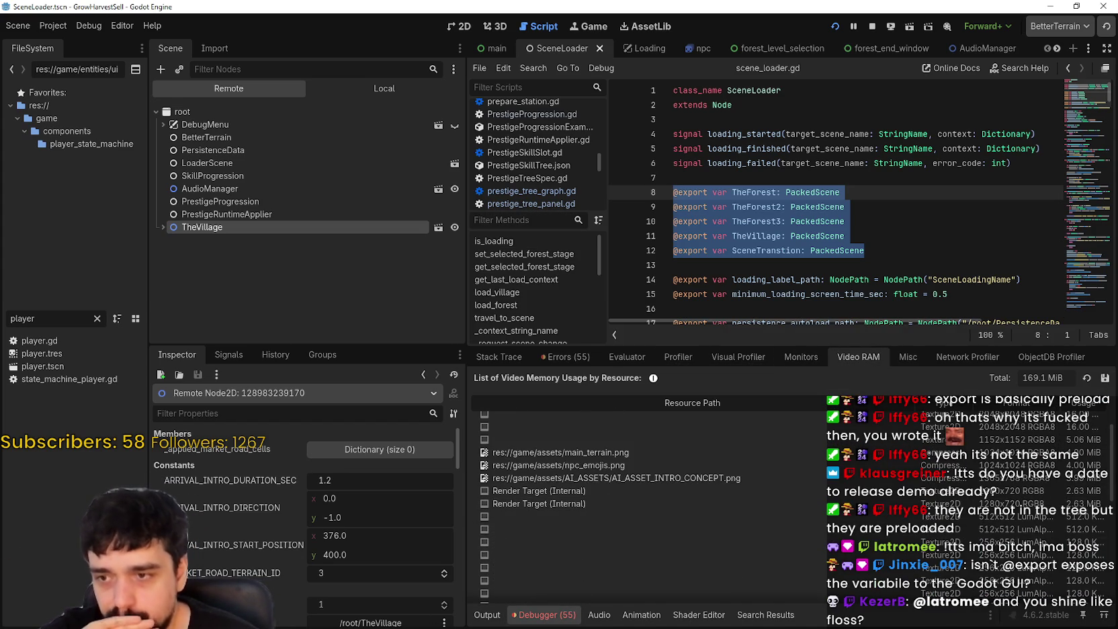
{"action": "scroll", "coordinate": [1112, 543], "scroll_direction": "down", "scroll_amount": 5}
{"action": "scroll", "coordinate": [1111, 543], "scroll_direction": "up", "scroll_amount": 8}
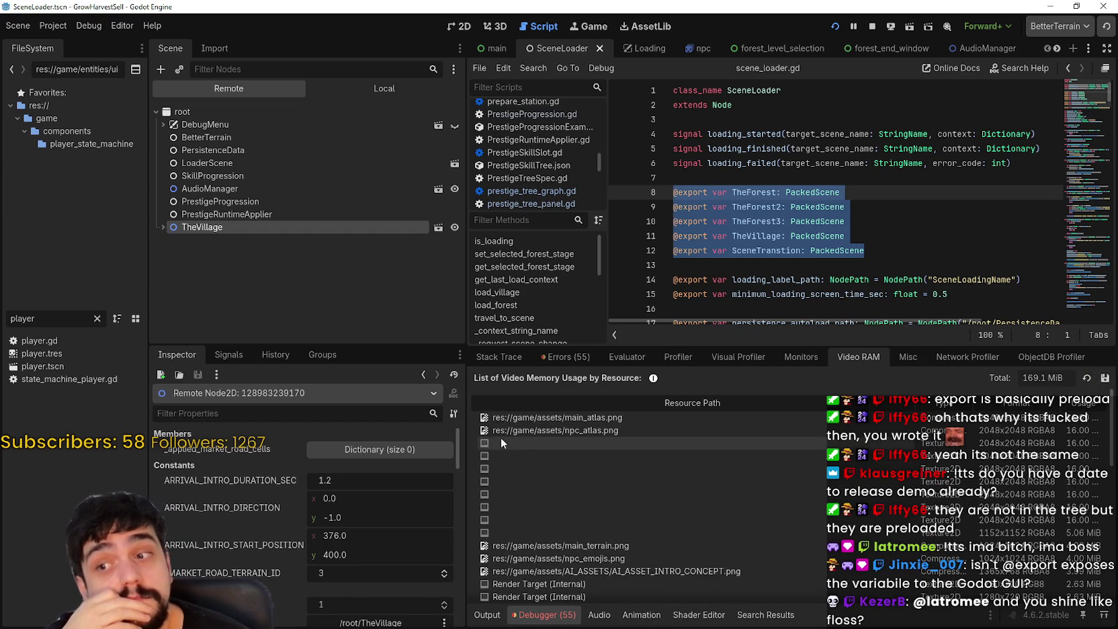
{"action": "left_click_drag", "start_coordinate": [465, 435], "coordinate": [353, 435]}
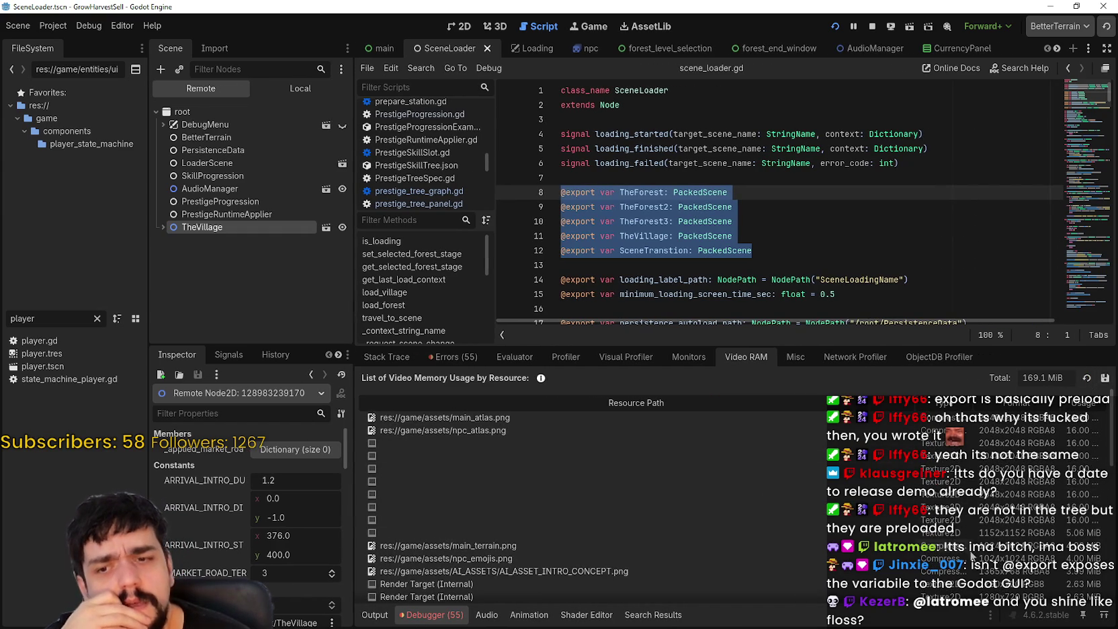
{"action": "key", "text": "F5"}
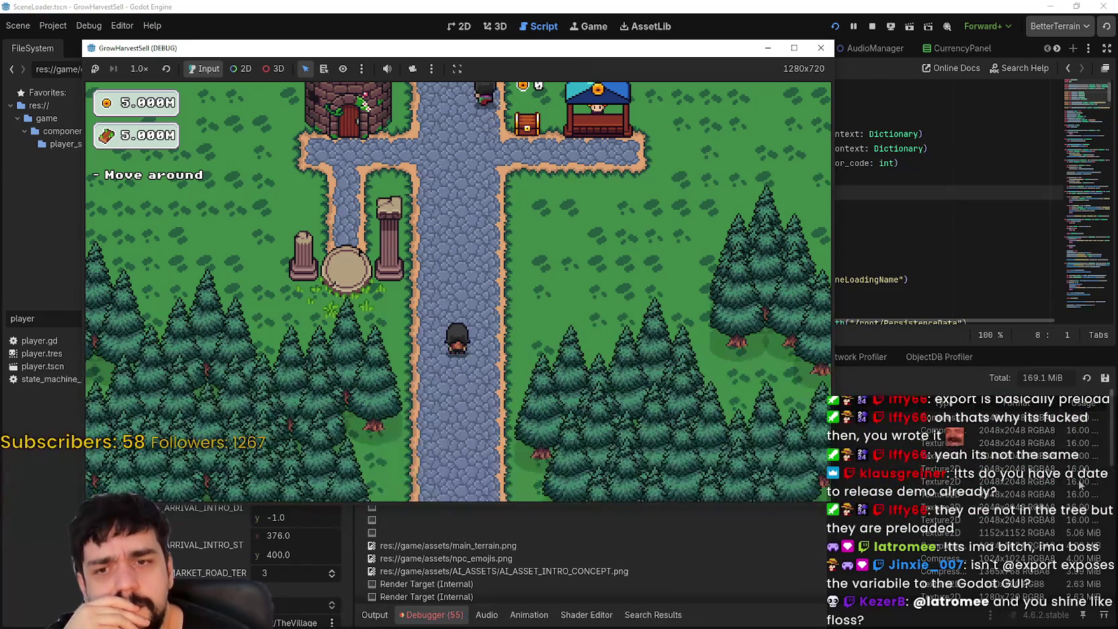
{"action": "left_click", "coordinate": [1087, 375]}
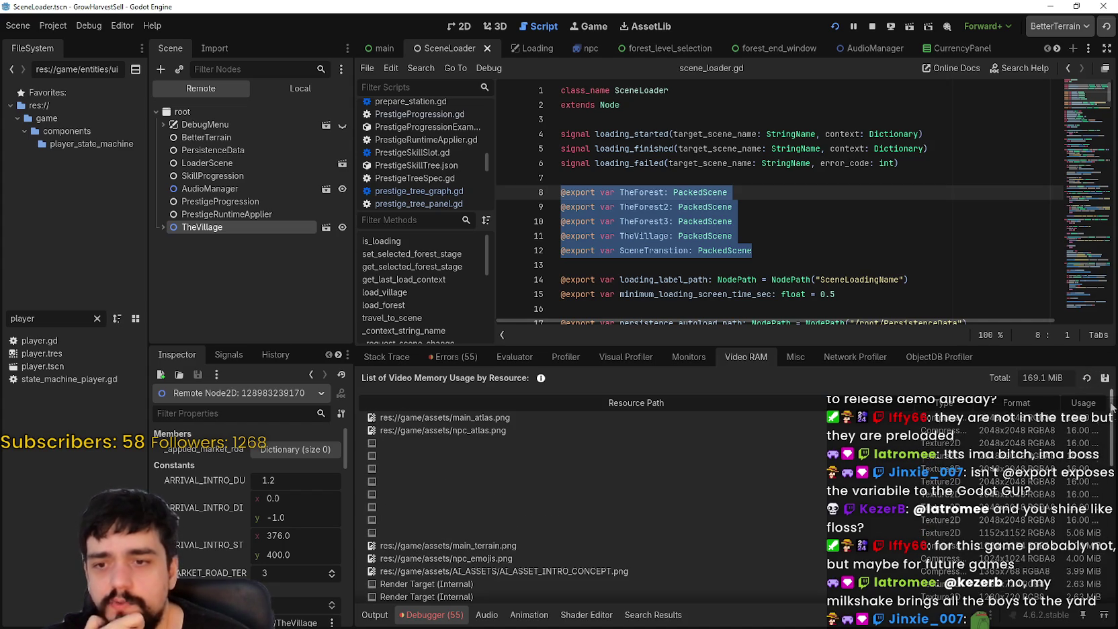
Step: Clear the lines 8–12 selection, then stop the game to return to the local SceneLoader
{"action": "left_click_drag", "start_coordinate": [1112, 403], "coordinate": [1101, 564]}
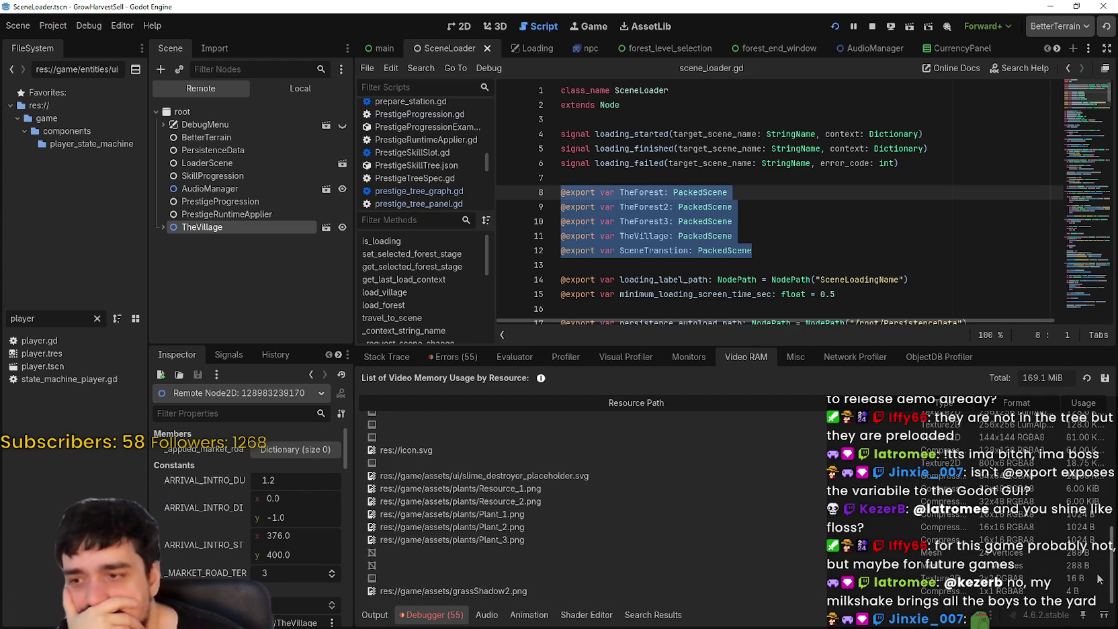
{"action": "scroll", "coordinate": [1099, 579], "scroll_direction": "up", "scroll_amount": 5}
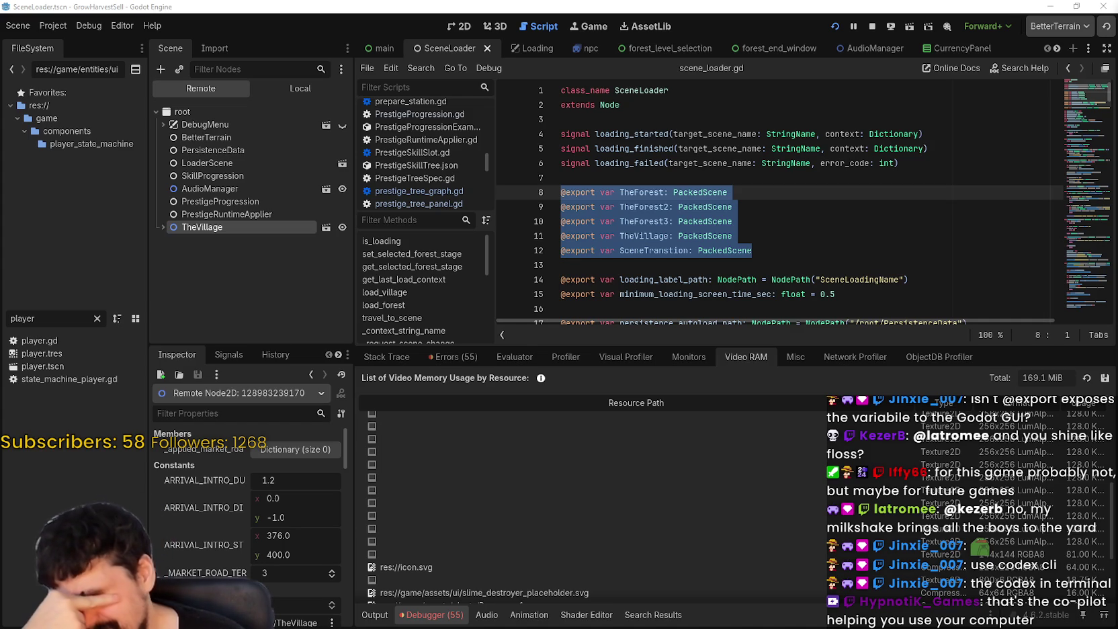
{"action": "left_click", "coordinate": [735, 262]}
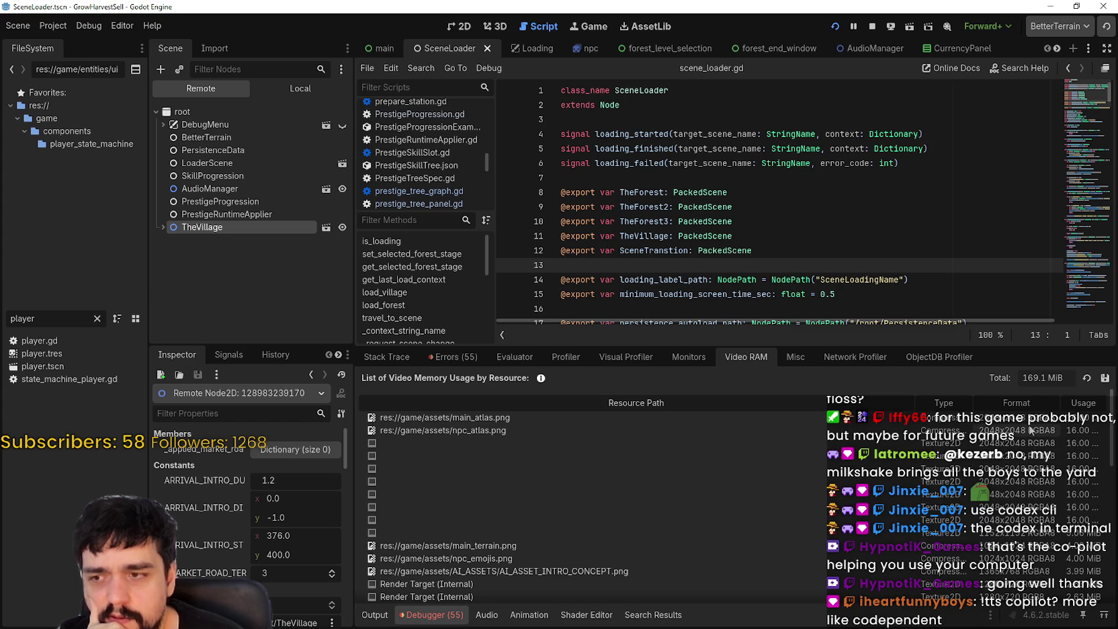
{"action": "scroll", "coordinate": [1113, 450], "scroll_direction": "down", "scroll_amount": 1}
{"action": "mouse_move", "coordinate": [1112, 450]}
{"action": "left_mouse_down"}
{"action": "mouse_move", "coordinate": [1098, 588]}
{"action": "mouse_move", "coordinate": [1071, 386]}
{"action": "left_mouse_up"}
{"action": "left_click", "coordinate": [830, 223]}
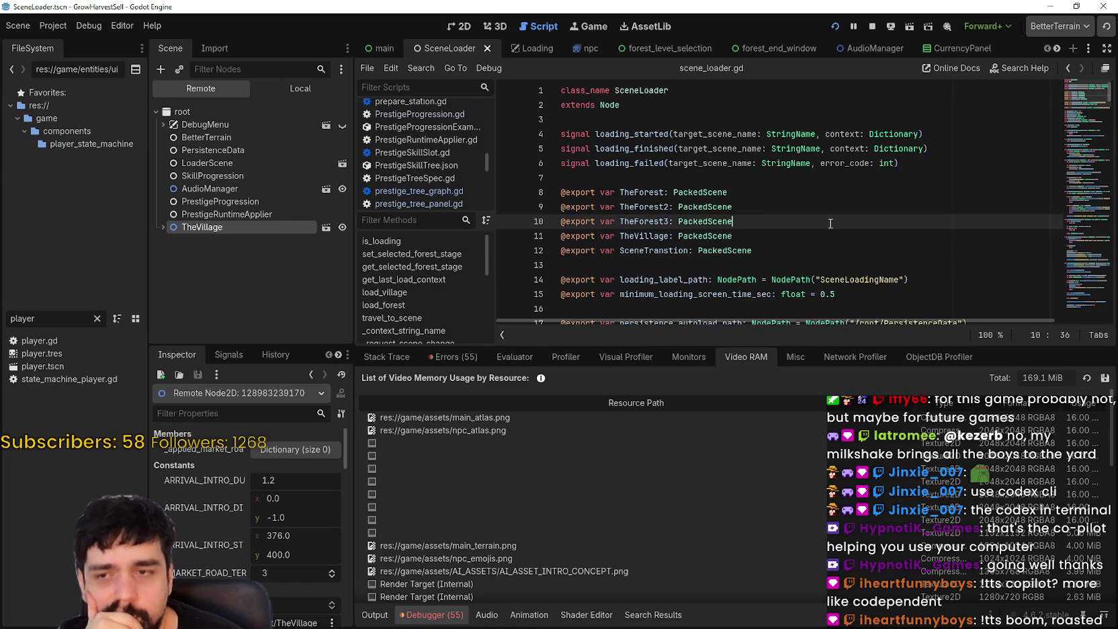
{"action": "key", "text": "Up"}
{"action": "key", "text": "Up"}
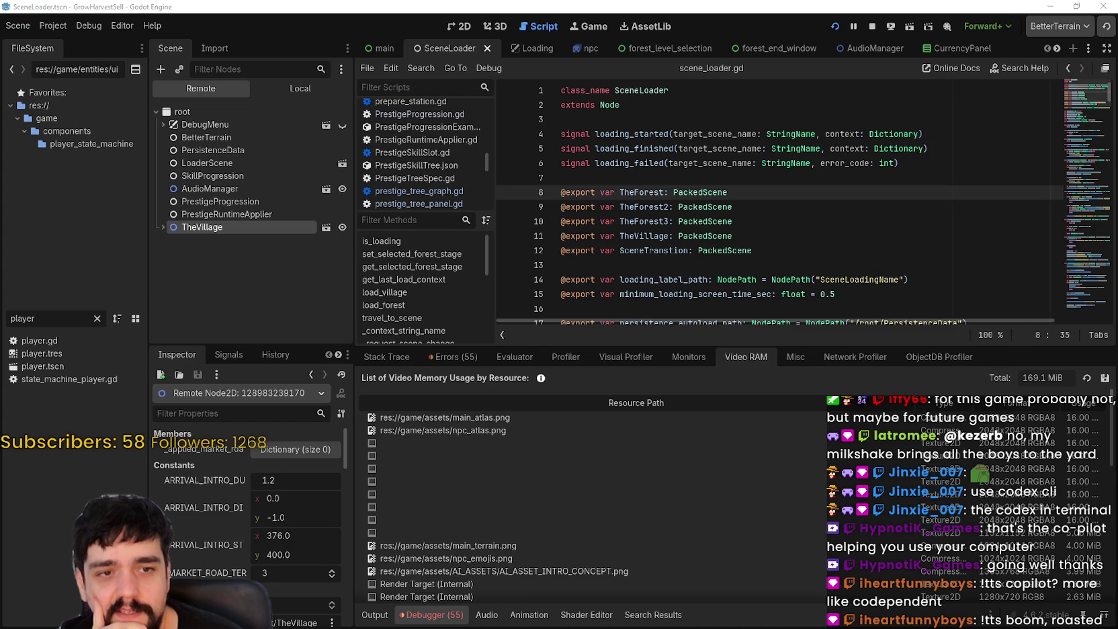
{"action": "left_click", "coordinate": [868, 28]}
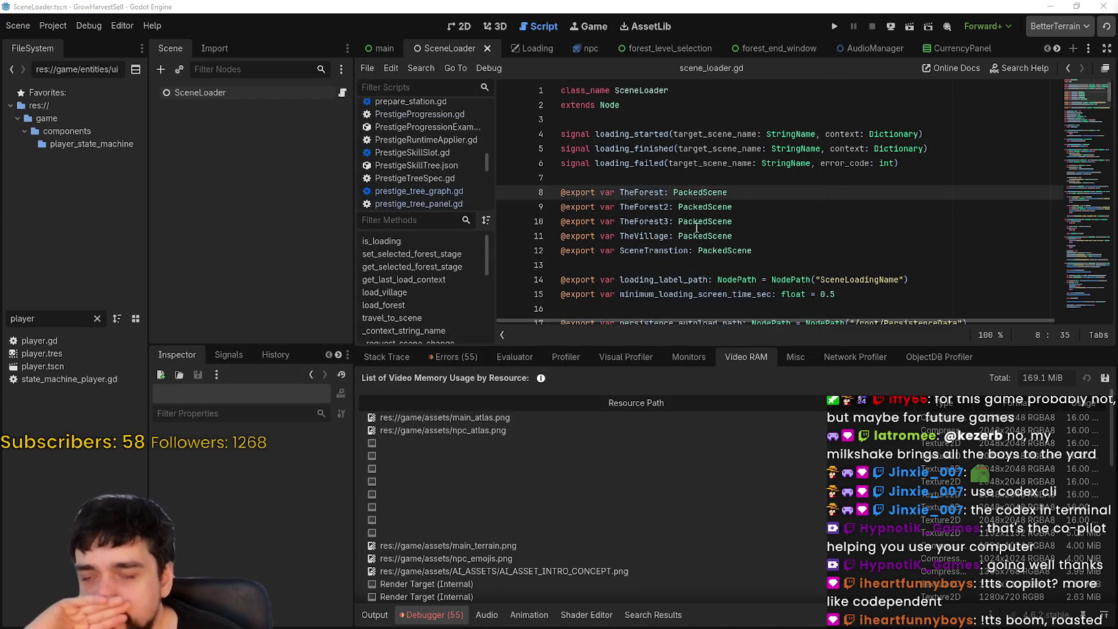
Step: Select the SceneLoader node and enlarge the Inspector to show all its exported scenes
{"action": "left_click", "coordinate": [665, 163]}
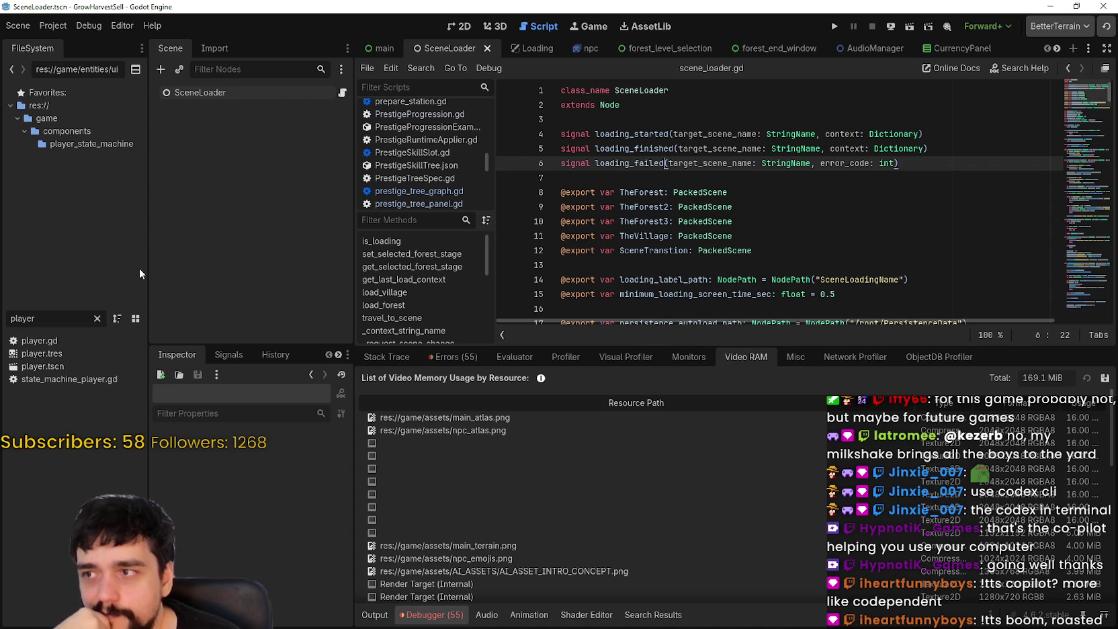
{"action": "left_click", "coordinate": [199, 88]}
{"action": "scroll", "coordinate": [266, 490], "scroll_direction": "down", "scroll_amount": 5}
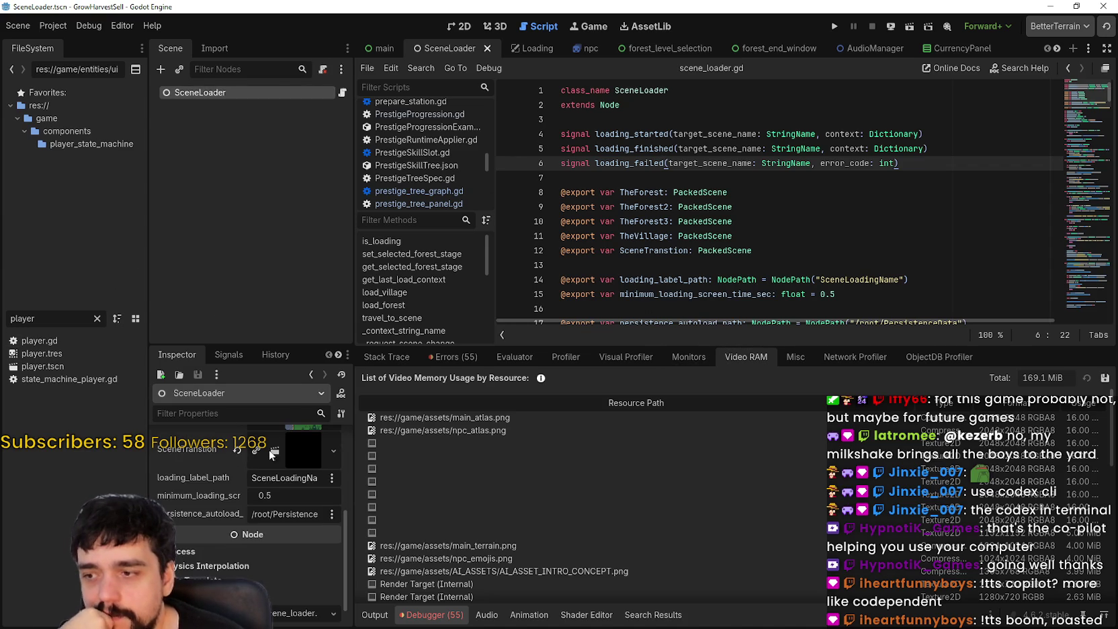
{"action": "left_click_drag", "start_coordinate": [277, 344], "coordinate": [276, 112]}
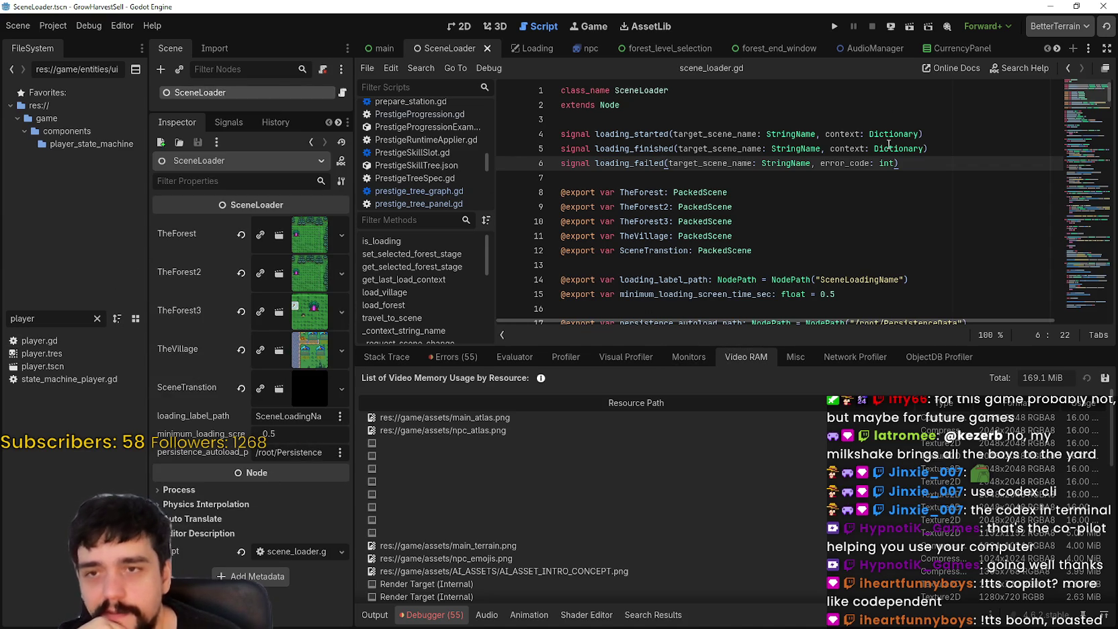
Step: Start the game with Start Game (Loaded) into the village and show the live Monitors
{"action": "left_click", "coordinate": [834, 27]}
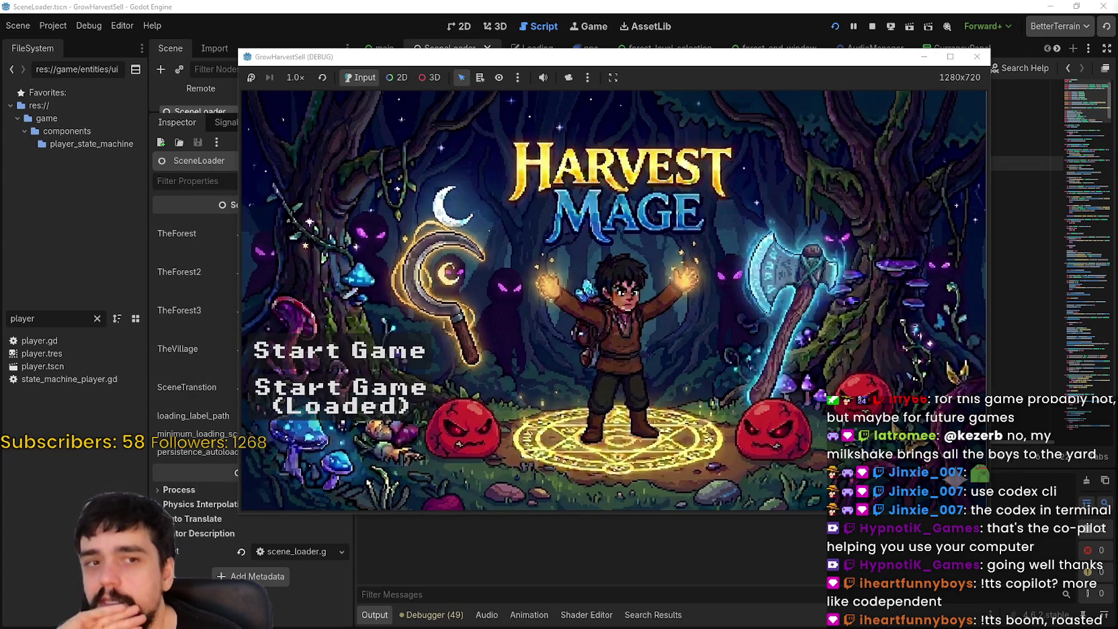
{"action": "key", "text": "Down"}
{"action": "key", "text": "Return"}
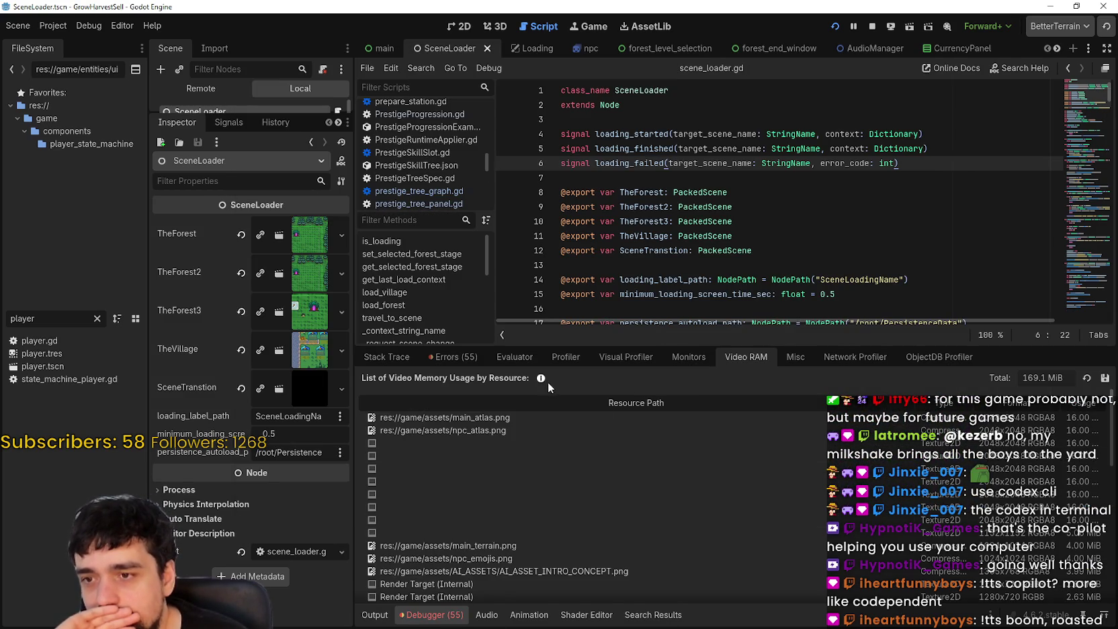
{"action": "left_click", "coordinate": [663, 360]}
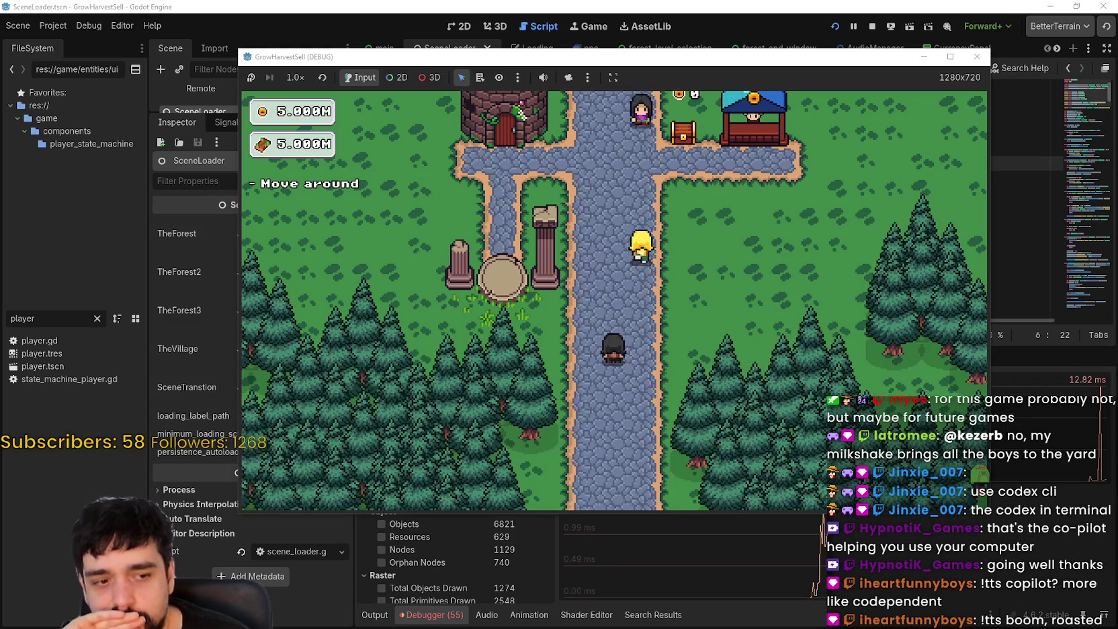
{"action": "key", "text": "alt+Tab"}
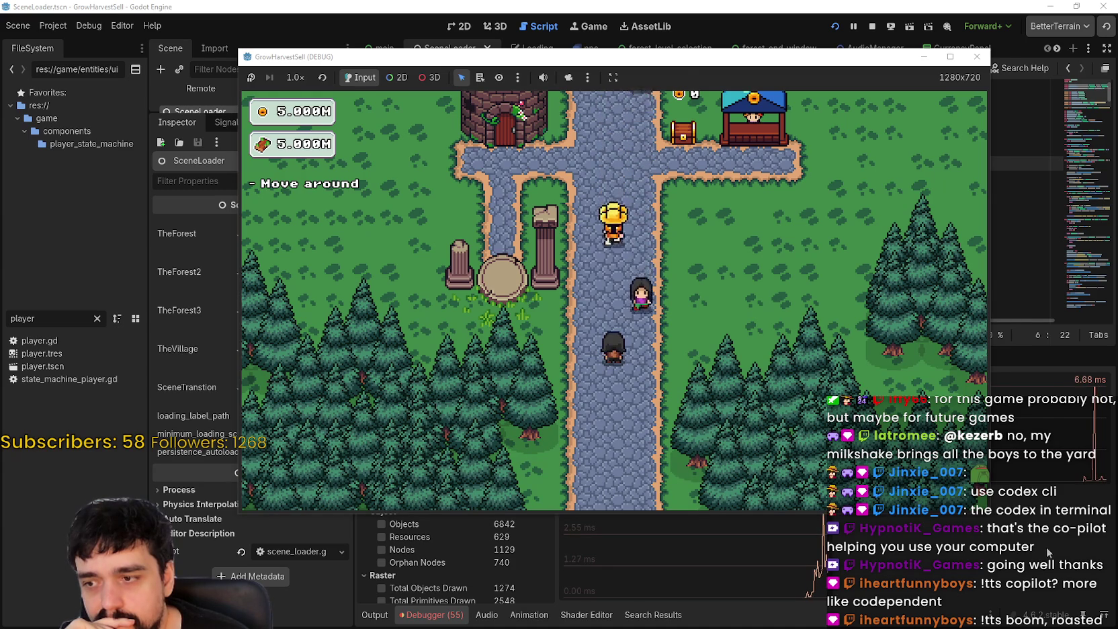
{"action": "key", "text": "alt+Tab"}
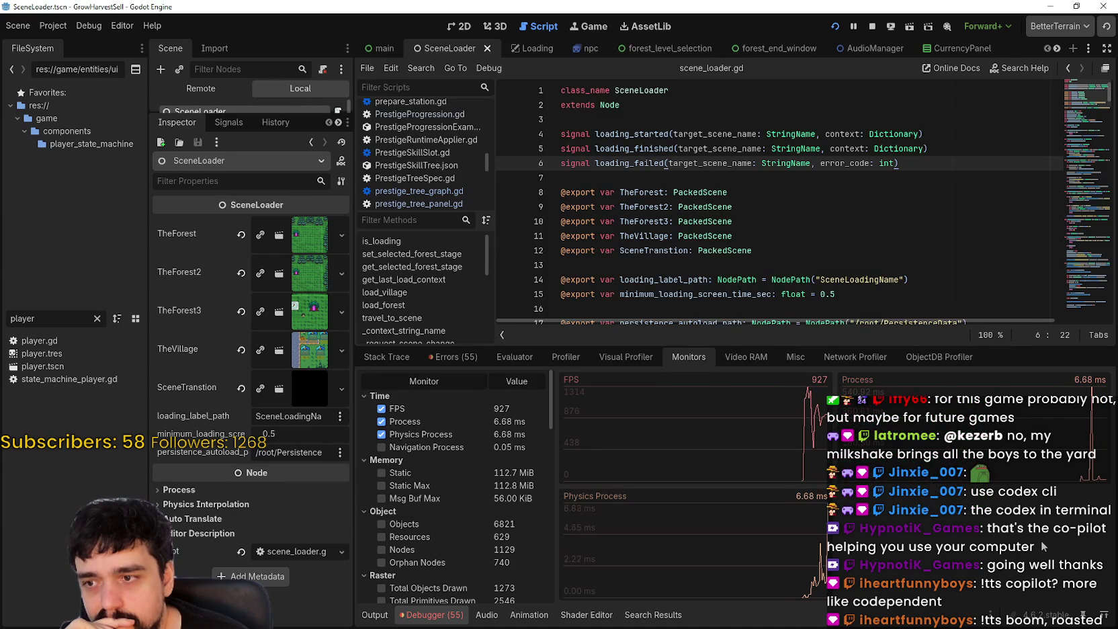
Step: Add the Static and Static Max memory graphs to the debugger's Monitors
{"action": "left_click_drag", "start_coordinate": [734, 347], "coordinate": [735, 459]}
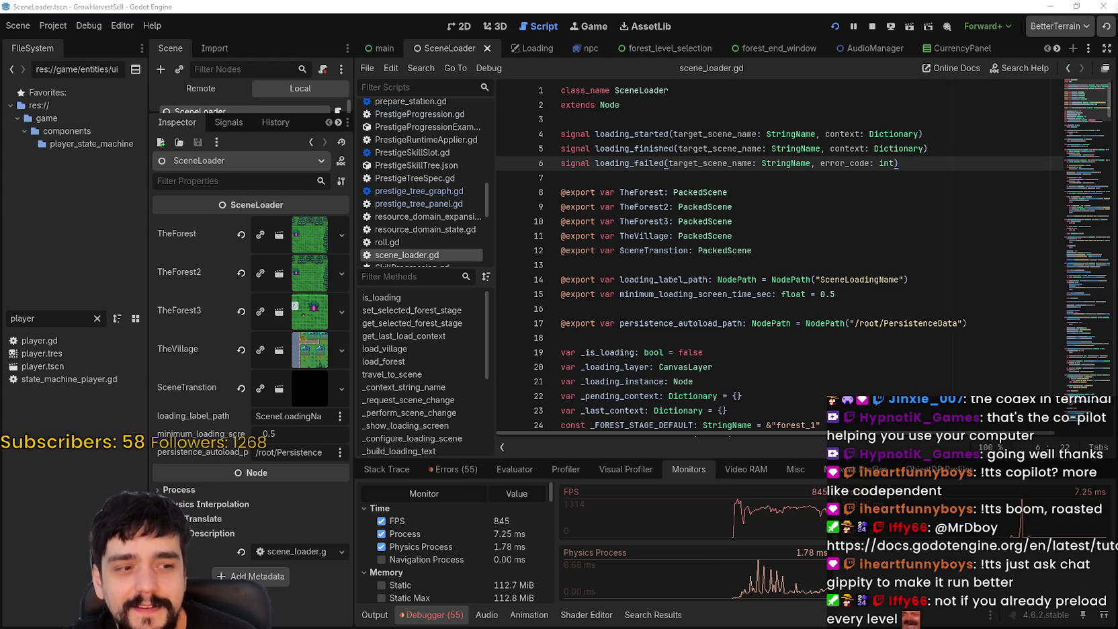
{"action": "key", "text": "Up"}
{"action": "key", "text": "Up"}
{"action": "key", "text": "Up"}
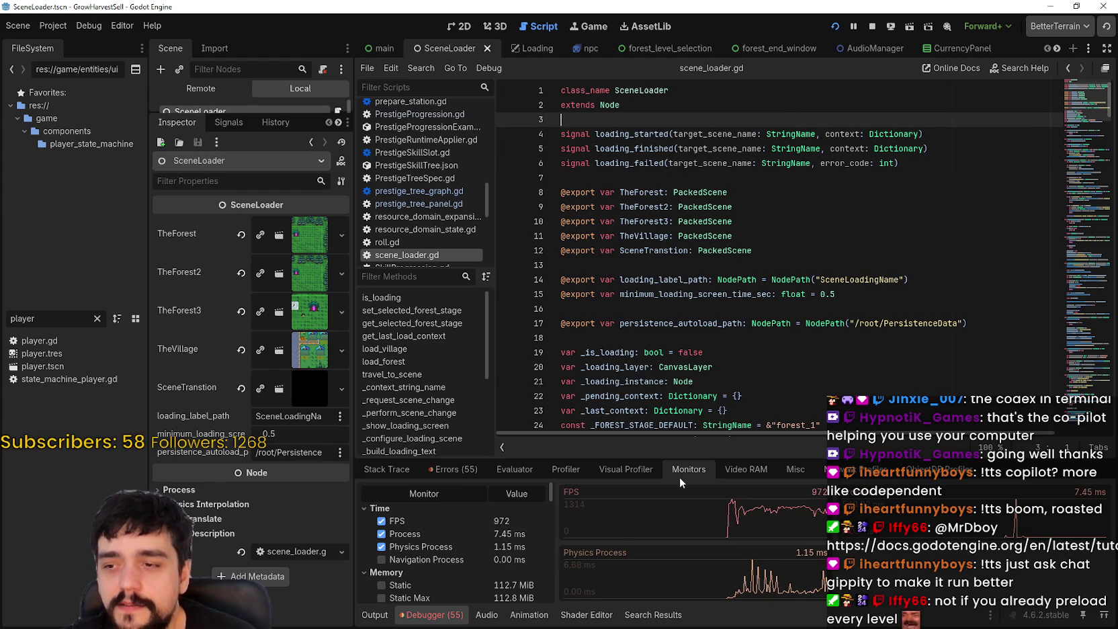
{"action": "left_click", "coordinate": [745, 469]}
{"action": "left_click", "coordinate": [622, 469]}
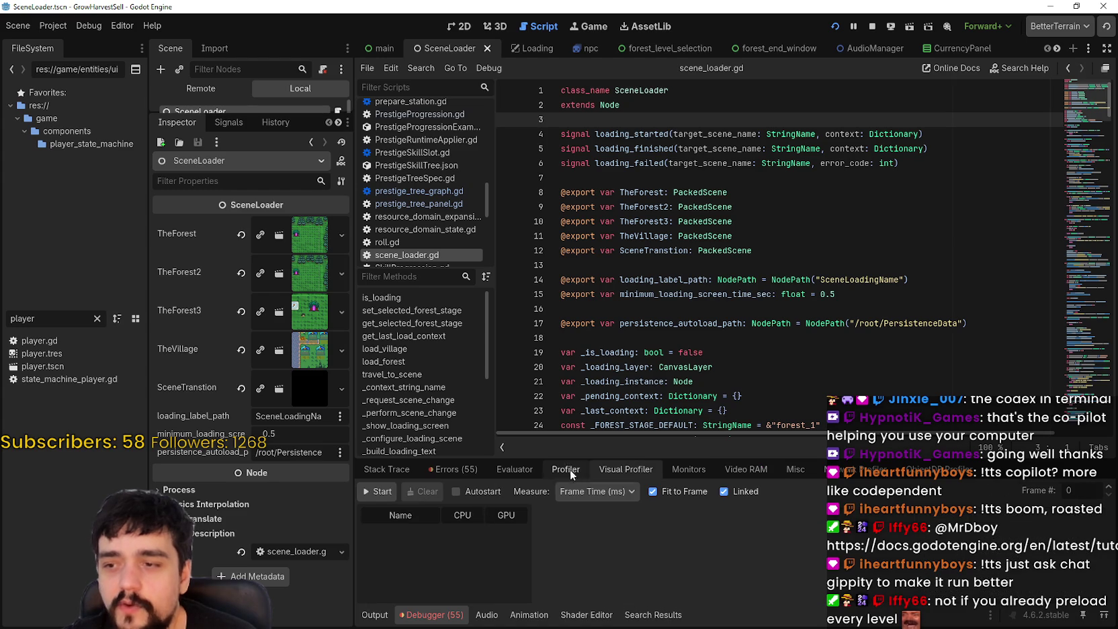
{"action": "left_click", "coordinate": [714, 470]}
{"action": "left_click", "coordinate": [711, 470]}
{"action": "scroll", "coordinate": [469, 594], "scroll_direction": "down", "scroll_amount": 5}
{"action": "left_click", "coordinate": [401, 524]}
{"action": "left_click", "coordinate": [411, 537]}
{"action": "scroll", "coordinate": [484, 591], "scroll_direction": "down", "scroll_amount": 1}
{"action": "scroll", "coordinate": [464, 581], "scroll_direction": "up", "scroll_amount": 1}
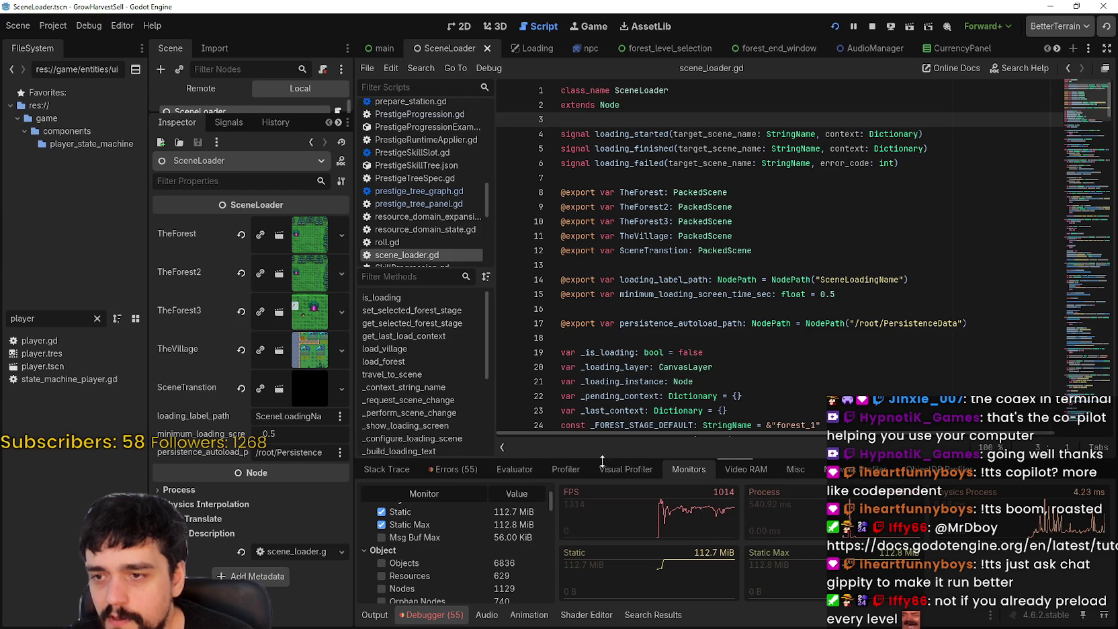
Step: Enlarge the monitors panel to review about 1000 FPS, 112.7 MiB static memory and node counts
{"action": "left_click_drag", "start_coordinate": [601, 461], "coordinate": [600, 386]}
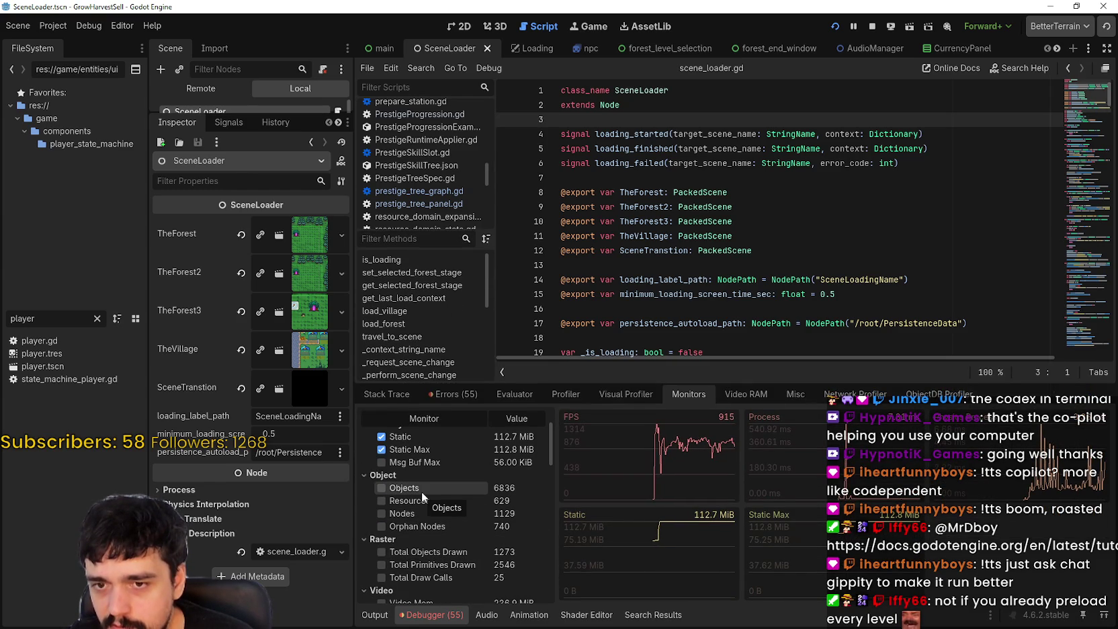
{"action": "scroll", "coordinate": [417, 520], "scroll_direction": "down", "scroll_amount": 5}
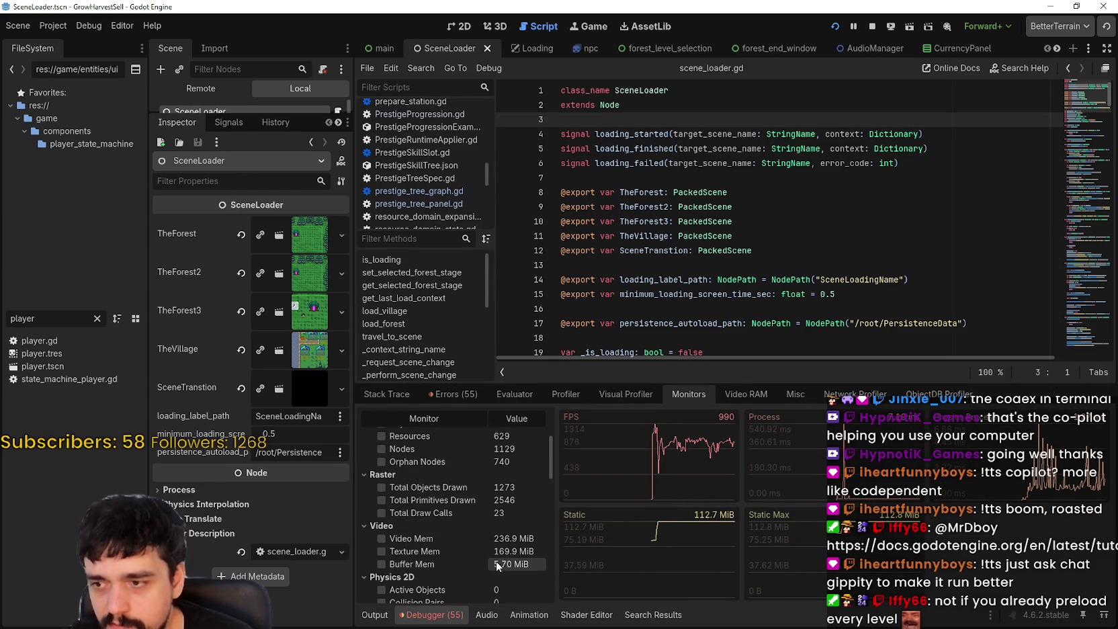
{"action": "scroll", "coordinate": [416, 569], "scroll_direction": "up", "scroll_amount": 1}
{"action": "scroll", "coordinate": [416, 573], "scroll_direction": "up", "scroll_amount": 4}
{"action": "scroll", "coordinate": [413, 574], "scroll_direction": "down", "scroll_amount": 4}
{"action": "scroll", "coordinate": [467, 600], "scroll_direction": "down", "scroll_amount": 2}
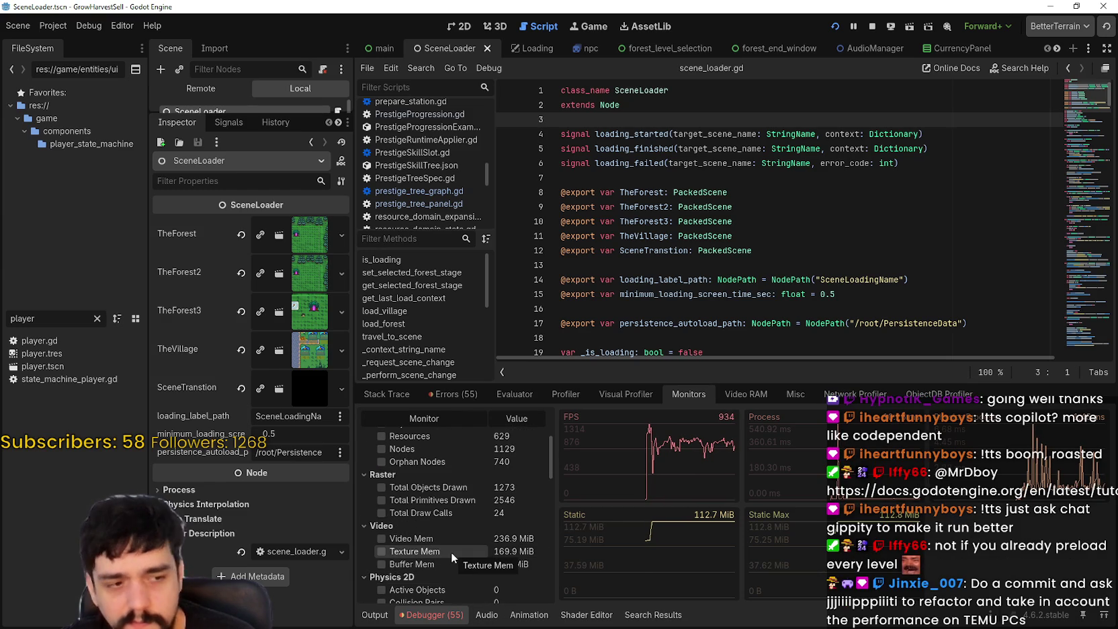
{"action": "scroll", "coordinate": [450, 553], "scroll_direction": "up", "scroll_amount": 5}
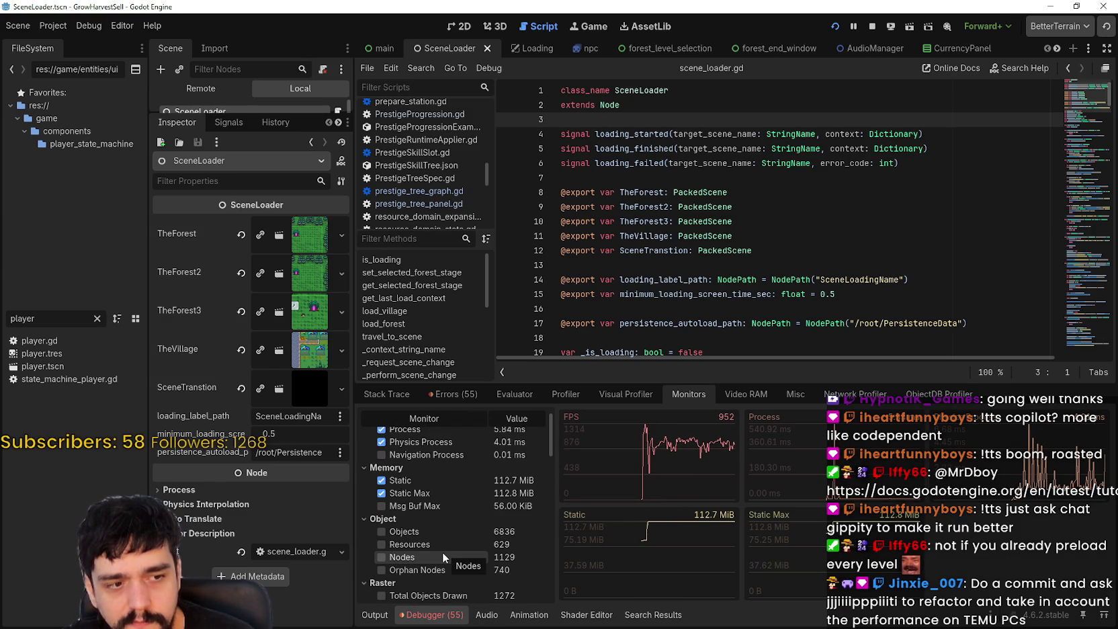
{"action": "scroll", "coordinate": [437, 552], "scroll_direction": "up", "scroll_amount": 1}
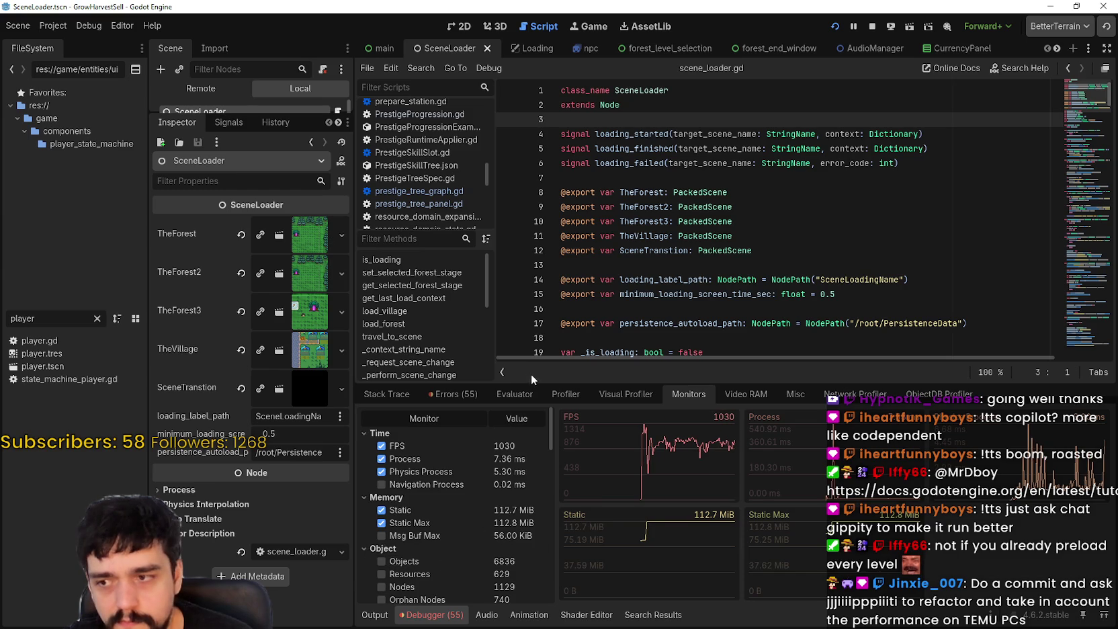
{"action": "left_click_drag", "start_coordinate": [520, 374], "coordinate": [520, 346]}
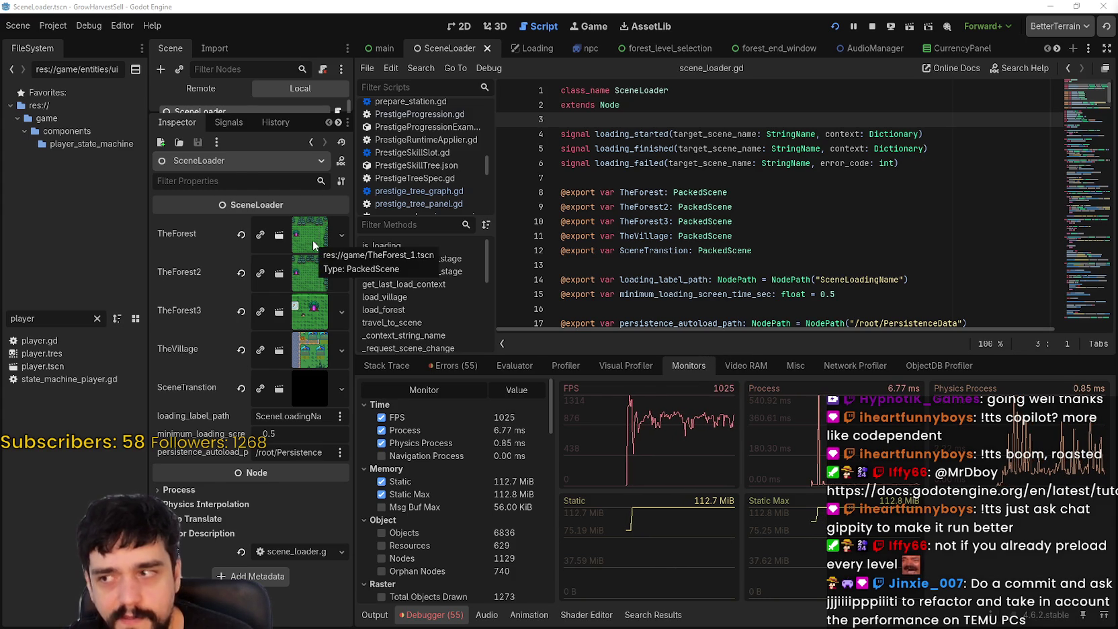
Step: Filter the FileSystem dock with 'the' to show the forest and village scenes
{"action": "double_click", "coordinate": [3, 320]}
{"action": "mouse_move", "coordinate": [80, 349]}
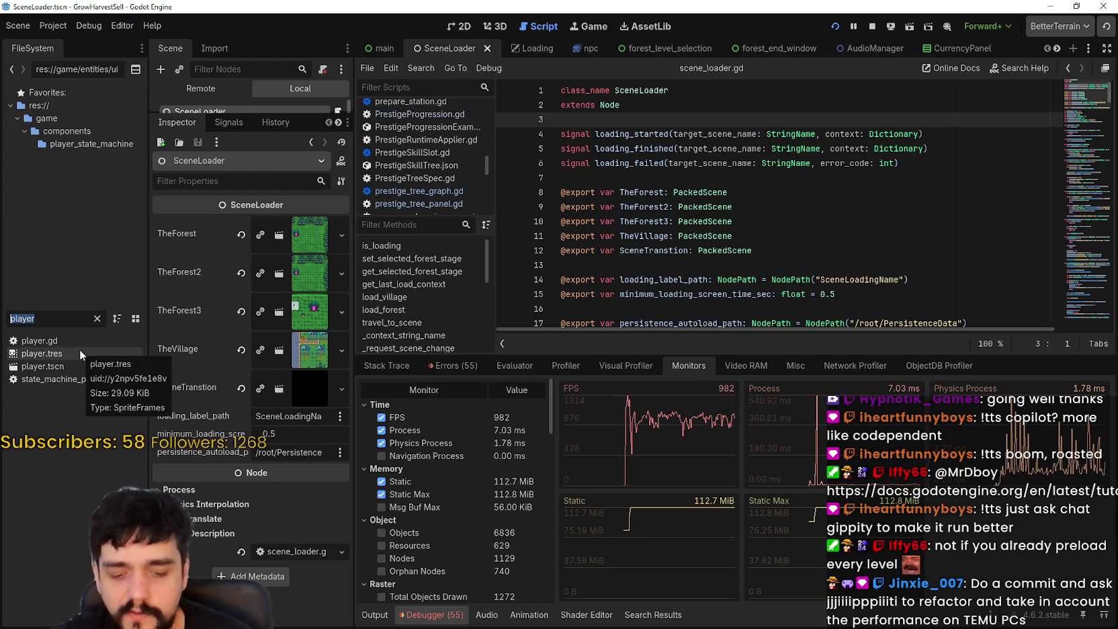
{"action": "type", "text": "the"}
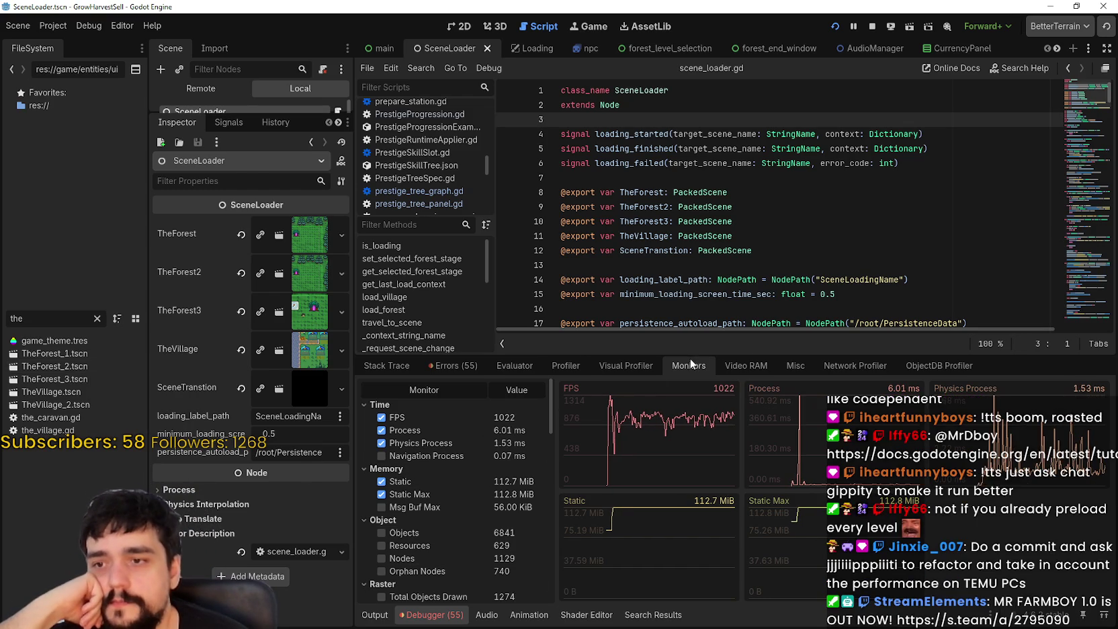
{"action": "left_click_drag", "start_coordinate": [689, 348], "coordinate": [689, 453]}
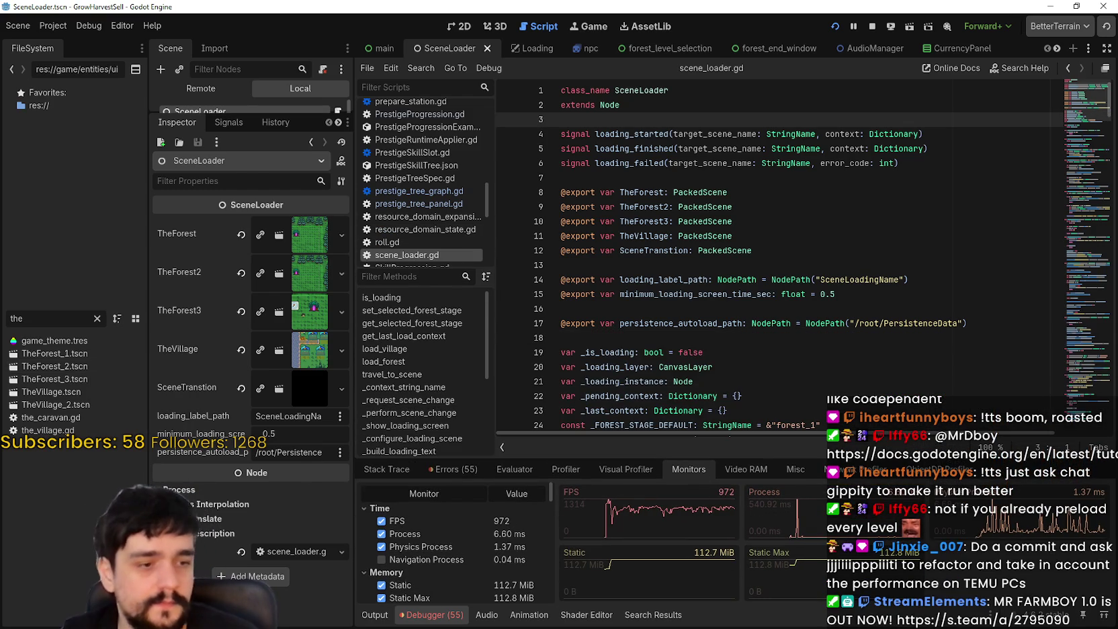
Step: Run the game, walk the player up, right and left through village and forest, then stop
{"action": "key", "text": "F5"}
{"action": "key", "text": "w"}
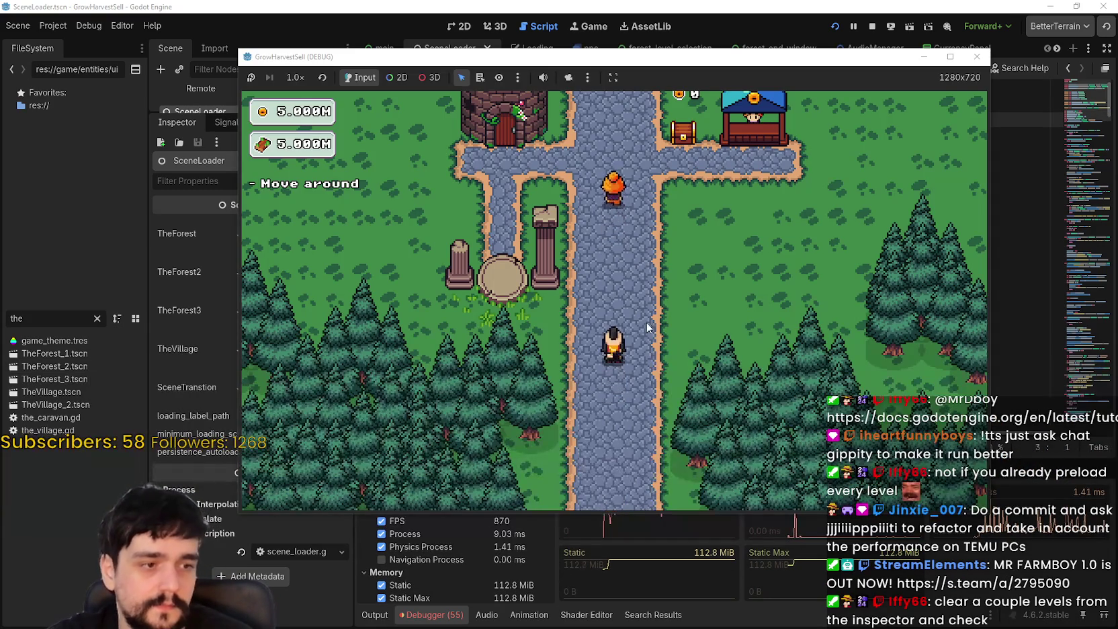
{"action": "key", "text": "d"}
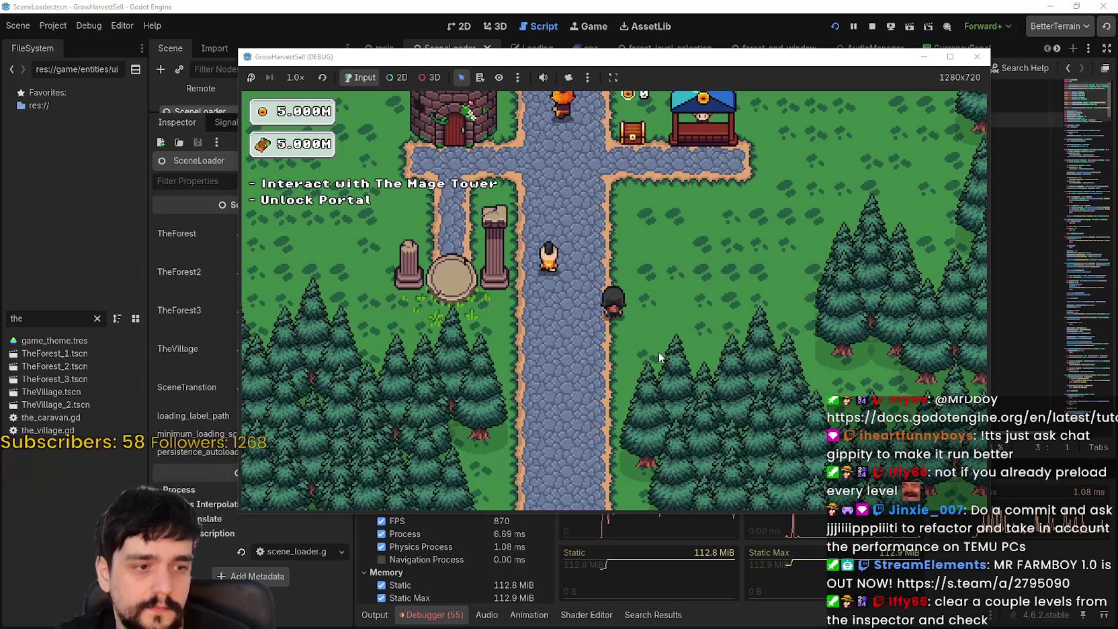
{"action": "key", "text": "d"}
{"action": "key", "text": "d"}
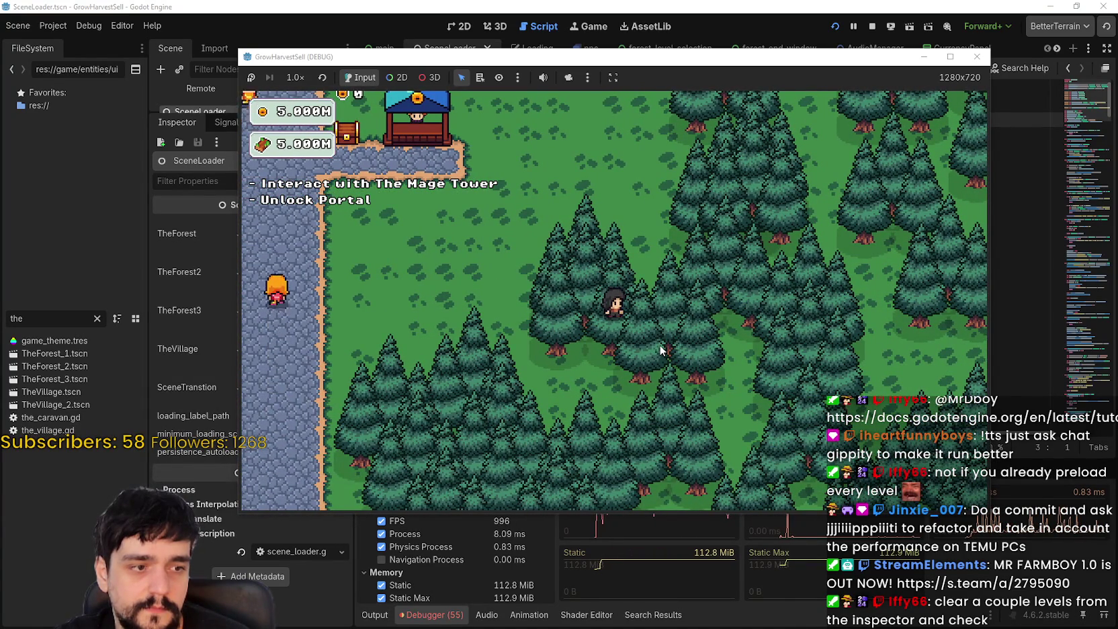
{"action": "key", "text": "a"}
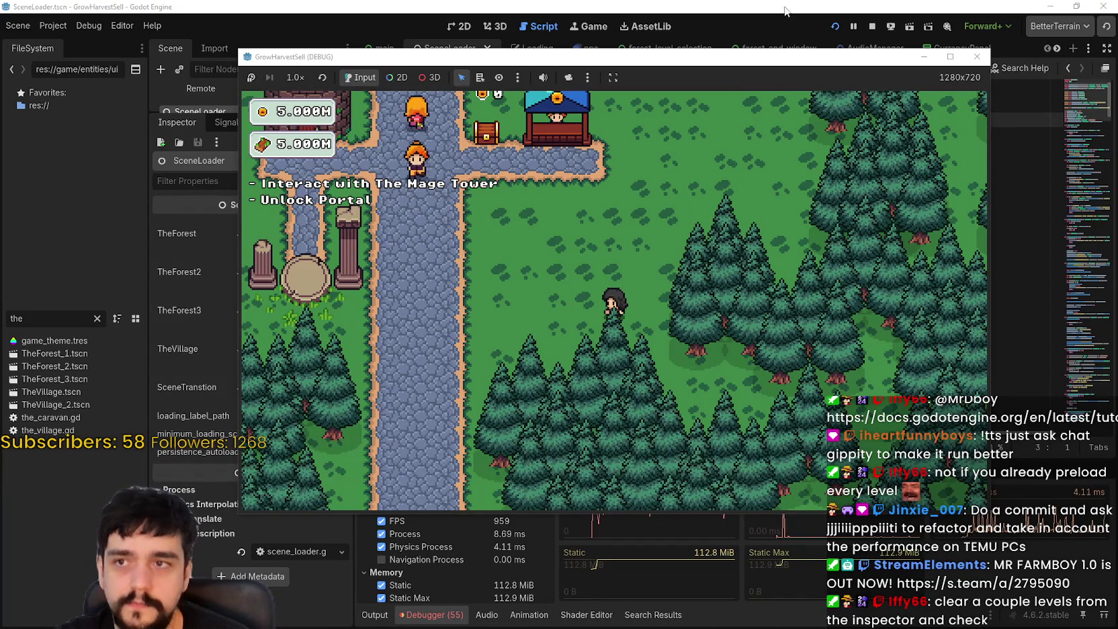
{"action": "key", "text": "F8"}
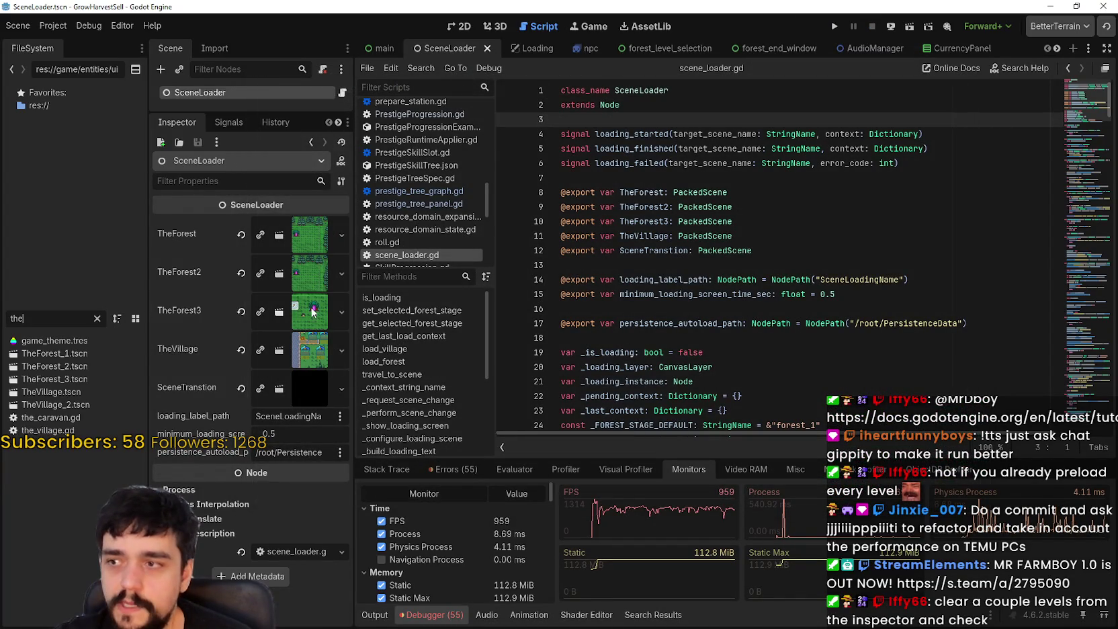
Step: Stretch the Monitors panel upward so the memory and video graphs fill most of the height
{"action": "scroll", "coordinate": [404, 564], "scroll_direction": "down", "scroll_amount": 3}
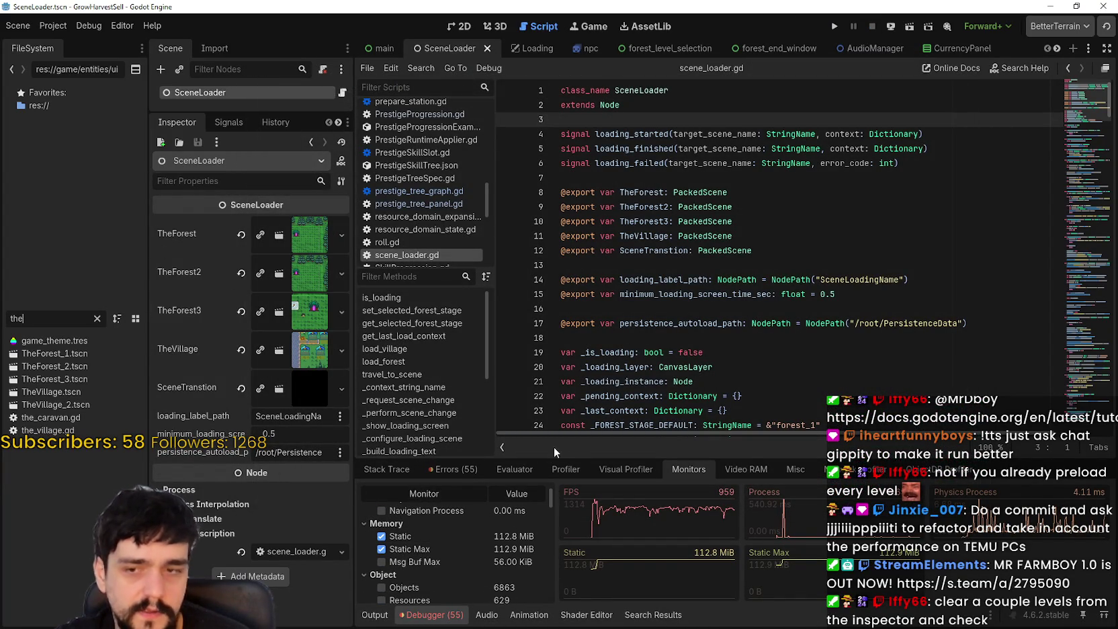
{"action": "left_click_drag", "start_coordinate": [572, 460], "coordinate": [571, 191]}
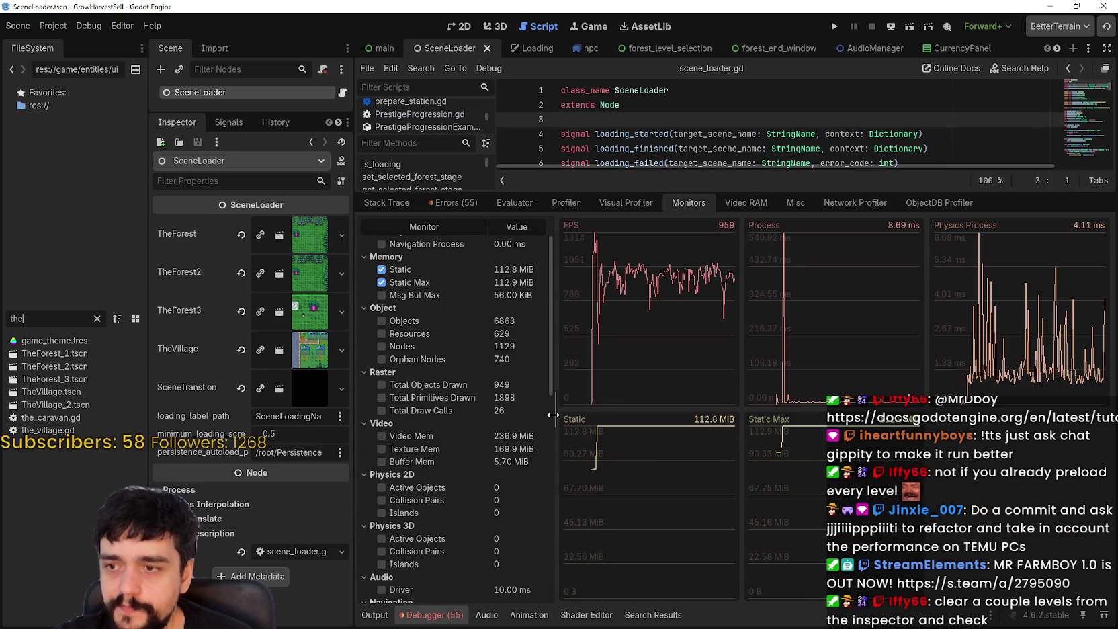
{"action": "left_click_drag", "start_coordinate": [552, 390], "coordinate": [548, 362]}
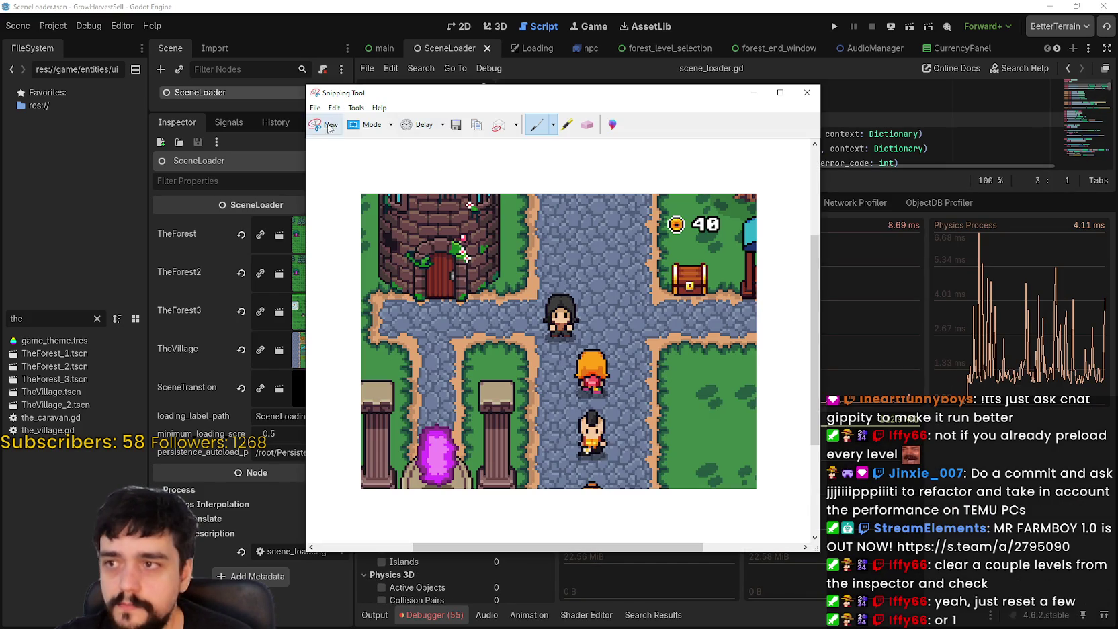
Step: Snip the inspector and monitors with Snipping Tool, then clear SceneLoader's TheForest scene slot
{"action": "left_click", "coordinate": [329, 125]}
{"action": "mouse_move", "coordinate": [128, 189]}
{"action": "left_mouse_down"}
{"action": "mouse_move", "coordinate": [413, 554]}
{"action": "mouse_move", "coordinate": [611, 627]}
{"action": "mouse_move", "coordinate": [601, 628]}
{"action": "left_mouse_up"}
{"action": "key", "text": "alt+Tab"}
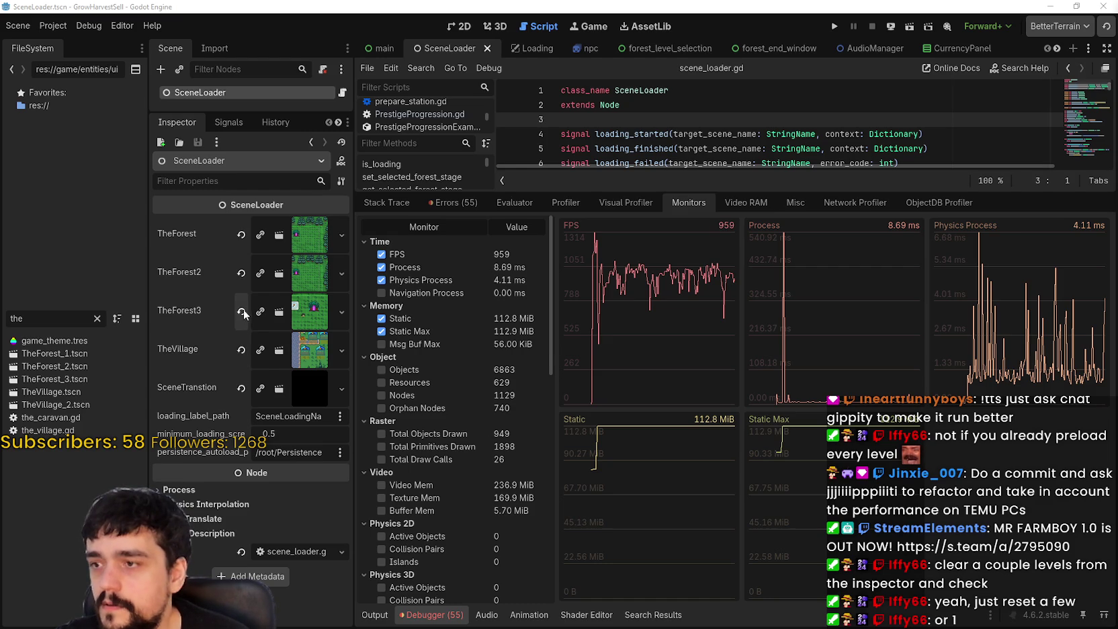
{"action": "left_click", "coordinate": [241, 234]}
Step: Clear the TheForest2 and TheForest3 scene slots, then save and relaunch the game
{"action": "left_click", "coordinate": [240, 248]}
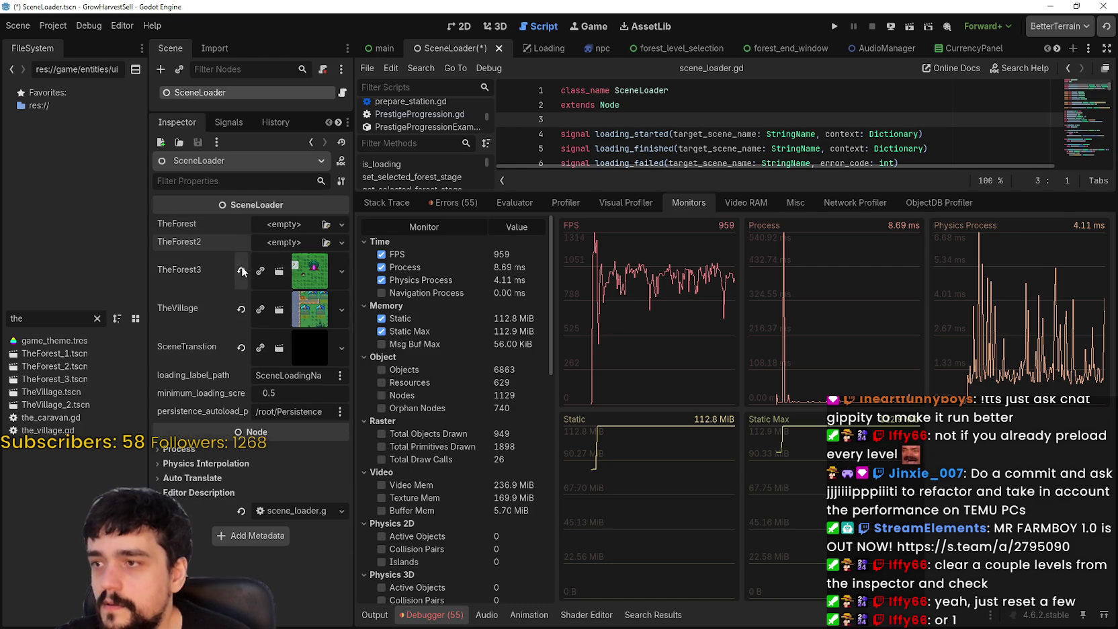
{"action": "left_click", "coordinate": [242, 271]}
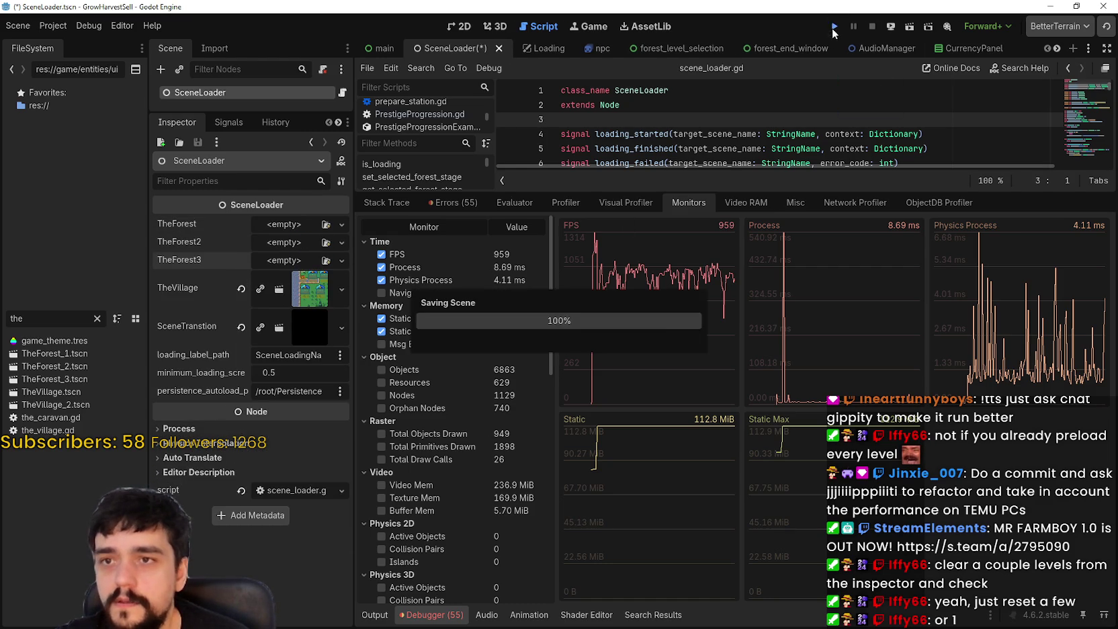
{"action": "left_click", "coordinate": [834, 27]}
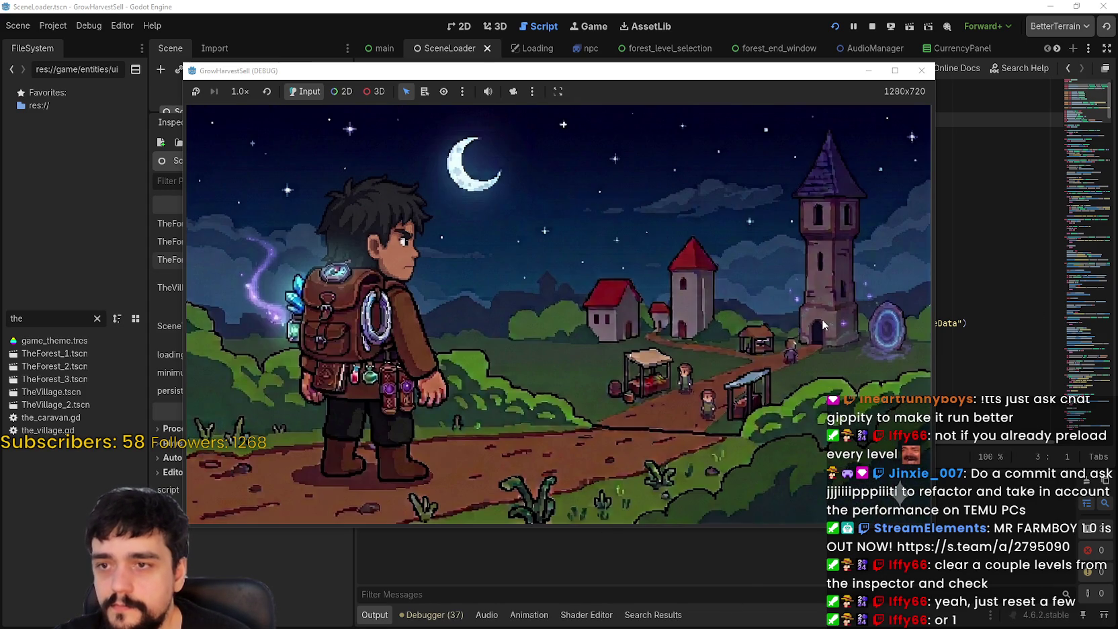
Step: Walk the player up the road and check Monitors, now showing 106.8 MiB static memory
{"action": "key", "text": "w"}
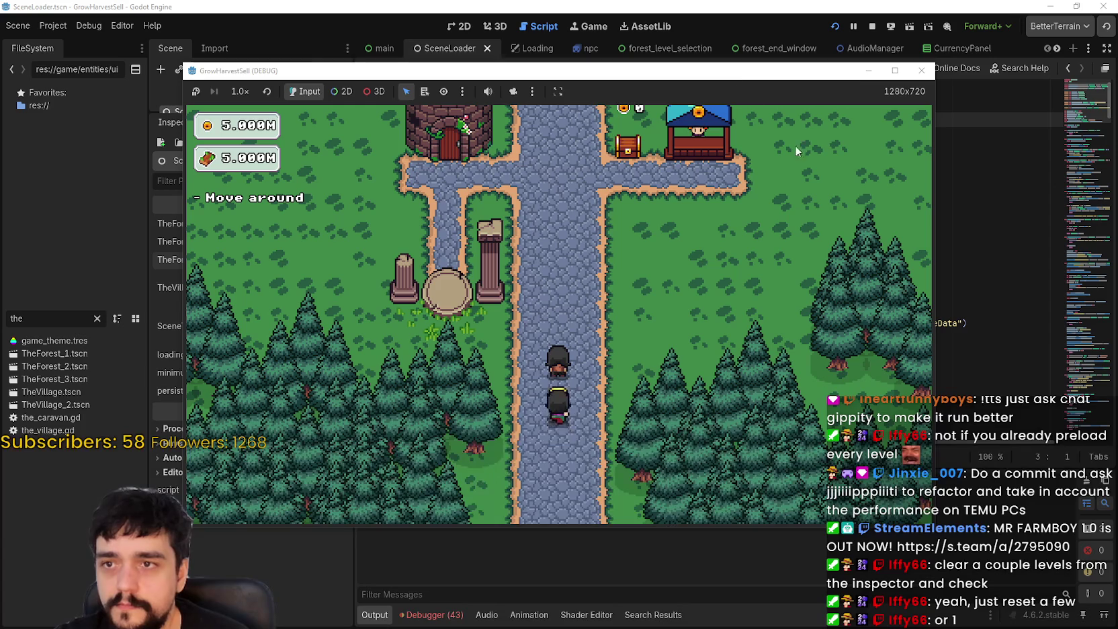
{"action": "left_click", "coordinate": [979, 339]}
{"action": "left_click", "coordinate": [431, 615]}
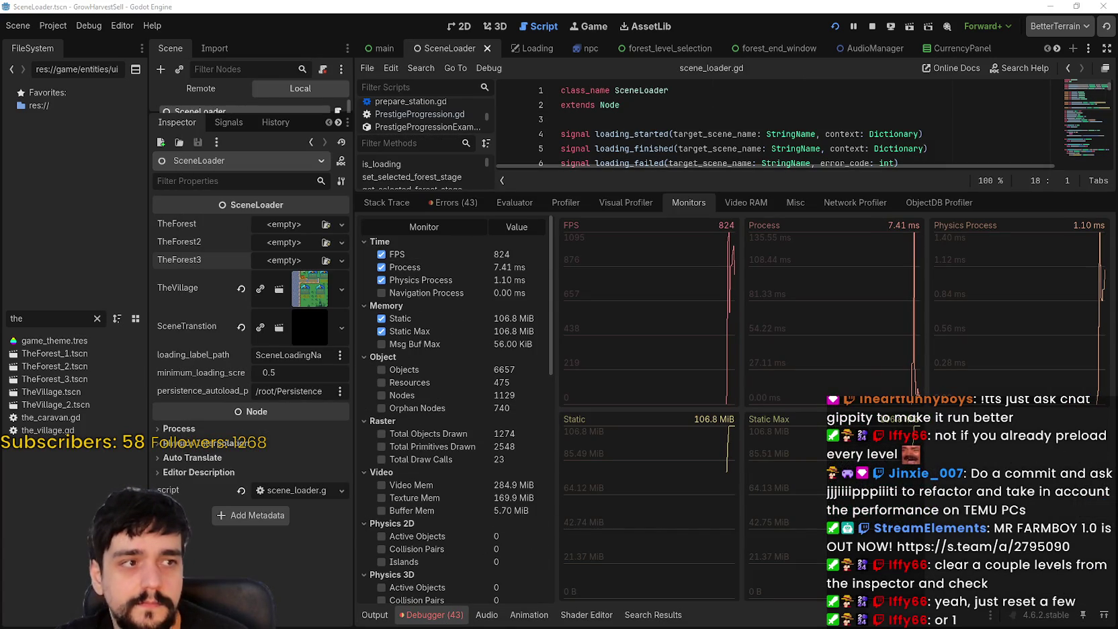
{"action": "key", "text": "alt+Tab"}
Step: Place the 112.8 MiB capture over the editor's right side, then open Calculator beside it
{"action": "mouse_move", "coordinate": [889, 71]}
{"action": "left_mouse_down"}
{"action": "mouse_move", "coordinate": [761, 72]}
{"action": "mouse_move", "coordinate": [770, 43]}
{"action": "left_mouse_up"}
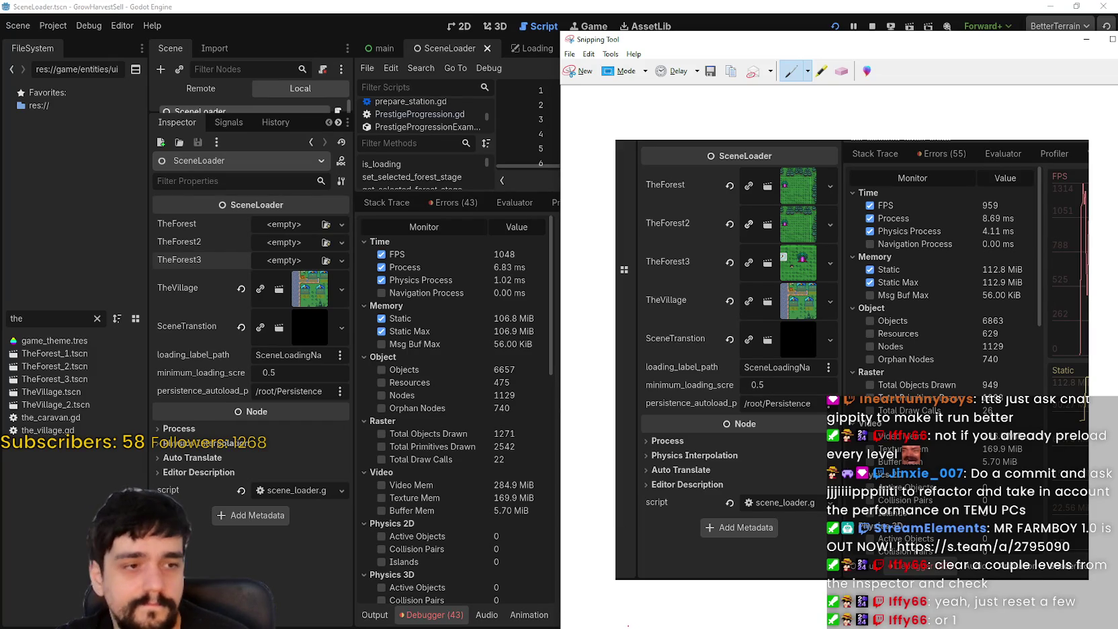
{"action": "left_click_drag", "start_coordinate": [907, 48], "coordinate": [895, 20]}
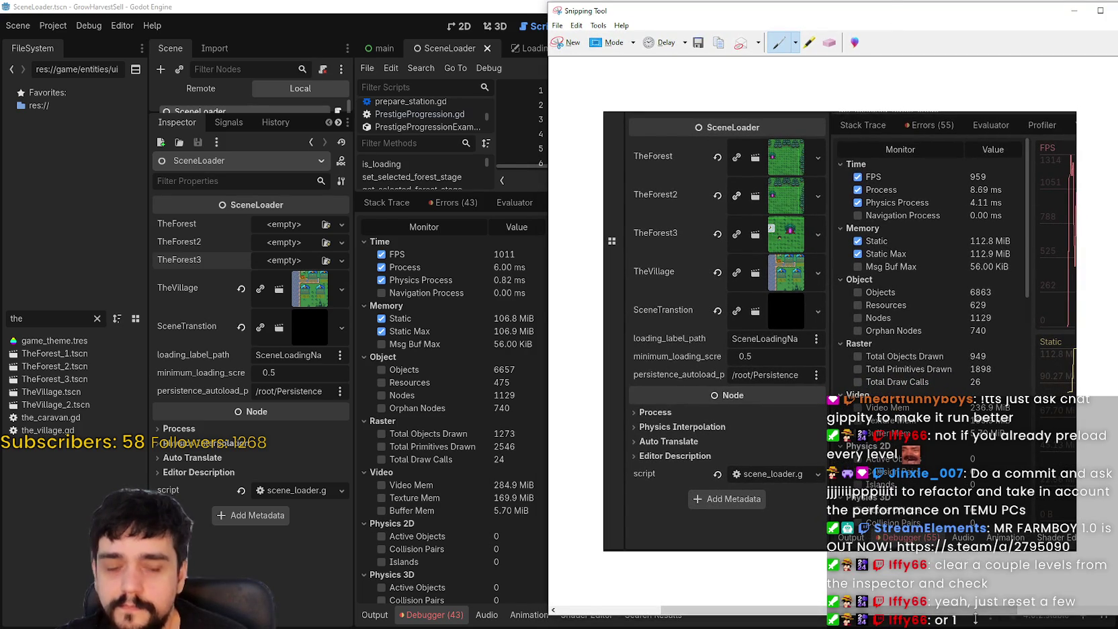
{"action": "mouse_move", "coordinate": [958, 616]}
{"action": "left_mouse_down"}
{"action": "mouse_move", "coordinate": [948, 612]}
{"action": "mouse_move", "coordinate": [942, 407]}
{"action": "left_mouse_up"}
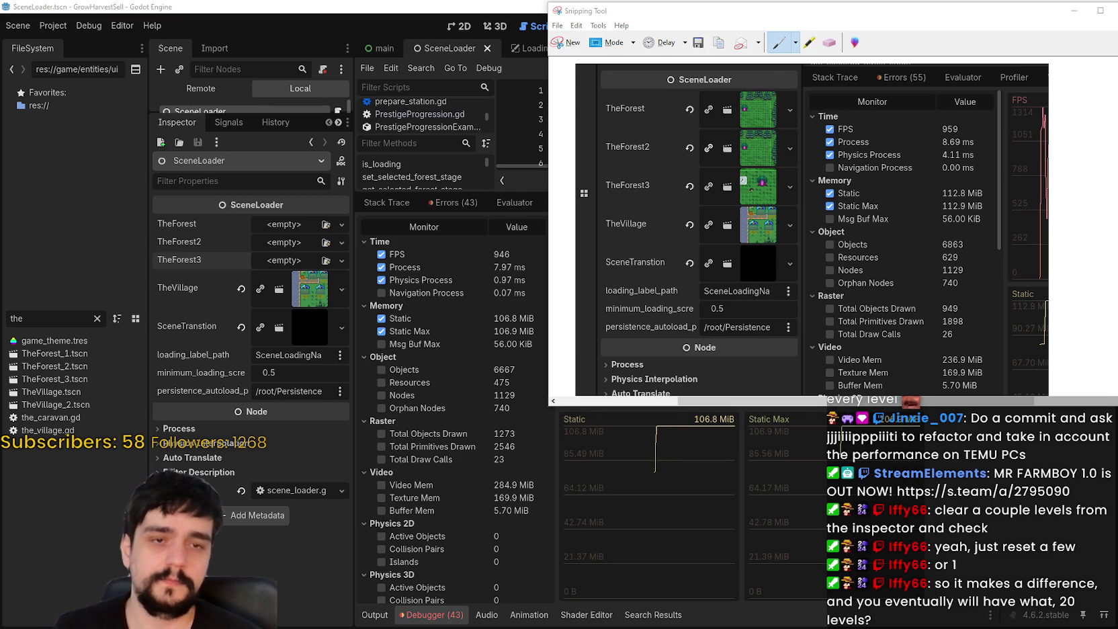
{"action": "key", "text": "XF86Calculator"}
{"action": "mouse_move", "coordinate": [9, 124]}
{"action": "left_mouse_down"}
{"action": "mouse_move", "coordinate": [186, 101]}
{"action": "mouse_move", "coordinate": [290, 351]}
{"action": "mouse_move", "coordinate": [288, 232]}
{"action": "left_mouse_up"}
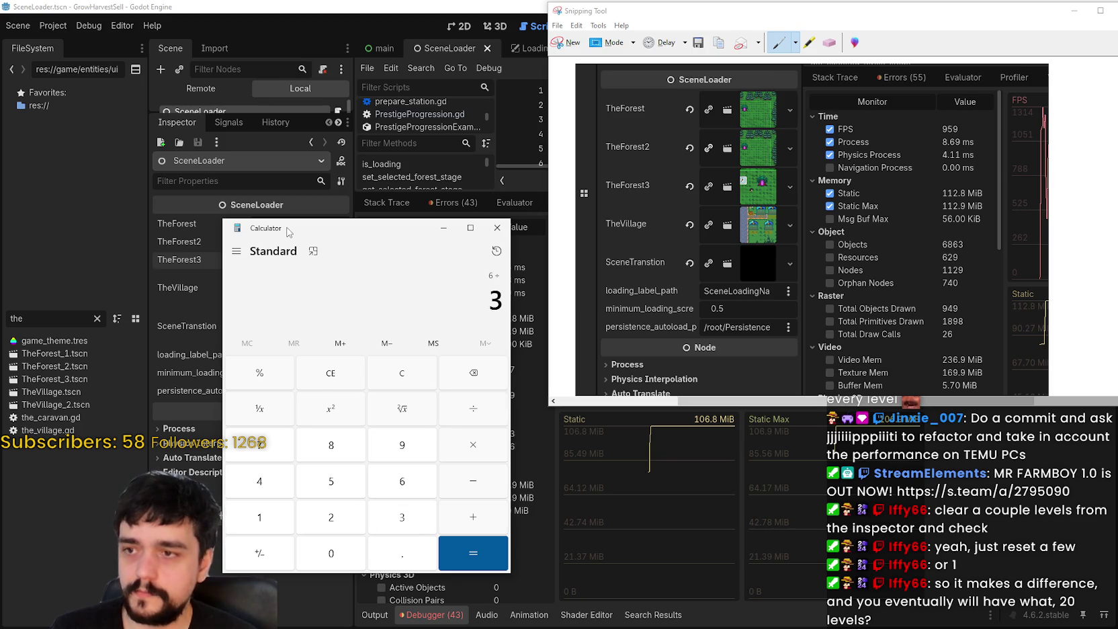
Step: Multiply 2 by 12 in Calculator to get 24, then move the Calculator and Steam windows aside
{"action": "left_click_drag", "start_coordinate": [299, 229], "coordinate": [109, 69]}
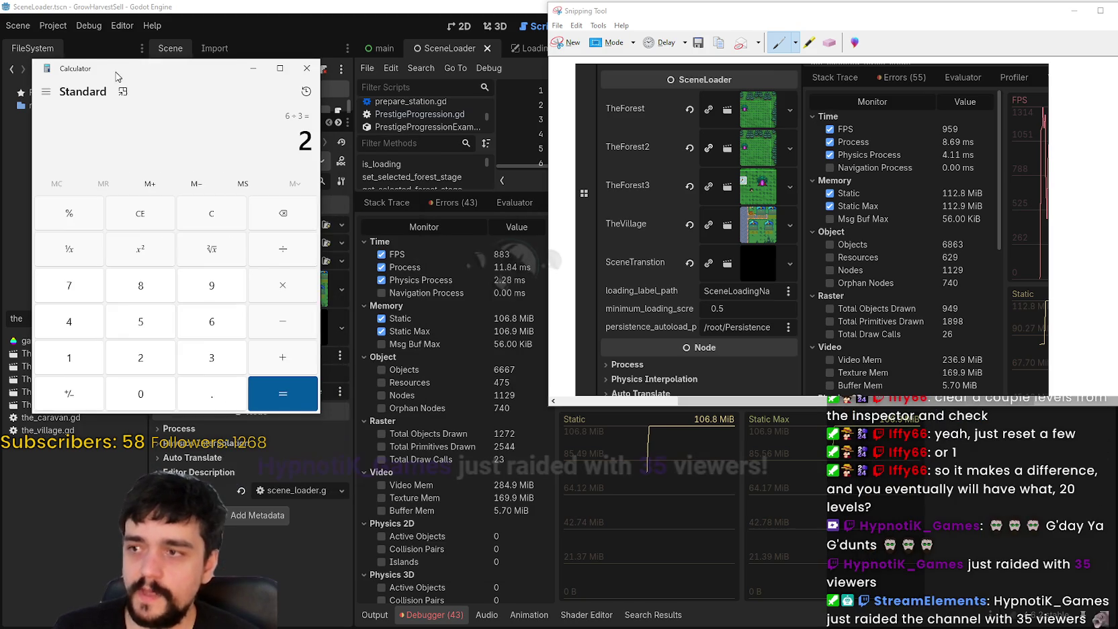
{"action": "left_click", "coordinate": [277, 296]}
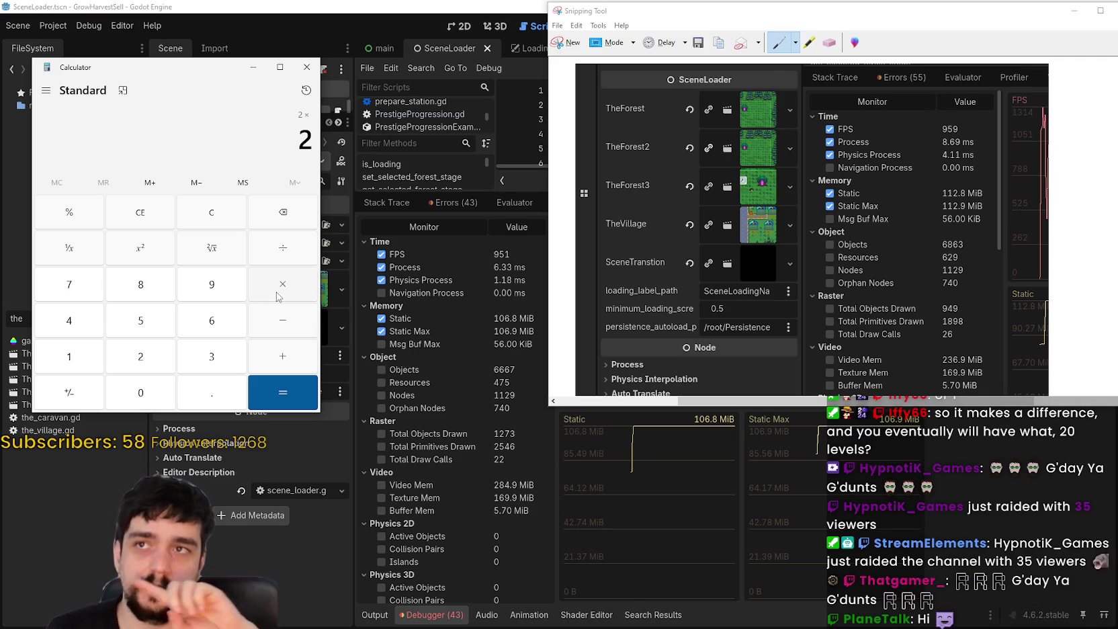
{"action": "type", "text": "12"}
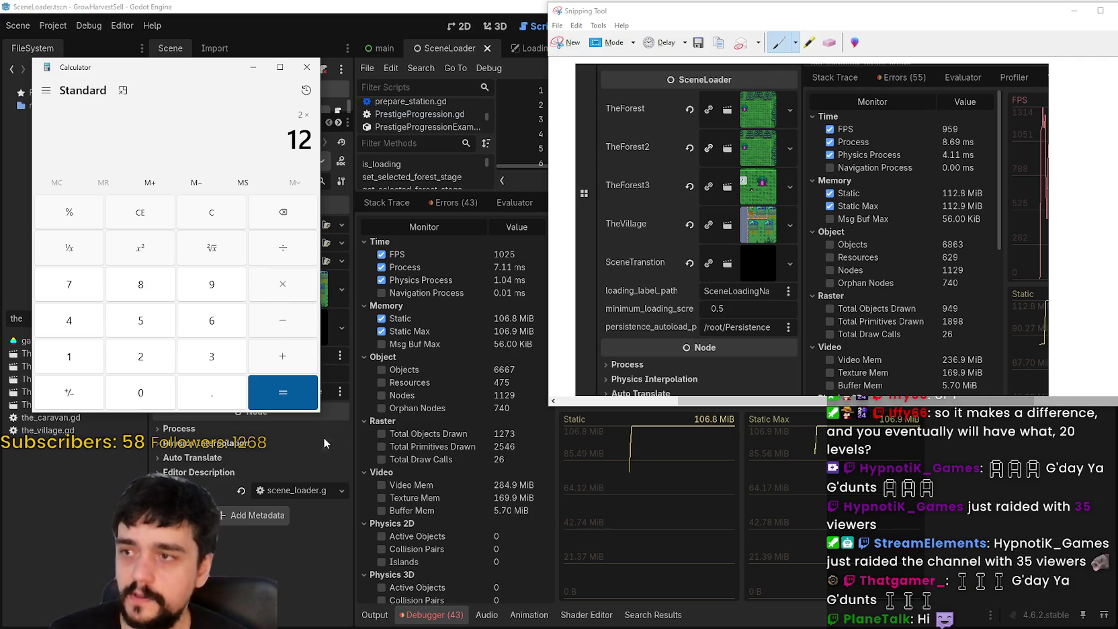
{"action": "key", "text": "Return"}
{"action": "left_click_drag", "start_coordinate": [205, 67], "coordinate": [379, 32]}
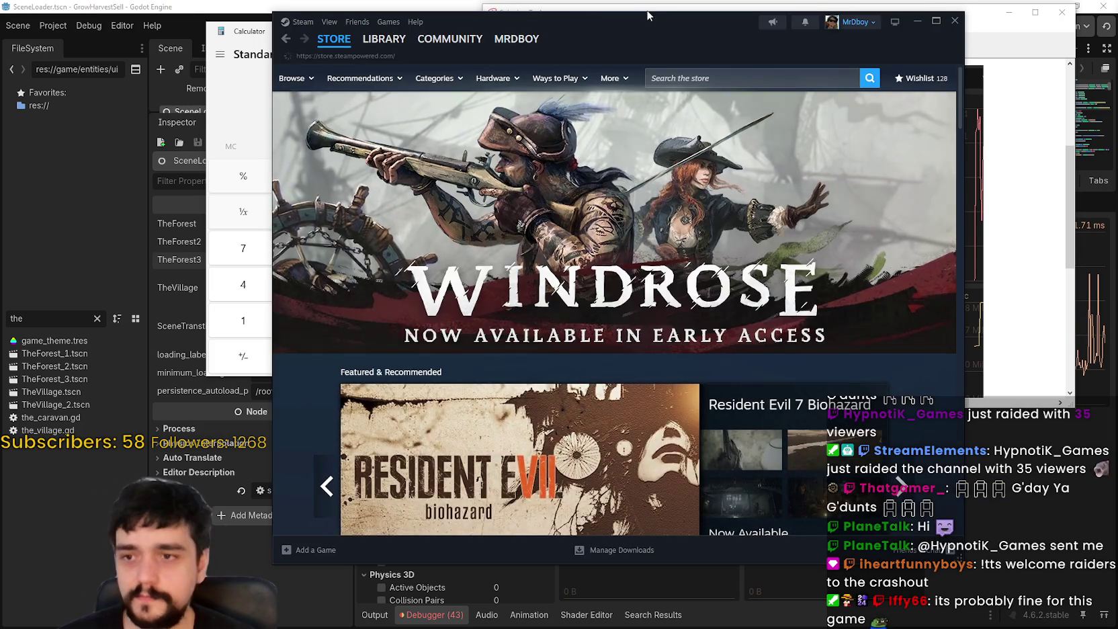
{"action": "left_click_drag", "start_coordinate": [648, 14], "coordinate": [664, 28]}
Step: Search the Steam store for 'bubble shop simulator' and accept the corrected spelling suggestion
{"action": "left_click", "coordinate": [739, 84]}
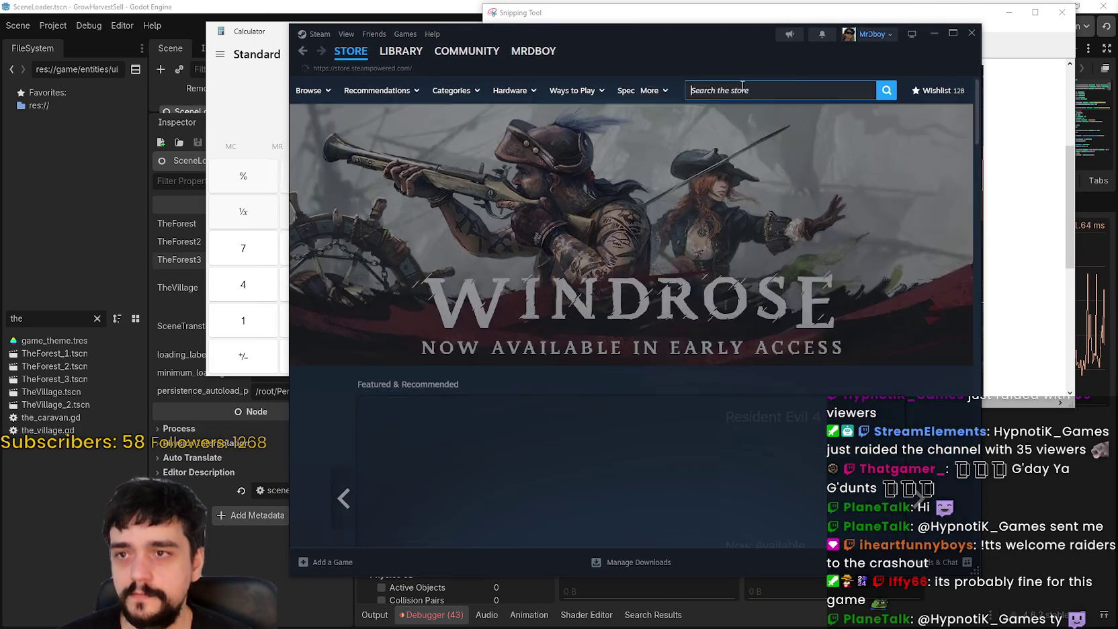
{"action": "type", "text": "bub"}
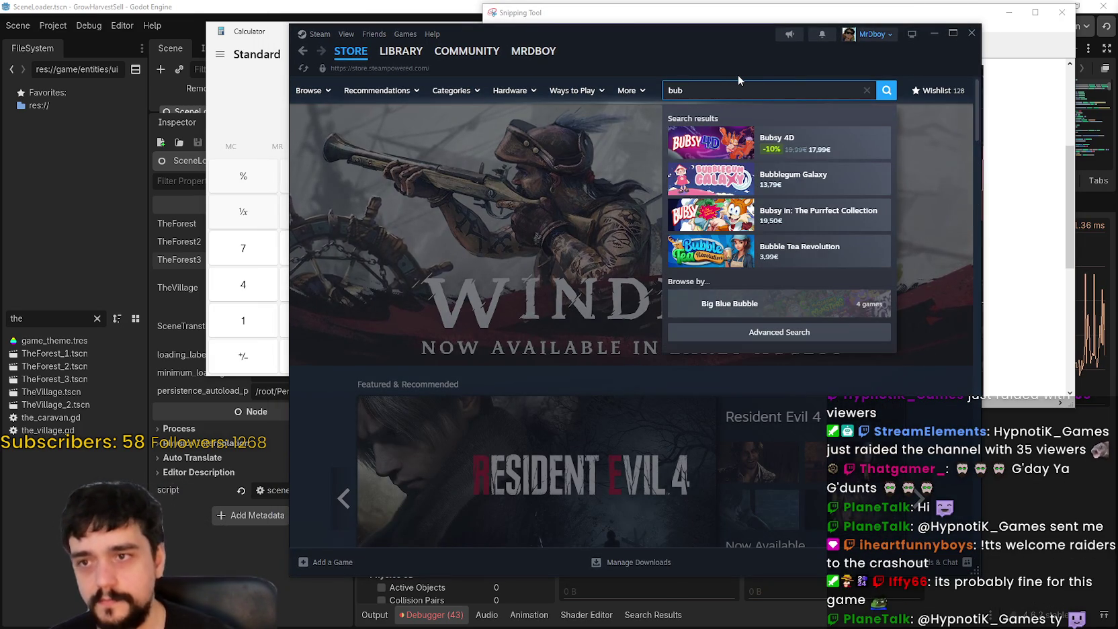
{"action": "type", "text": "le"}
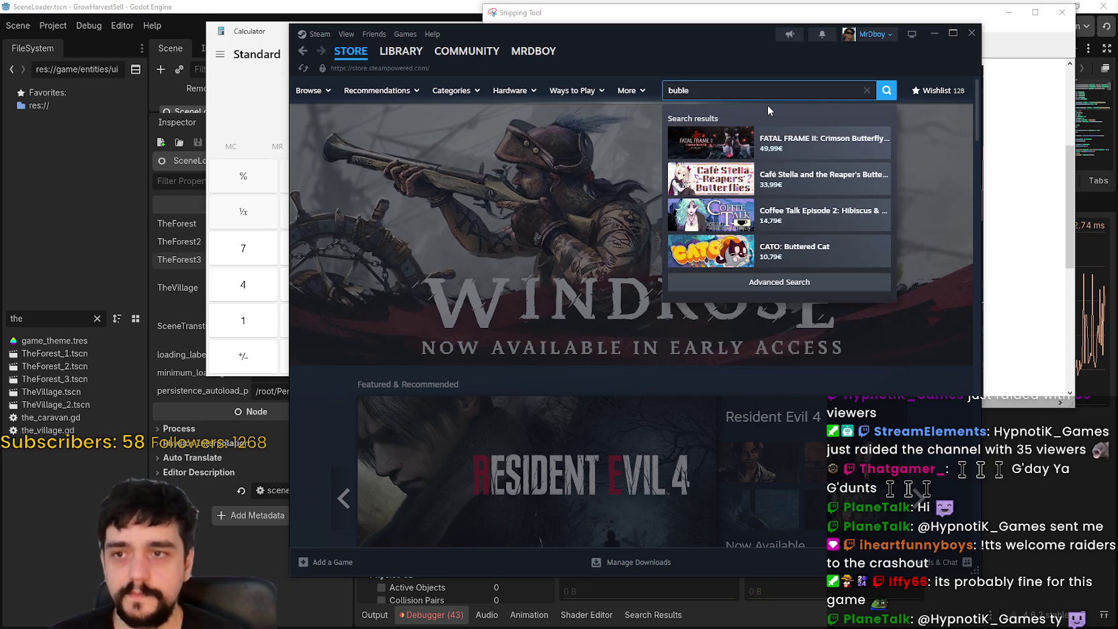
{"action": "type", "text": " shop"}
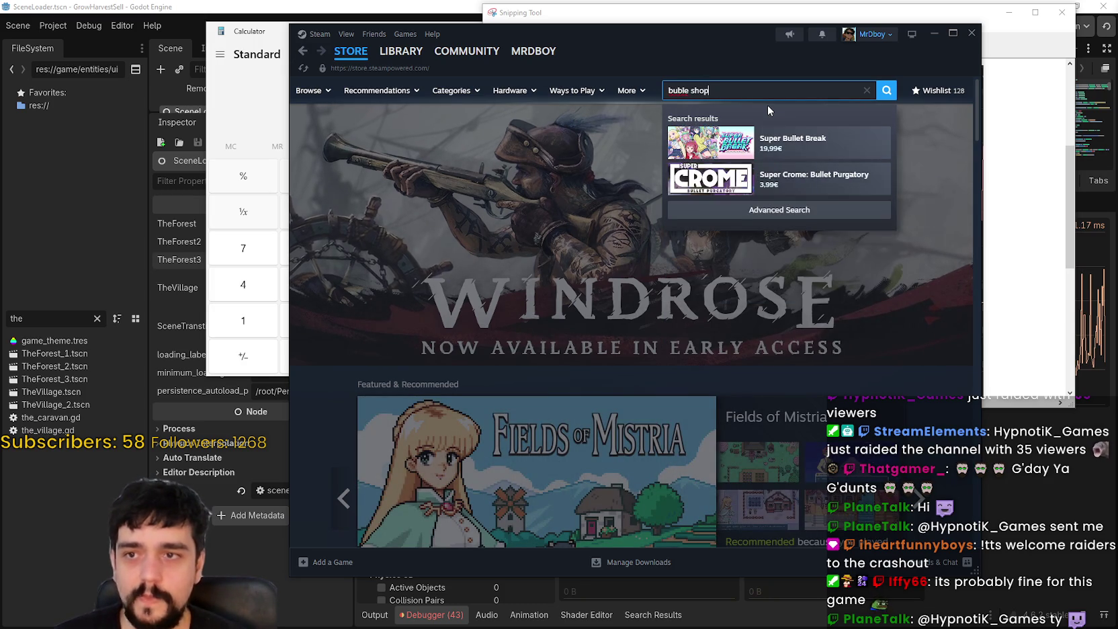
{"action": "key", "text": "BackSpace"}
{"action": "key", "text": "BackSpace"}
{"action": "key", "text": "BackSpace"}
{"action": "type", "text": "Bubble shop"}
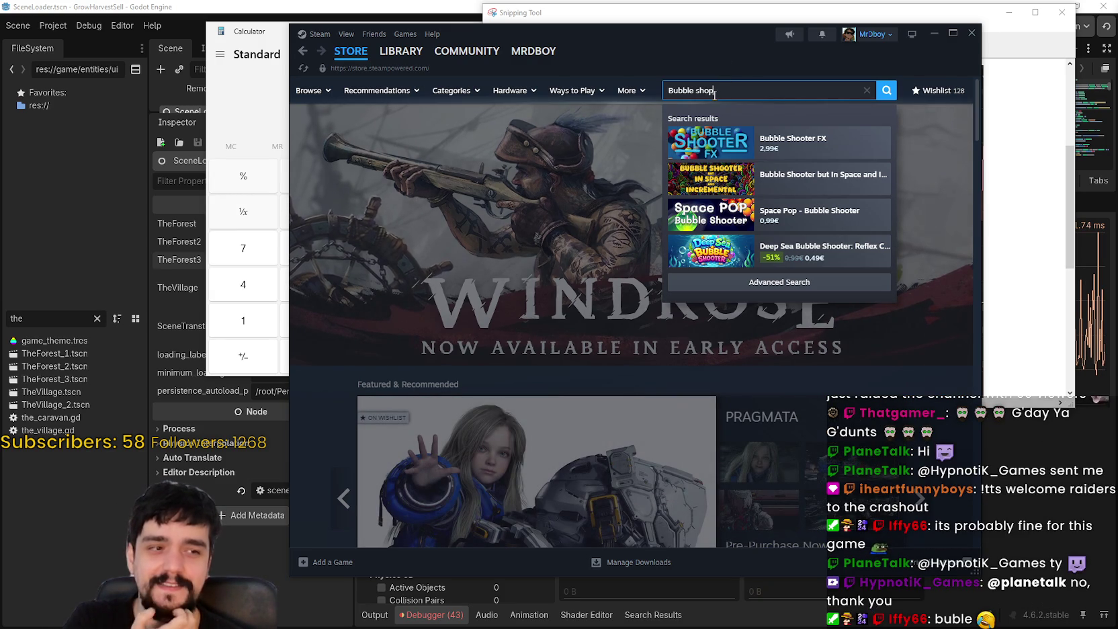
{"action": "key", "text": "ctrl+a"}
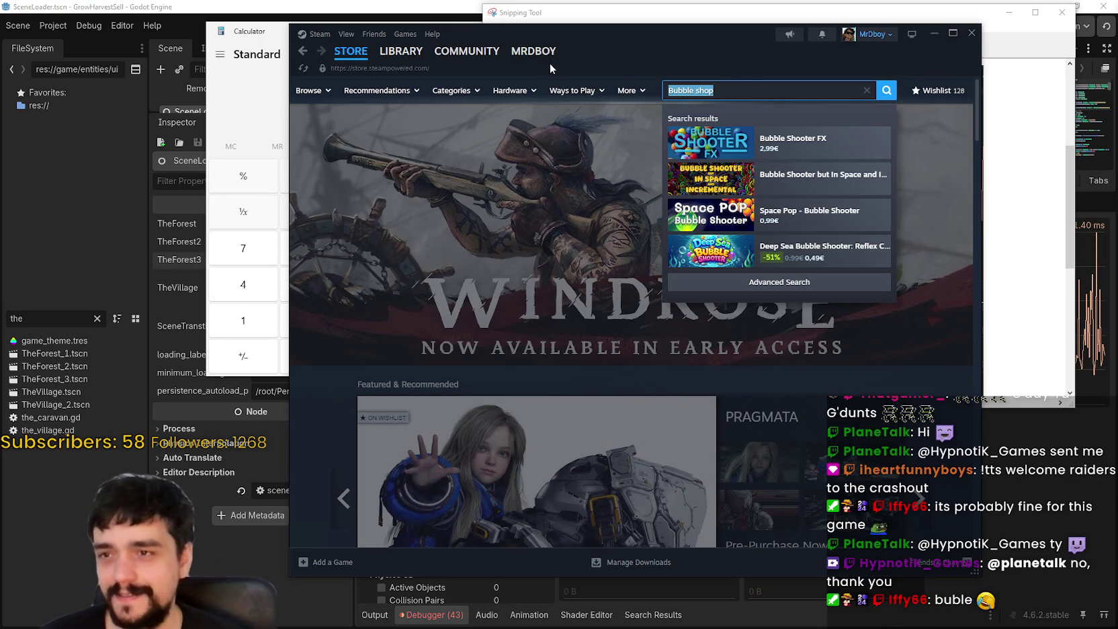
{"action": "type", "text": "bubble shop simu"}
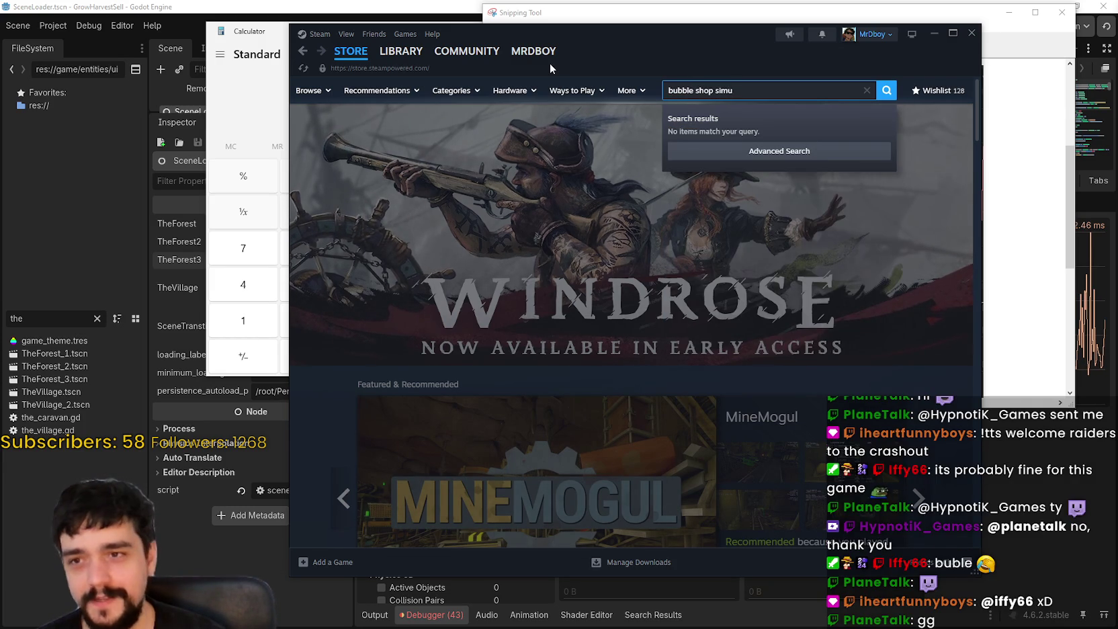
{"action": "key", "text": "BackSpace"}
{"action": "type", "text": "lator"}
{"action": "key", "text": "Return"}
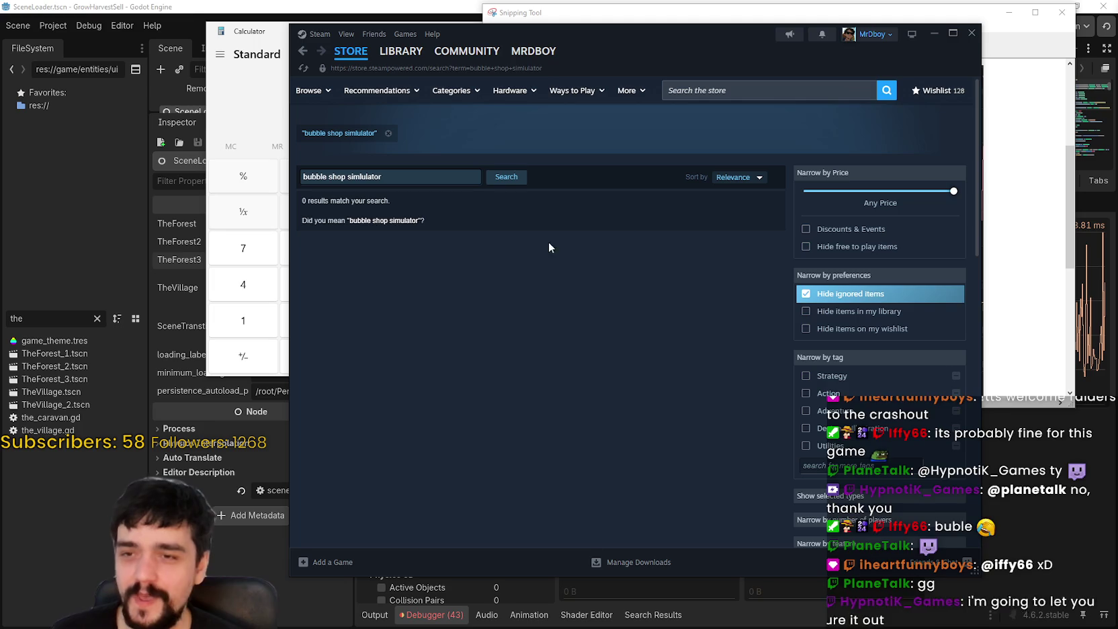
{"action": "left_click", "coordinate": [374, 220]}
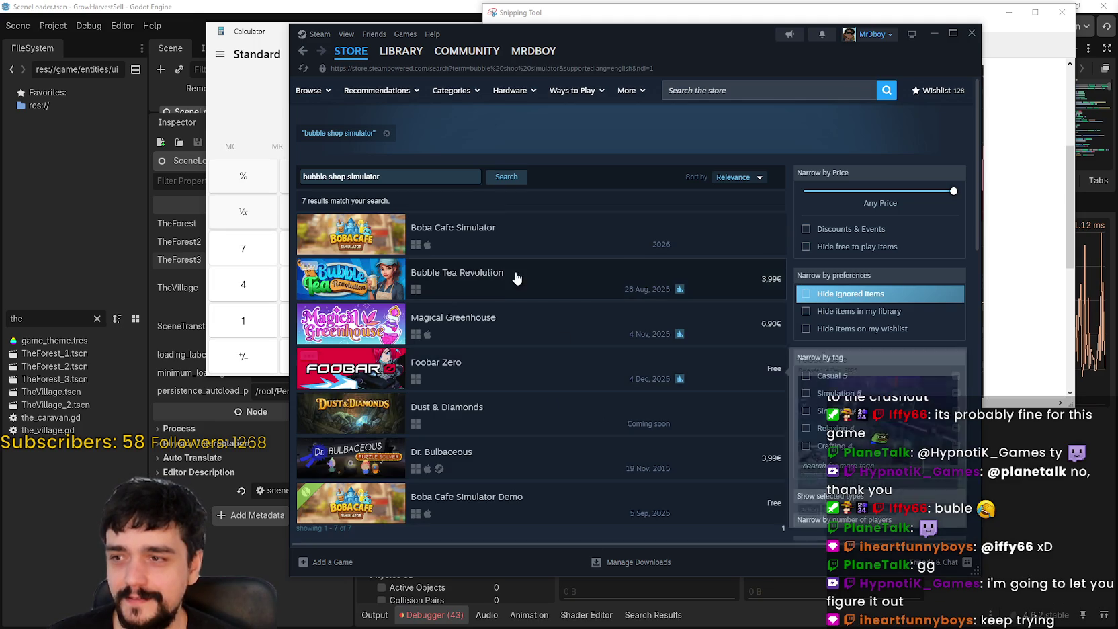
Step: Scroll through the seven search results and dismiss the search suggestions
{"action": "scroll", "coordinate": [561, 407], "scroll_direction": "down", "scroll_amount": 2}
{"action": "scroll", "coordinate": [555, 443], "scroll_direction": "up", "scroll_amount": 2}
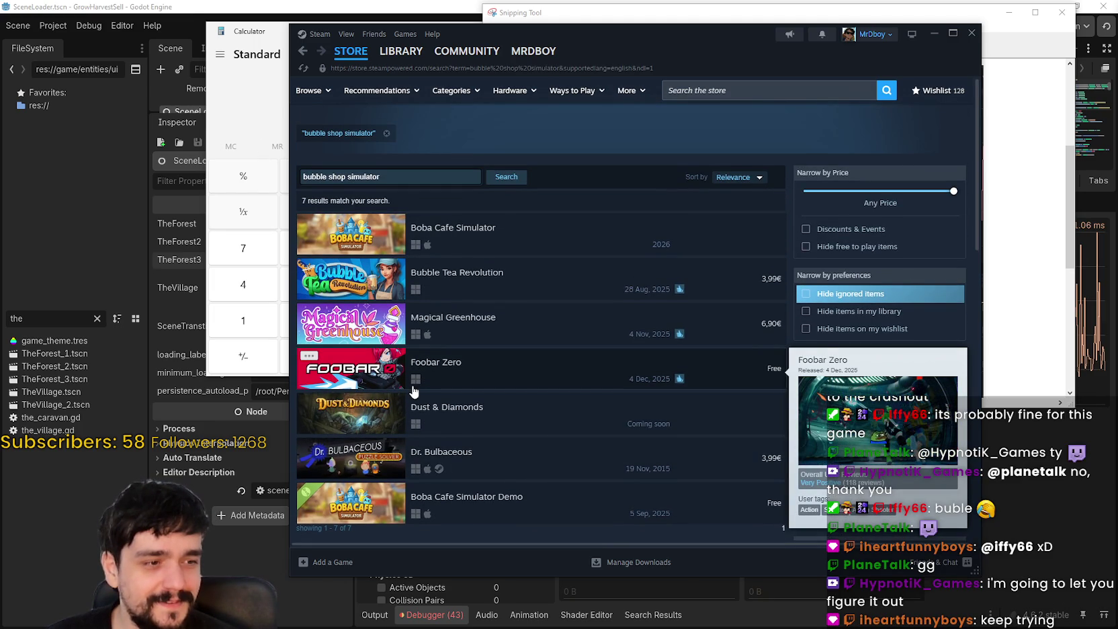
{"action": "scroll", "coordinate": [413, 391], "scroll_direction": "down", "scroll_amount": 1}
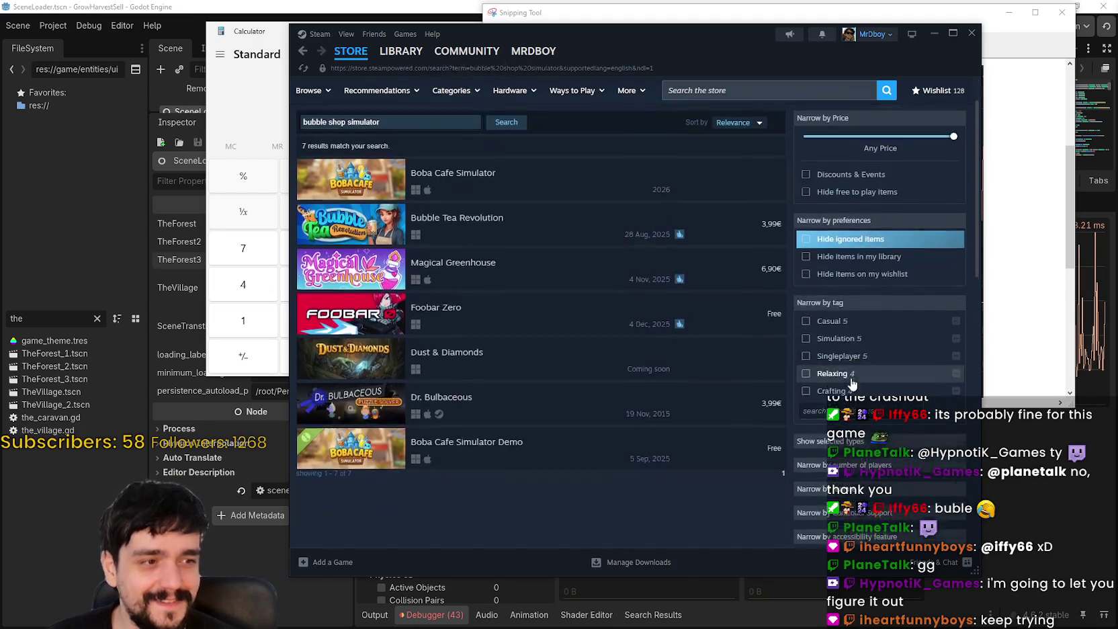
{"action": "scroll", "coordinate": [626, 291], "scroll_direction": "up", "scroll_amount": 1}
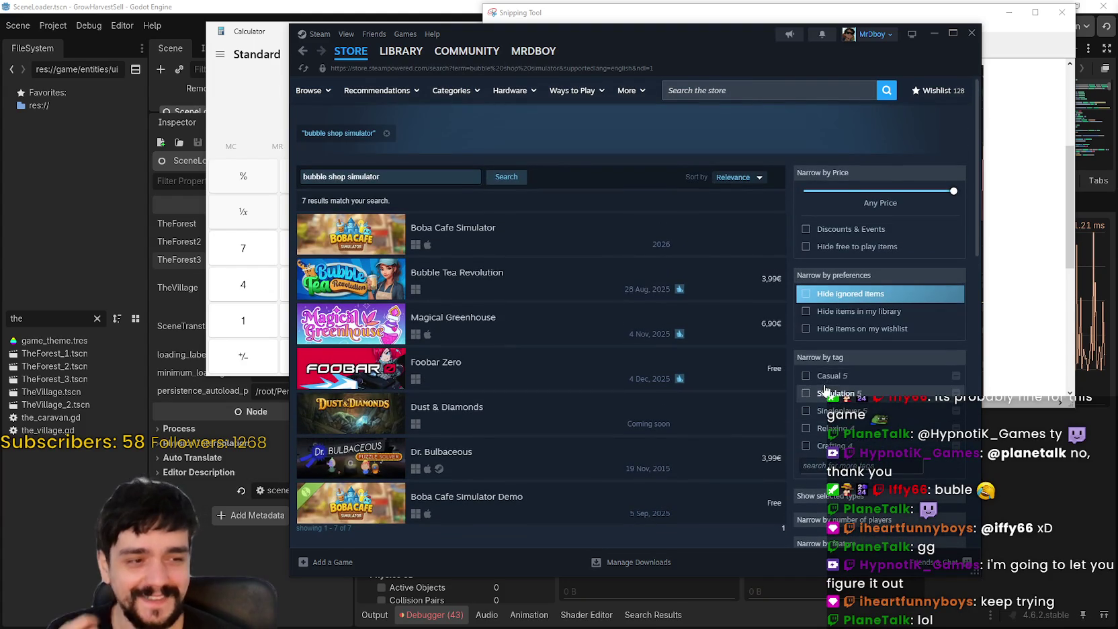
{"action": "left_click", "coordinate": [754, 87]}
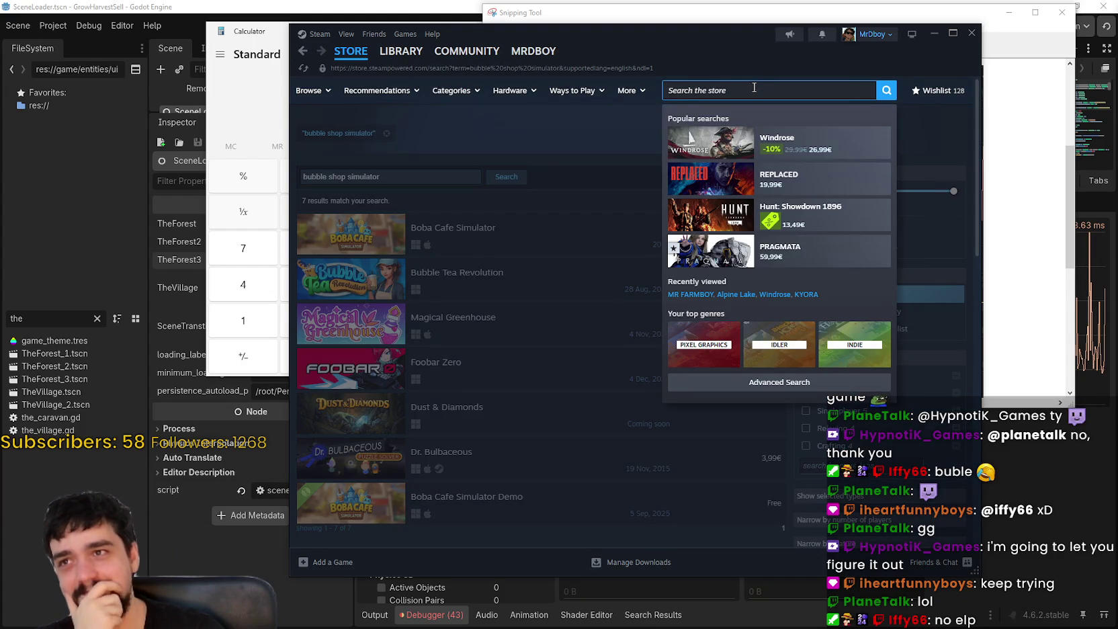
{"action": "left_click", "coordinate": [519, 141]}
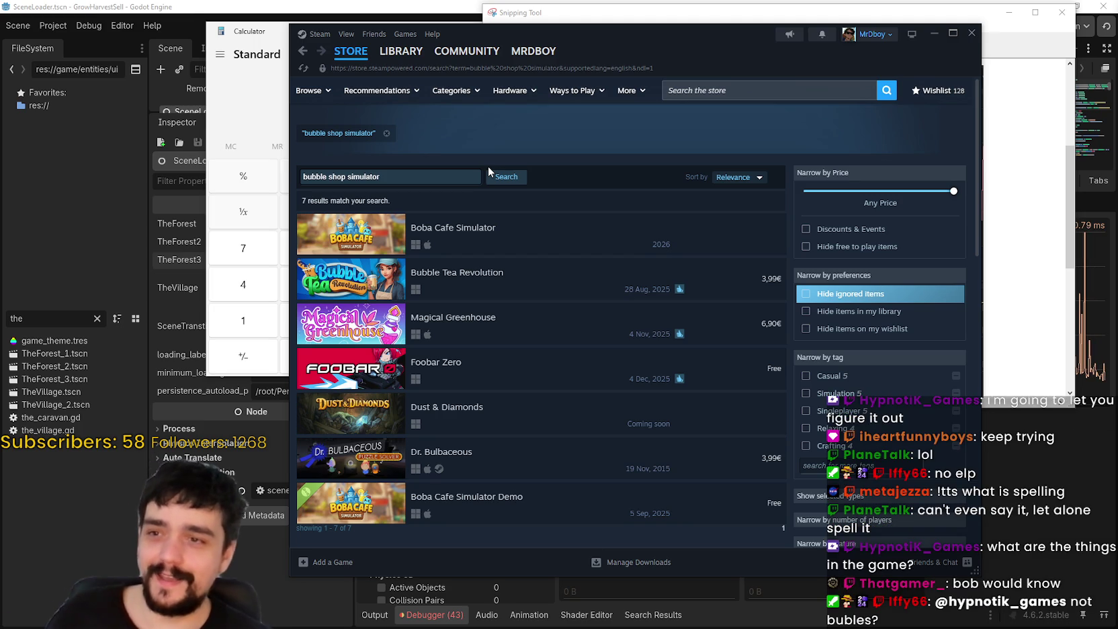
Step: Try a 'bubble head' store search, then clear it and dismiss the suggestions
{"action": "left_click", "coordinate": [712, 97]}
{"action": "type", "text": "b"}
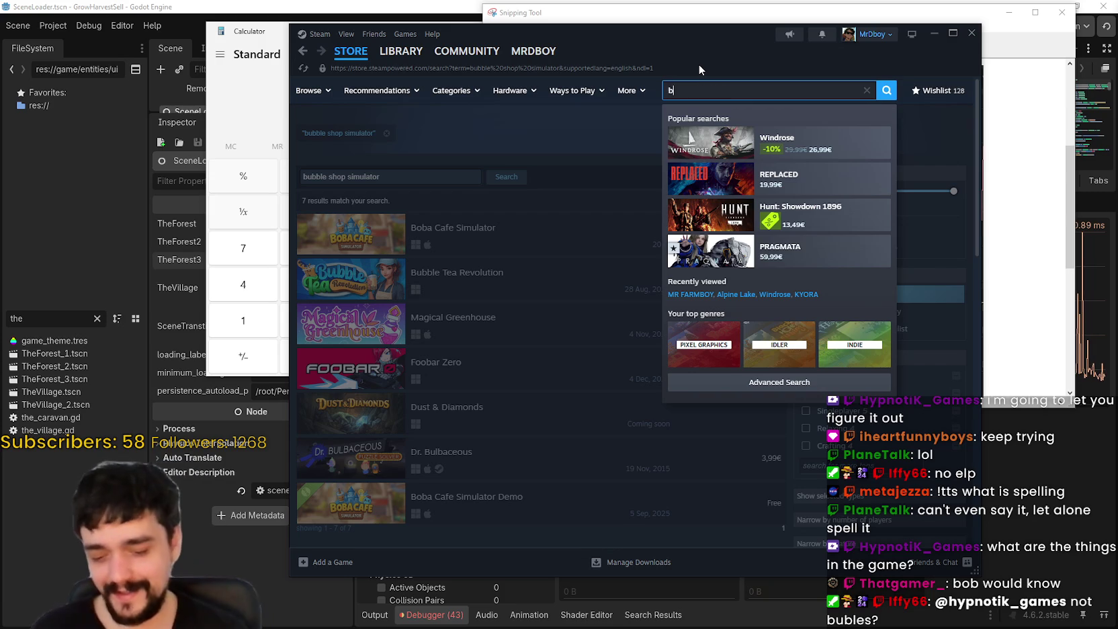
{"action": "type", "text": "ubble head"}
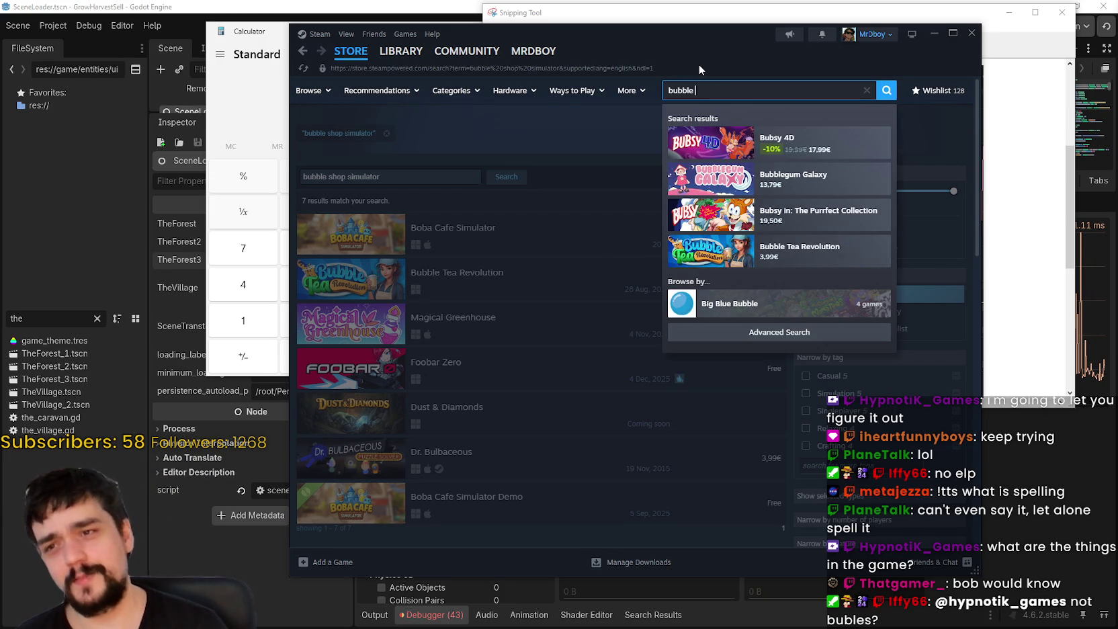
{"action": "key", "text": "BackSpace"}
{"action": "type", "text": "r"}
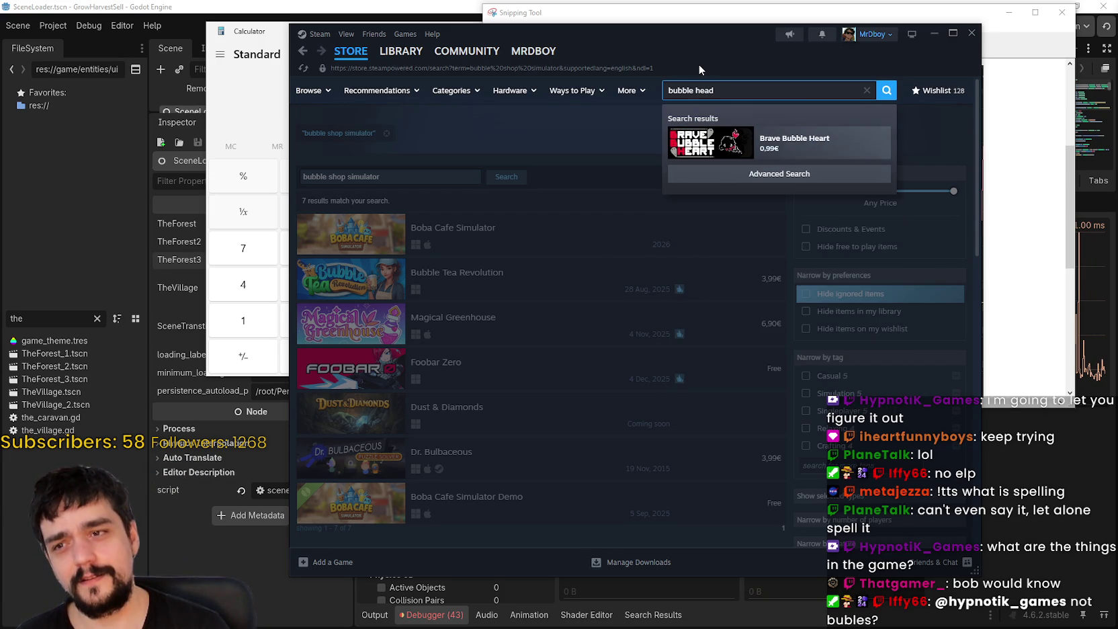
{"action": "key", "text": "BackSpace"}
{"action": "key", "text": "BackSpace"}
{"action": "key", "text": "BackSpace"}
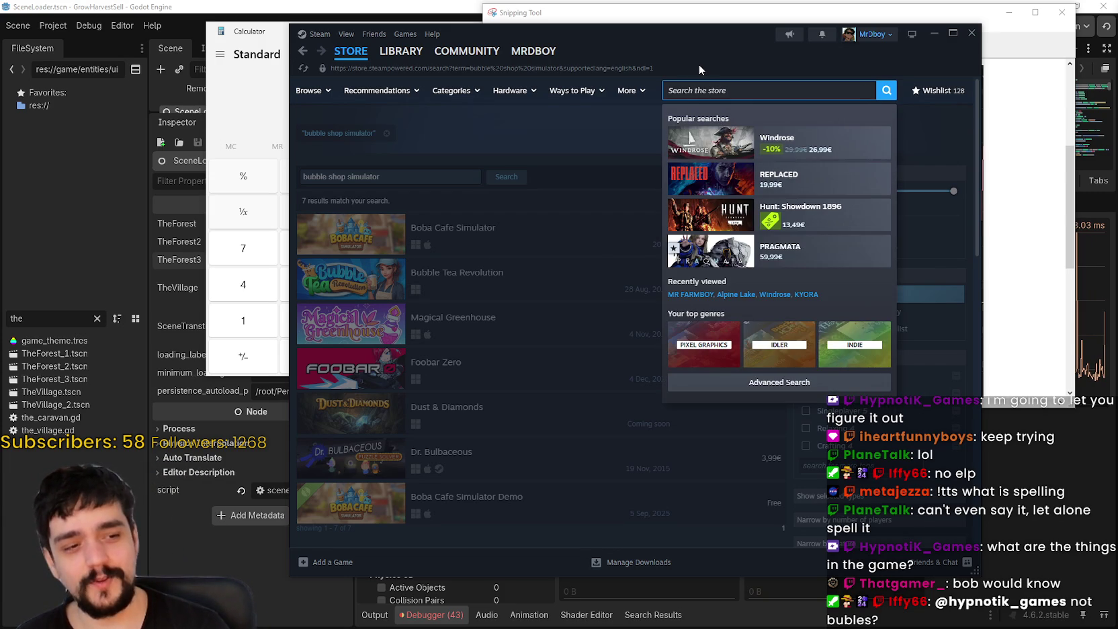
{"action": "left_click", "coordinate": [586, 115]}
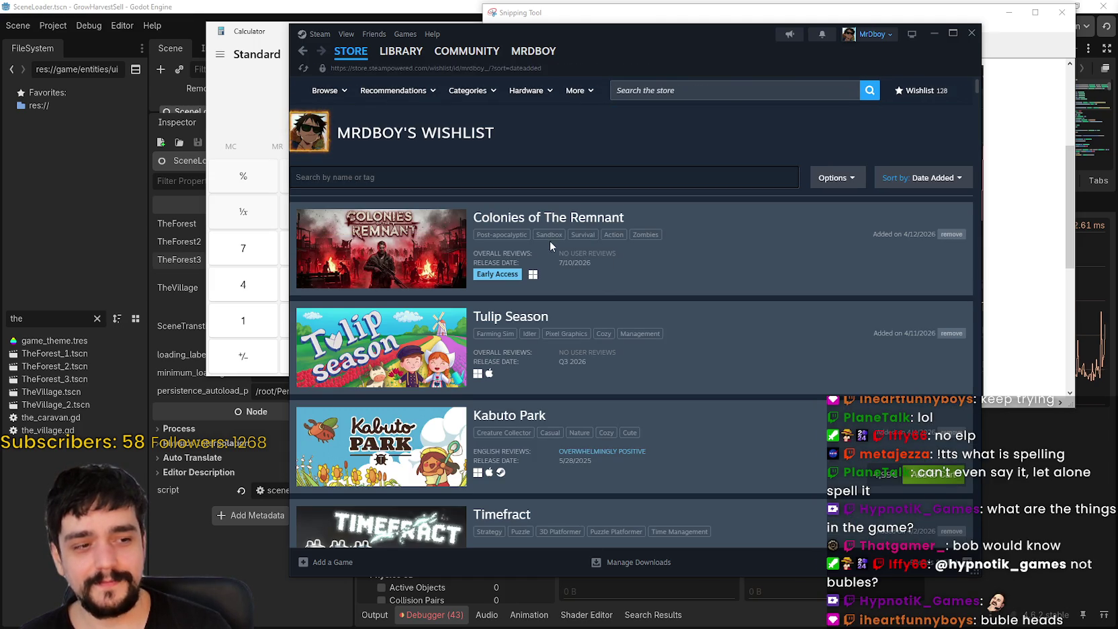
Step: Try filtering the wishlist by 'hea' and 'bub', then clear the filter
{"action": "left_click", "coordinate": [511, 177]}
{"action": "type", "text": "hea"}
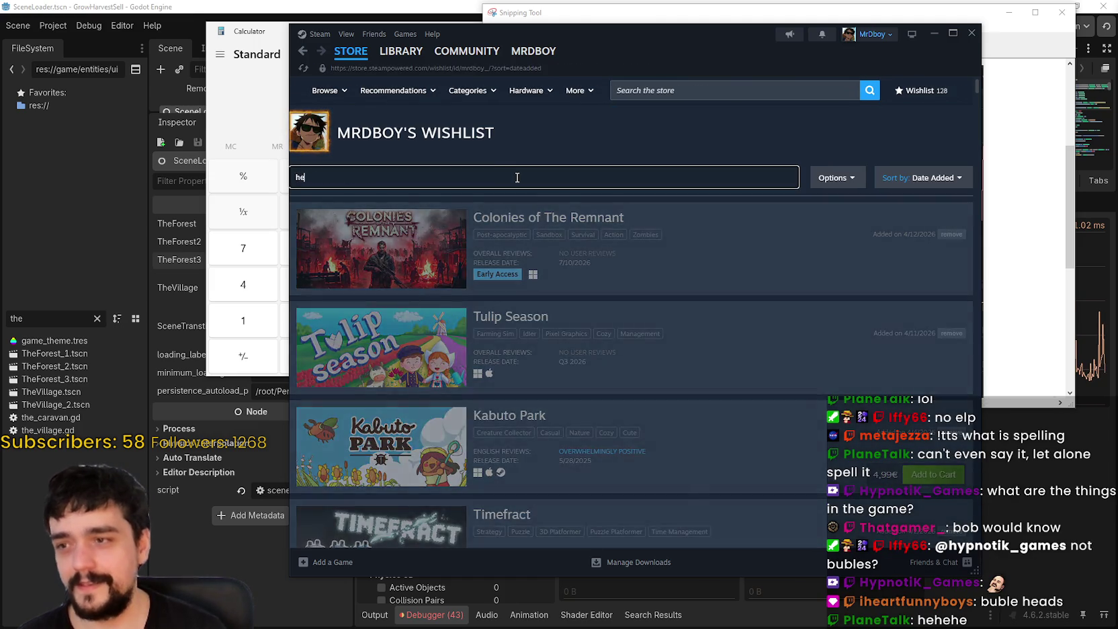
{"action": "key", "text": "BackSpace"}
{"action": "key", "text": "BackSpace"}
{"action": "key", "text": "BackSpace"}
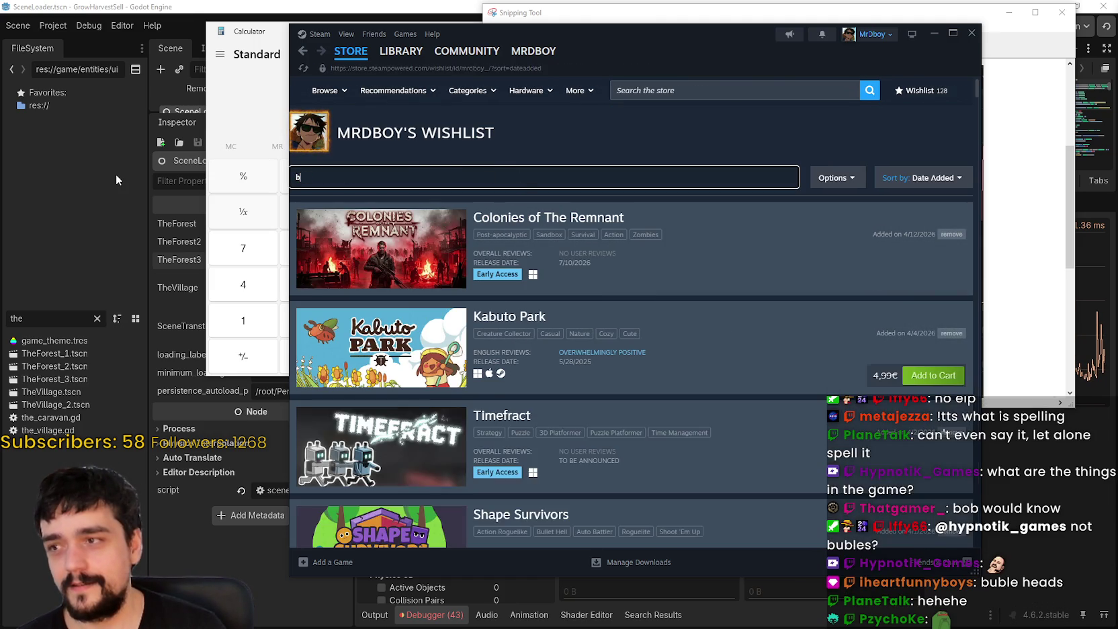
{"action": "type", "text": "bub"}
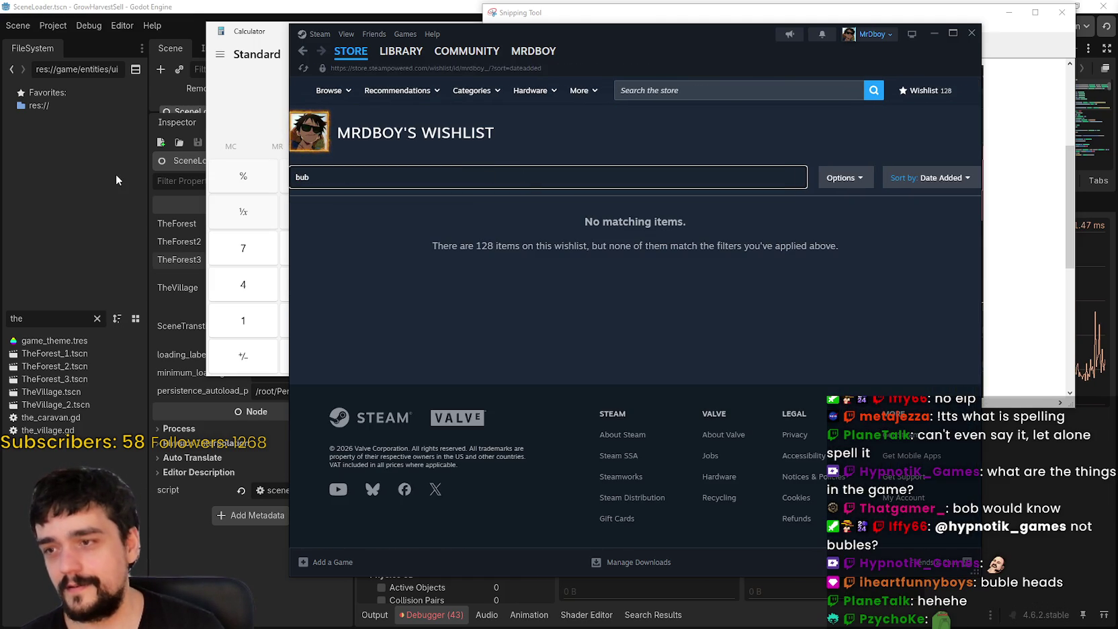
{"action": "key", "text": "BackSpace"}
{"action": "key", "text": "BackSpace"}
{"action": "key", "text": "BackSpace"}
Step: Scroll down the wishlist to Bobble Shop Simulator and open its store page
{"action": "scroll", "coordinate": [473, 385], "scroll_direction": "down", "scroll_amount": 5}
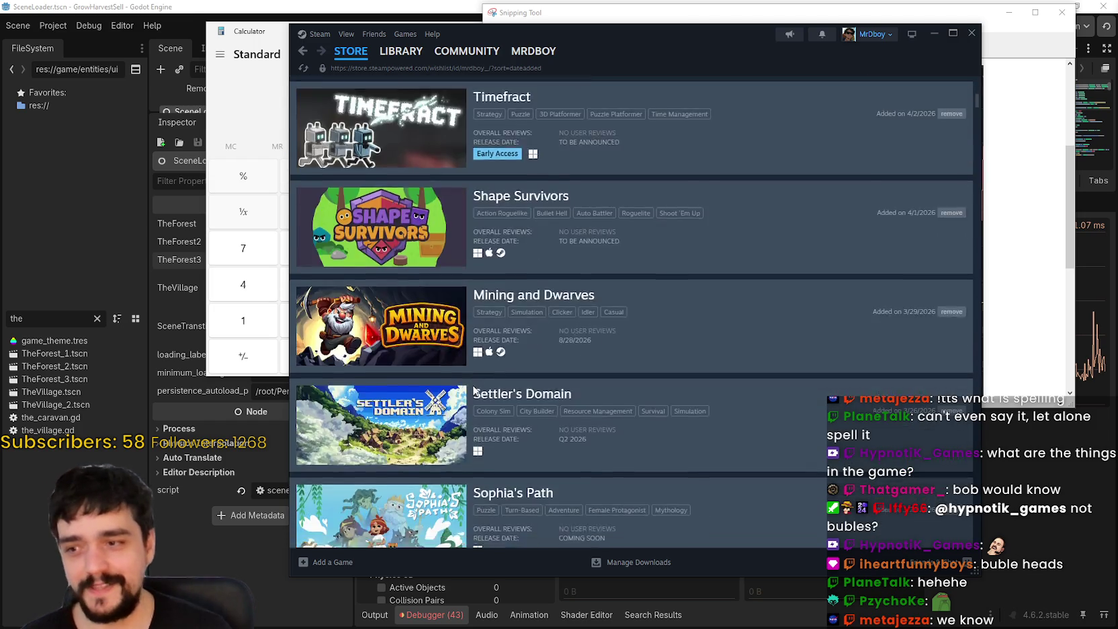
{"action": "scroll", "coordinate": [473, 384], "scroll_direction": "down", "scroll_amount": 10}
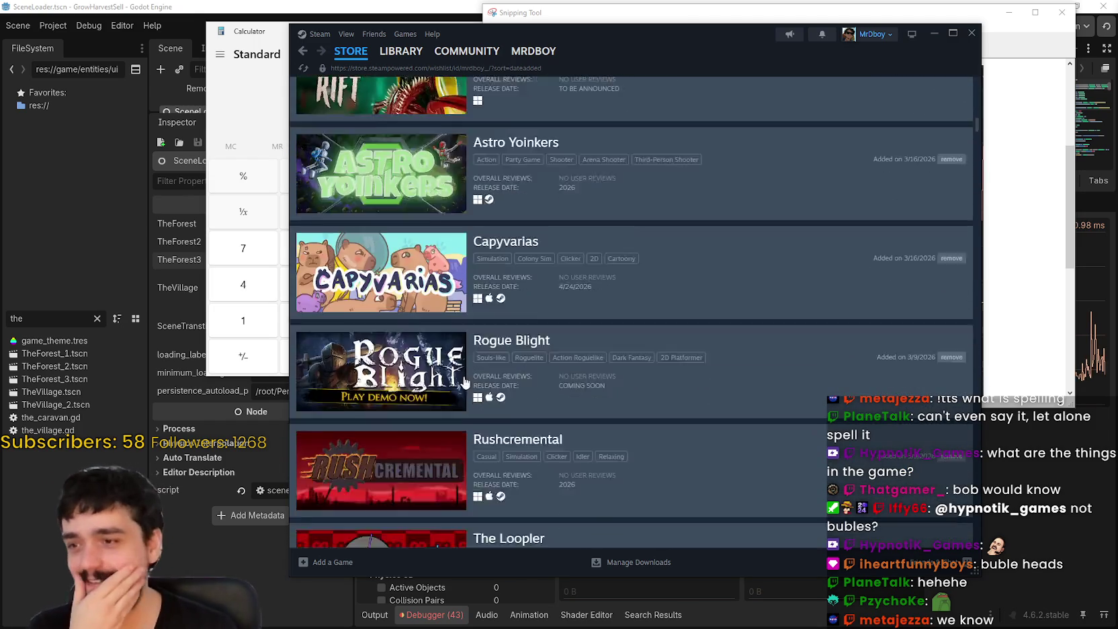
{"action": "scroll", "coordinate": [464, 381], "scroll_direction": "down", "scroll_amount": 15}
{"action": "scroll", "coordinate": [462, 391], "scroll_direction": "down", "scroll_amount": 15}
{"action": "scroll", "coordinate": [441, 397], "scroll_direction": "down", "scroll_amount": 15}
{"action": "scroll", "coordinate": [434, 384], "scroll_direction": "down", "scroll_amount": 15}
{"action": "scroll", "coordinate": [433, 386], "scroll_direction": "down", "scroll_amount": 10}
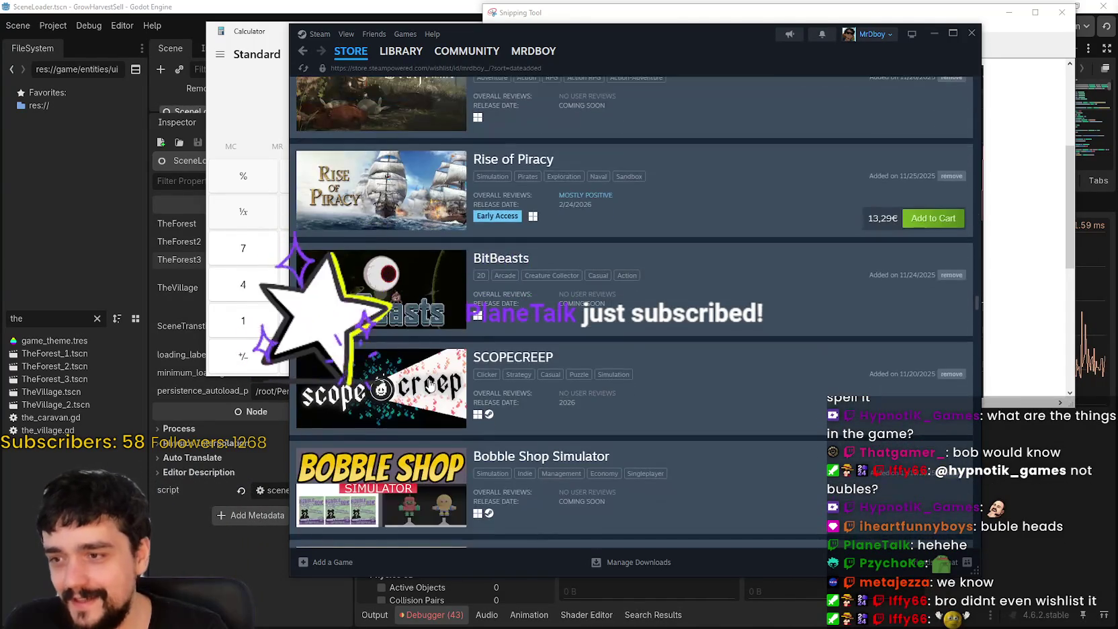
{"action": "scroll", "coordinate": [426, 379], "scroll_direction": "down", "scroll_amount": 5}
{"action": "scroll", "coordinate": [422, 309], "scroll_direction": "up", "scroll_amount": 3}
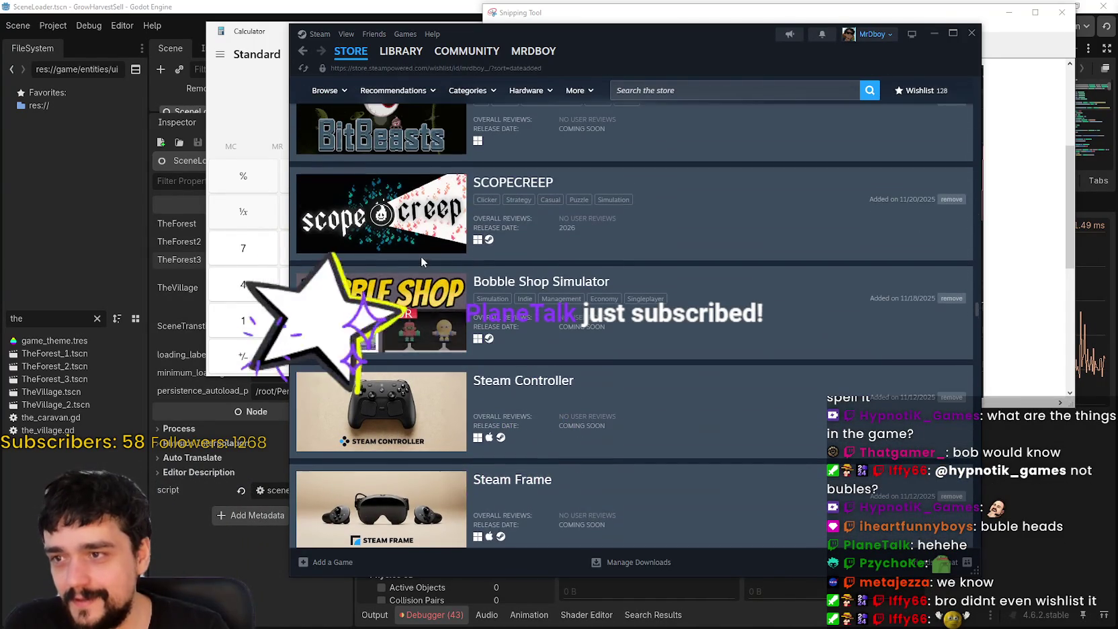
{"action": "left_click", "coordinate": [424, 308]}
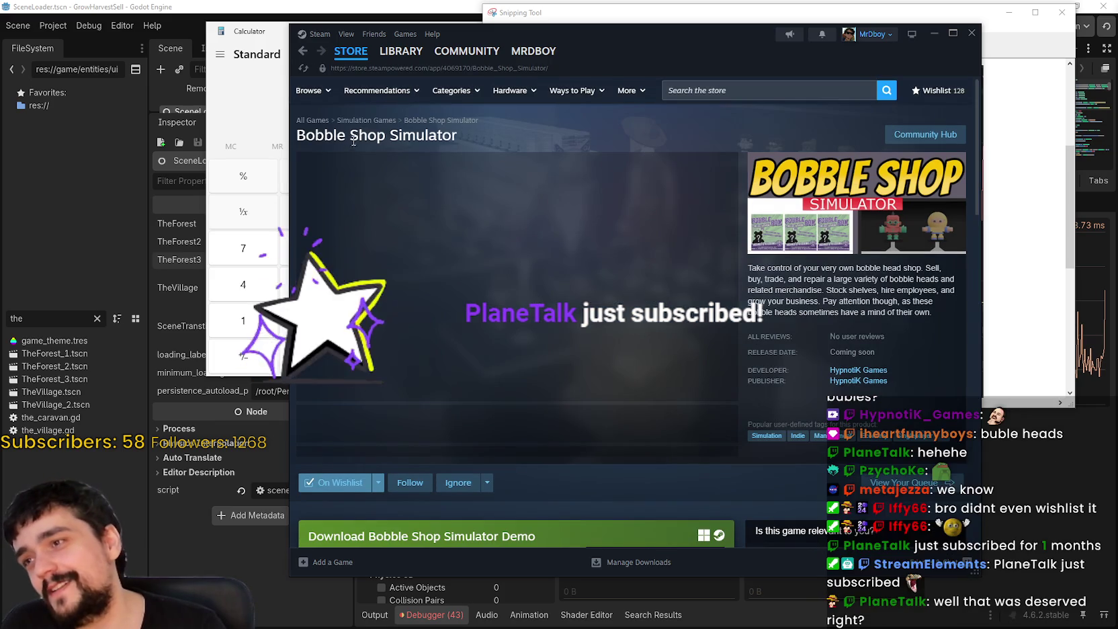
Step: Select 'Bobble Shop' in the page title, dismiss a context menu, and scroll down the store page
{"action": "left_click_drag", "start_coordinate": [356, 137], "coordinate": [297, 137]}
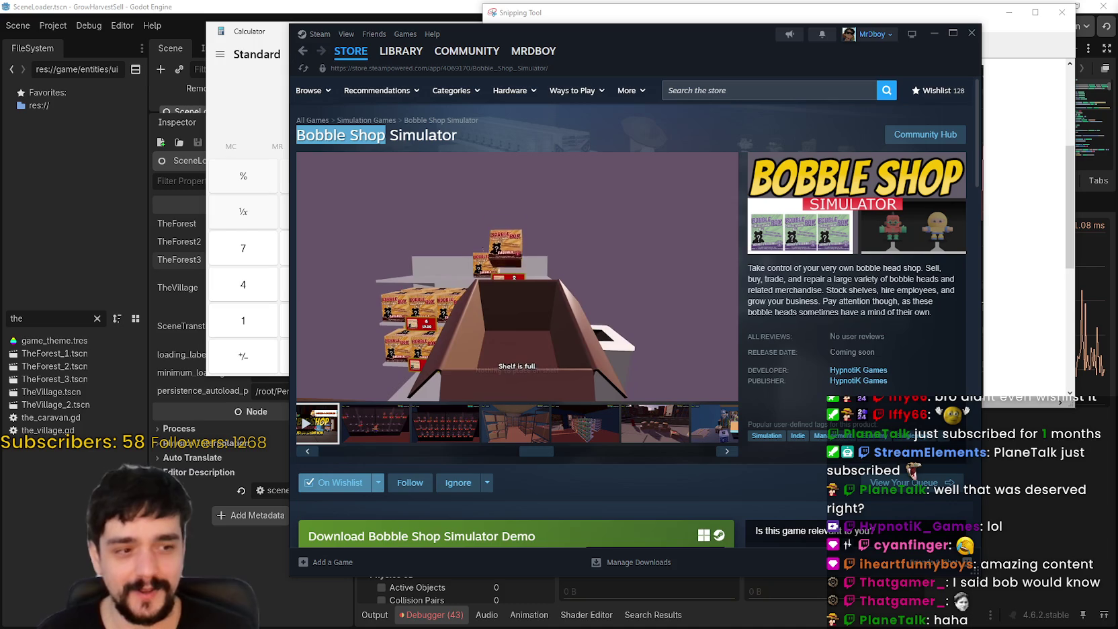
{"action": "left_click", "coordinate": [809, 278]}
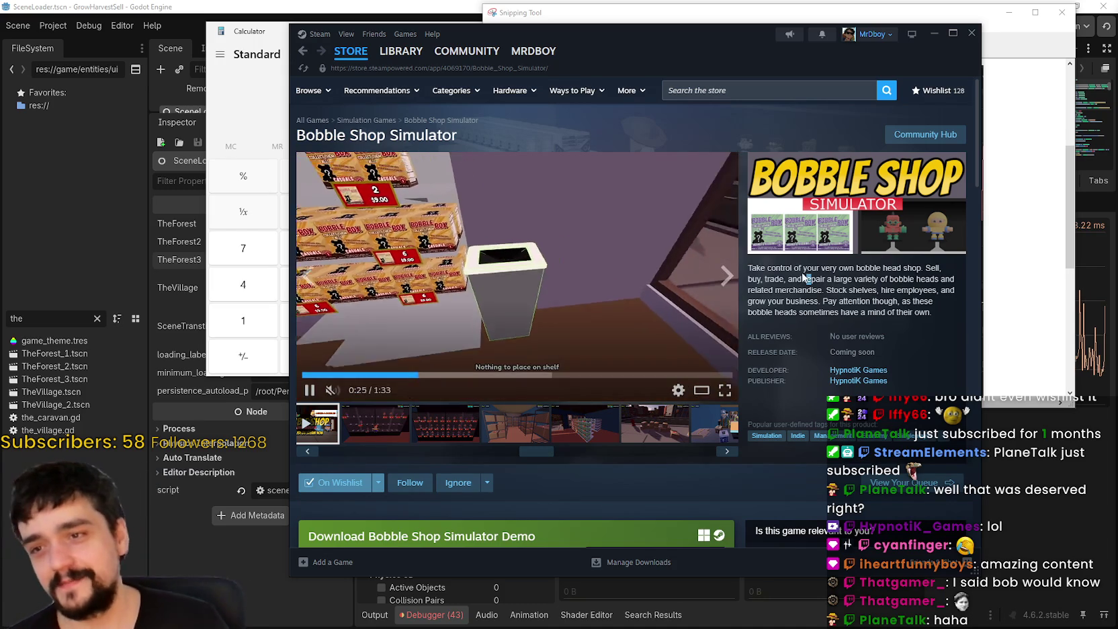
{"action": "right_click", "coordinate": [809, 278]}
{"action": "key", "text": "Escape"}
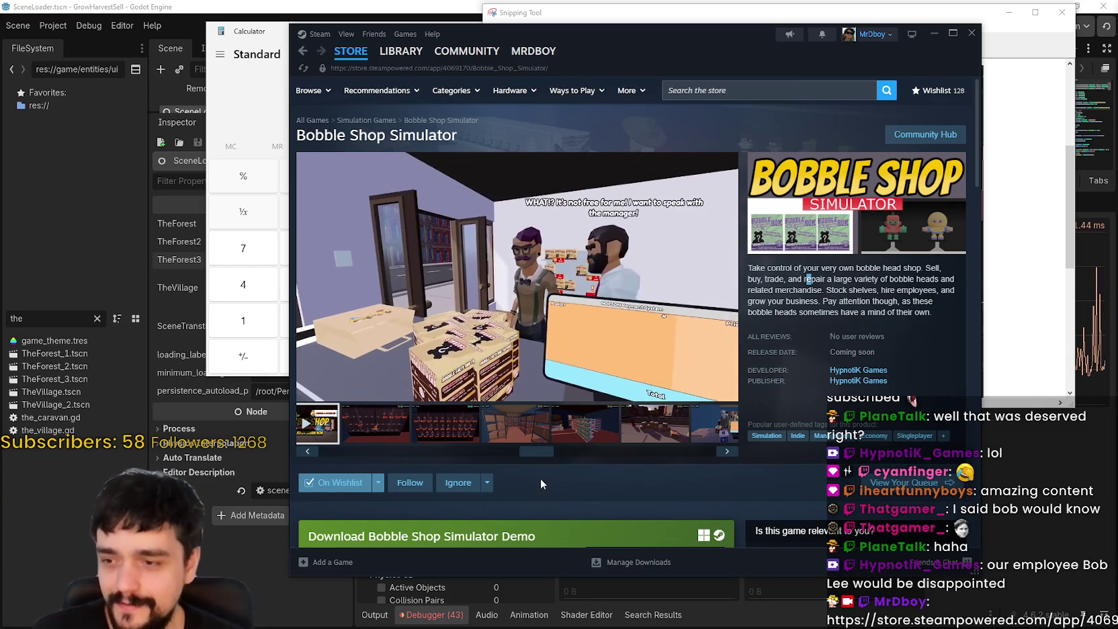
{"action": "scroll", "coordinate": [609, 456], "scroll_direction": "down", "scroll_amount": 3}
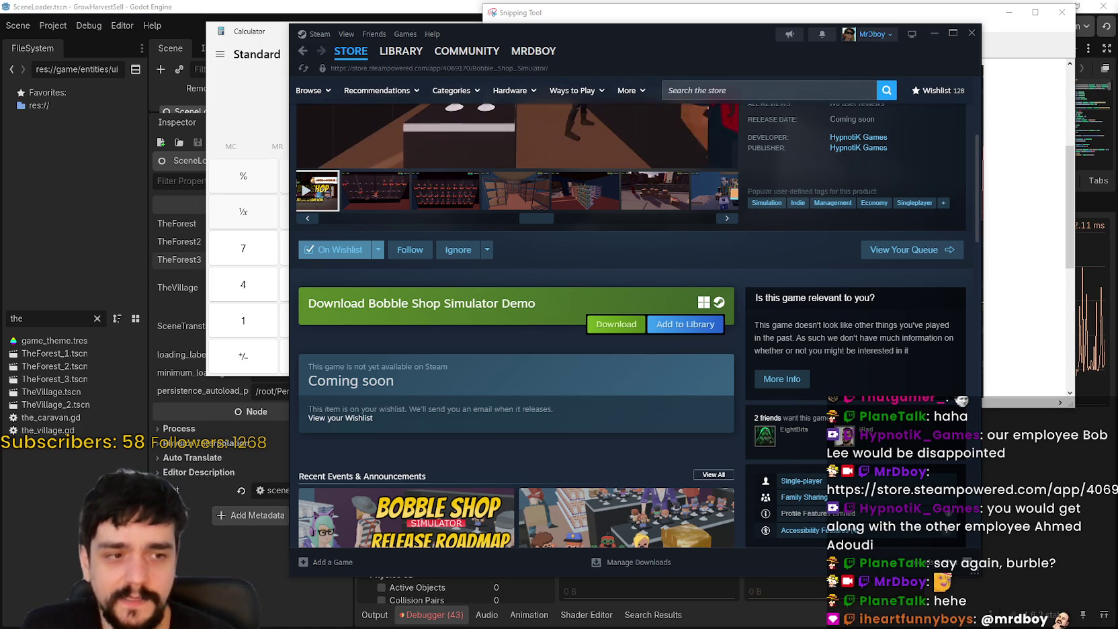
{"action": "scroll", "coordinate": [620, 311], "scroll_direction": "up", "scroll_amount": 4}
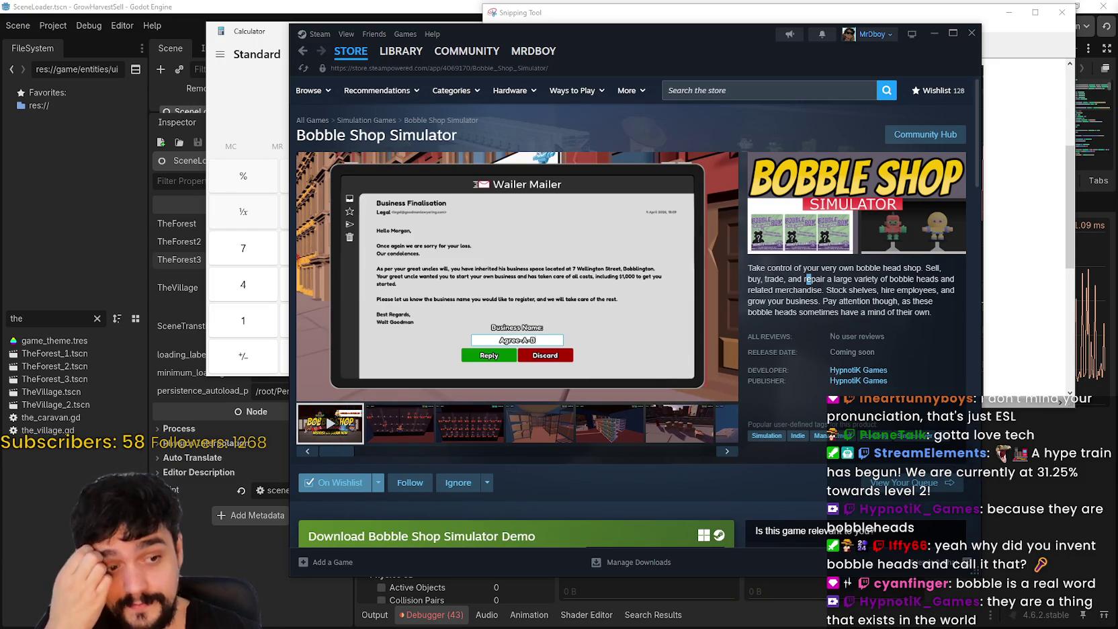
Step: Enlarge the shelves screenshot, advance to the storage-room screenshot, and close the viewer
{"action": "left_click", "coordinate": [487, 433]}
{"action": "left_click", "coordinate": [695, 312]}
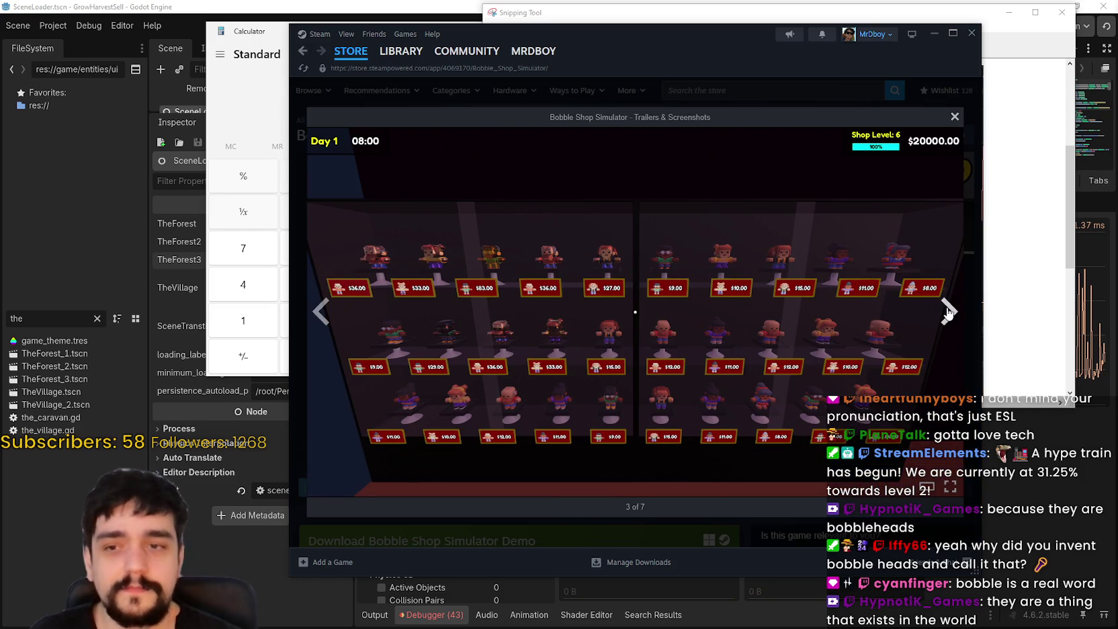
{"action": "left_click", "coordinate": [948, 311]}
{"action": "left_click", "coordinate": [953, 119]}
Step: Read the Bobble Shop Simulator Roadmap news post and close it
{"action": "scroll", "coordinate": [608, 374], "scroll_direction": "down", "scroll_amount": 7}
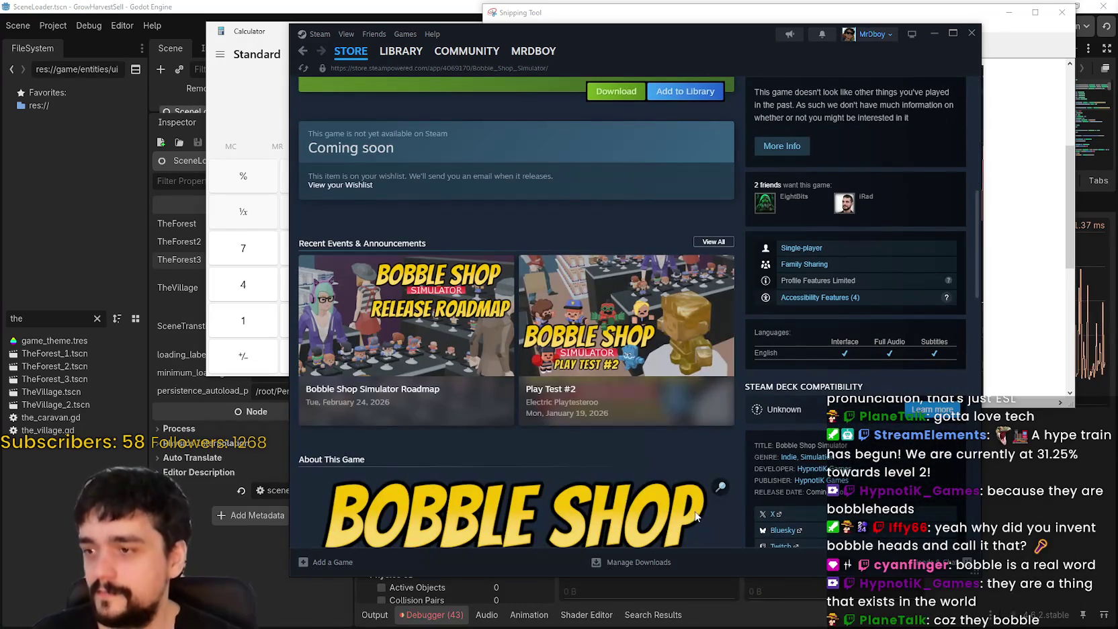
{"action": "left_click", "coordinate": [478, 407]}
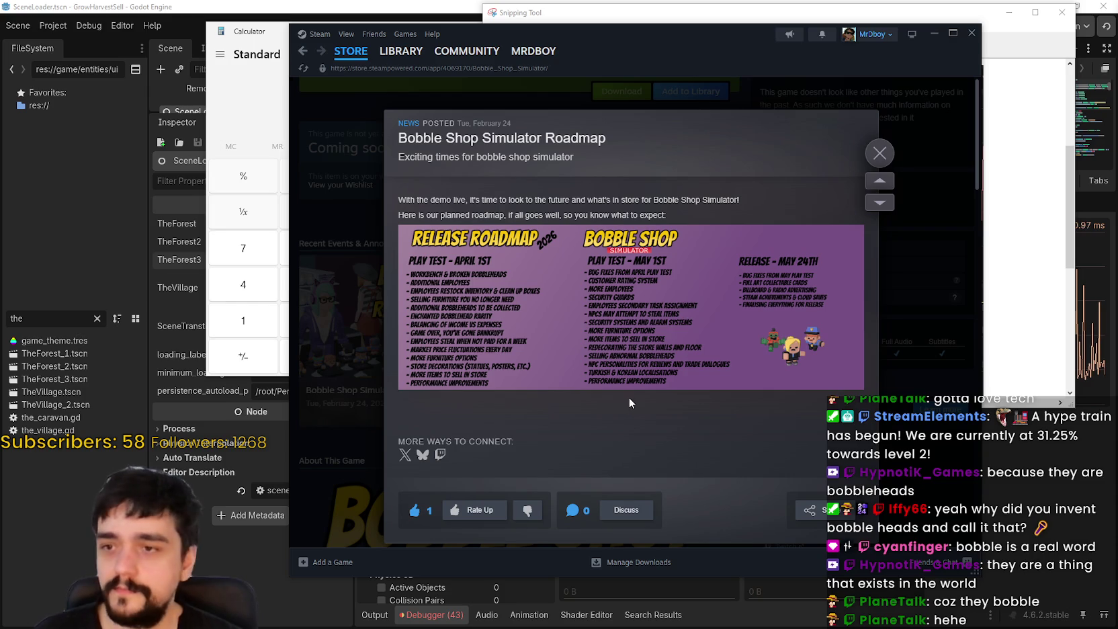
{"action": "mouse_move", "coordinate": [633, 258]}
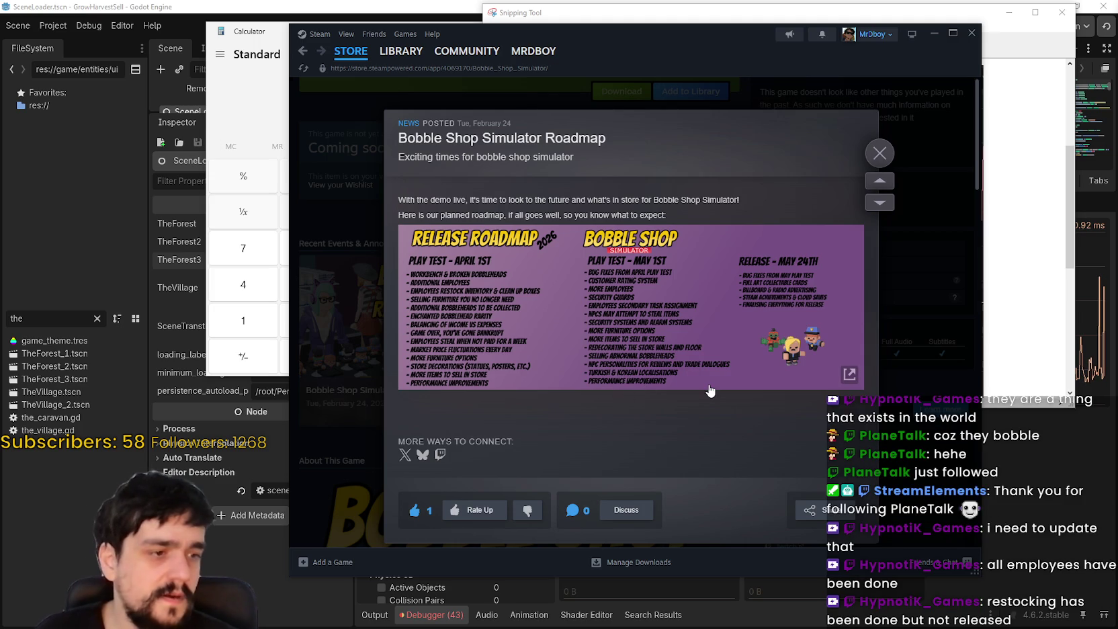
{"action": "left_click", "coordinate": [880, 153]}
Step: Open the Play Test #2 news post, then close it and scroll back up
{"action": "scroll", "coordinate": [672, 437], "scroll_direction": "up", "scroll_amount": 1}
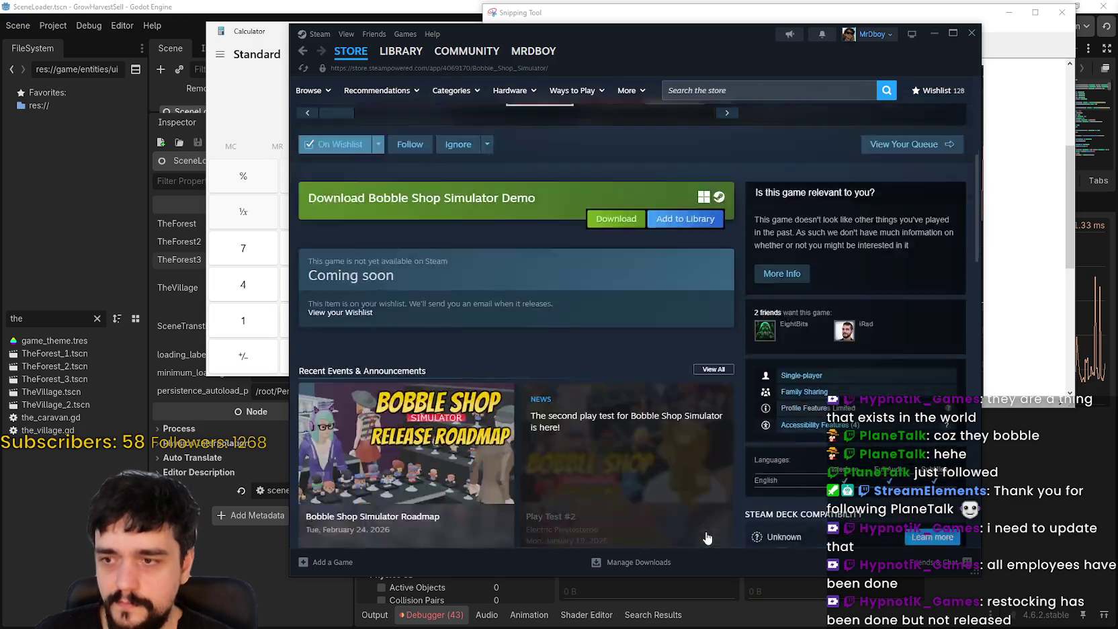
{"action": "scroll", "coordinate": [672, 470], "scroll_direction": "down", "scroll_amount": 4}
{"action": "left_click", "coordinate": [614, 194]}
{"action": "scroll", "coordinate": [614, 450], "scroll_direction": "down", "scroll_amount": 2}
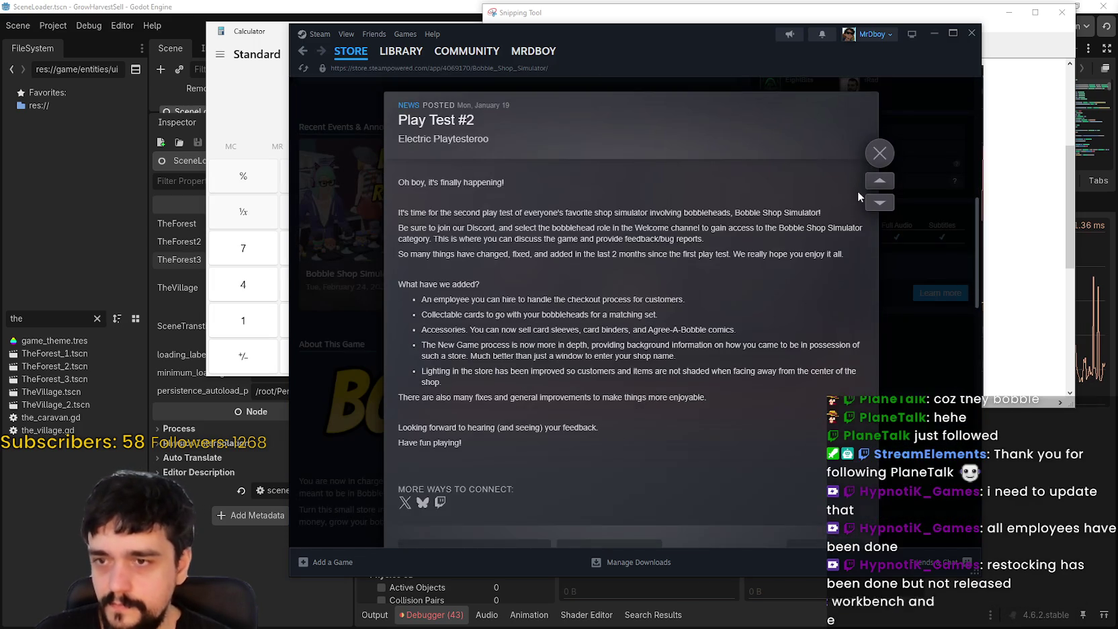
{"action": "key", "text": "Escape"}
{"action": "scroll", "coordinate": [646, 428], "scroll_direction": "up", "scroll_amount": 6}
{"action": "scroll", "coordinate": [649, 424], "scroll_direction": "up", "scroll_amount": 3}
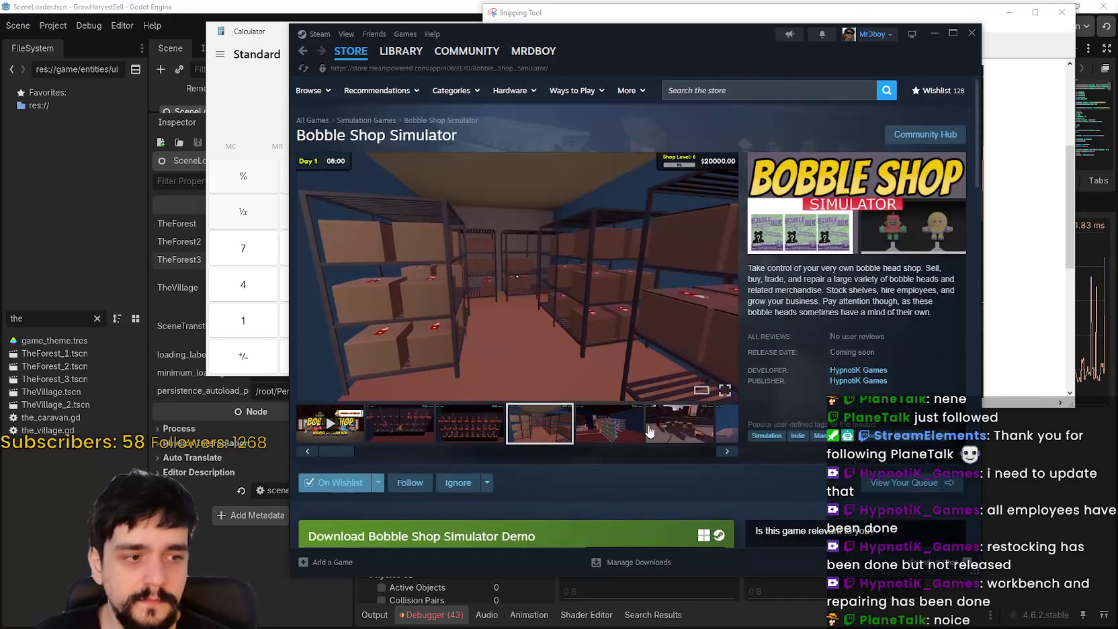
Step: Show the street-boxes, shop-counter and bobble-head shelves screenshots from the thumbnails
{"action": "scroll", "coordinate": [651, 396], "scroll_direction": "down", "scroll_amount": 1}
{"action": "left_click", "coordinate": [652, 377]}
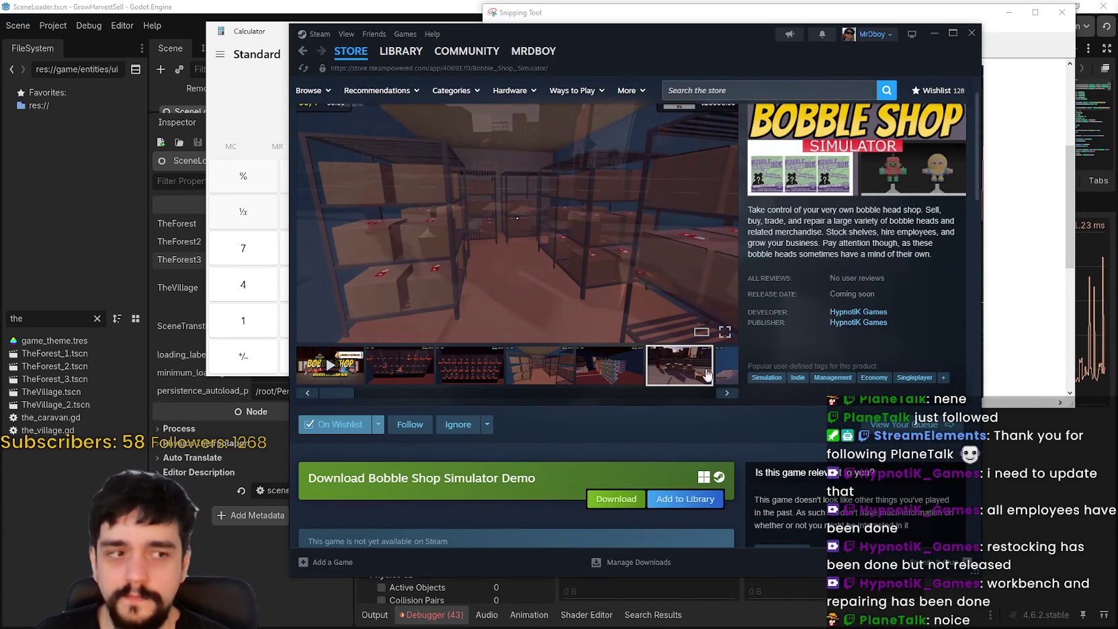
{"action": "left_click", "coordinate": [723, 379]}
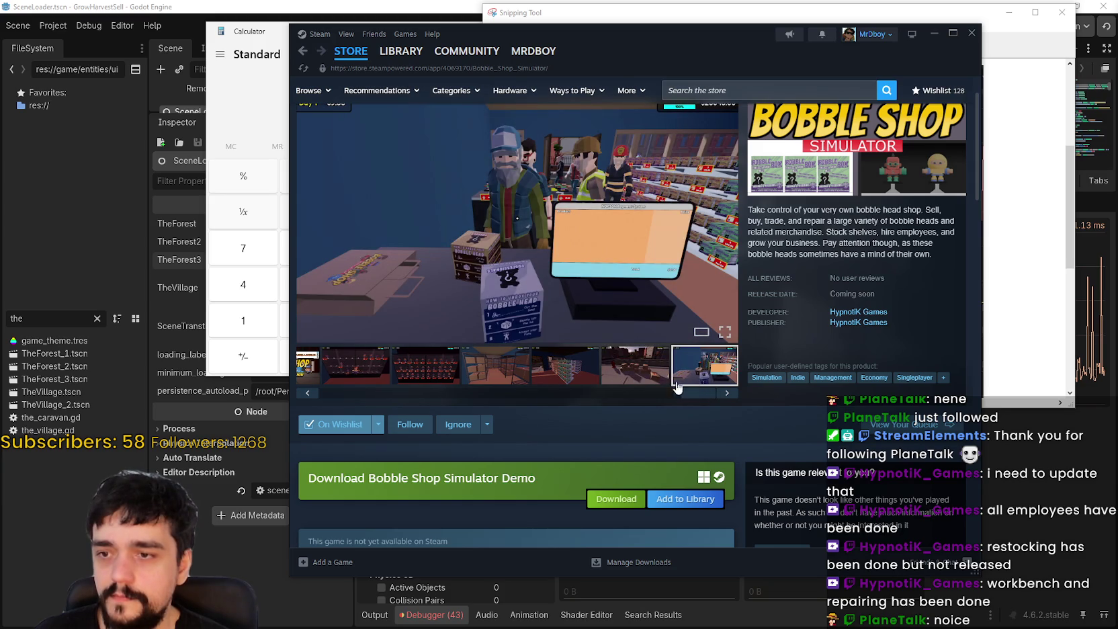
{"action": "left_click_drag", "start_coordinate": [704, 401], "coordinate": [293, 376]}
{"action": "left_click", "coordinate": [470, 364]}
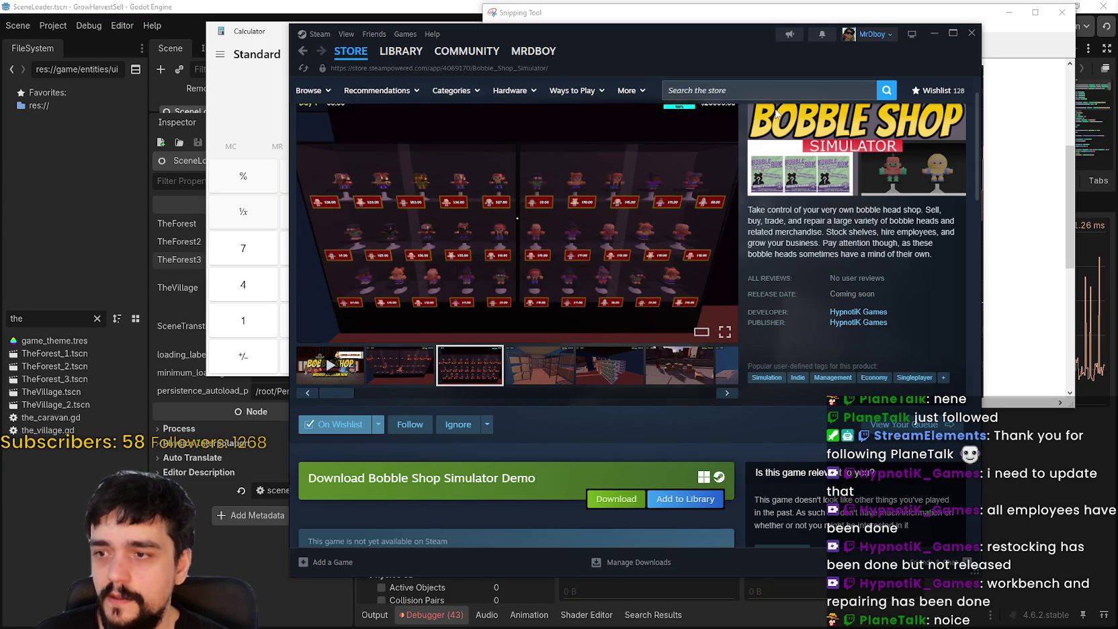
Step: Search for MR FARMBOY, view its store page, then return to Bobble Shop Simulator
{"action": "left_click", "coordinate": [782, 95]}
{"action": "type", "text": "R "}
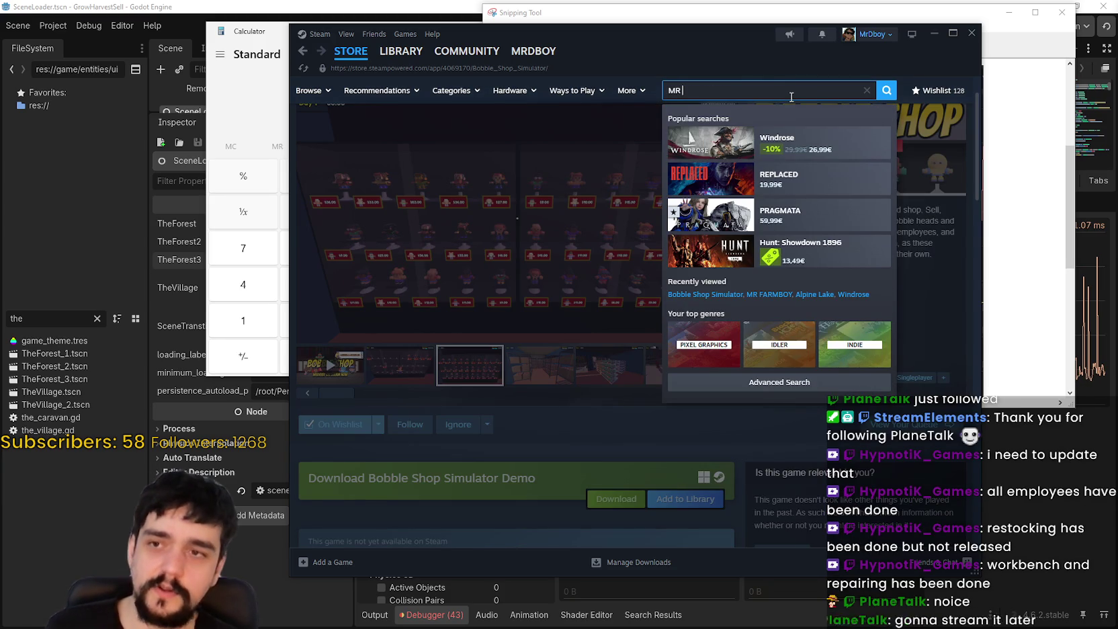
{"action": "type", "text": "FARMBOY"}
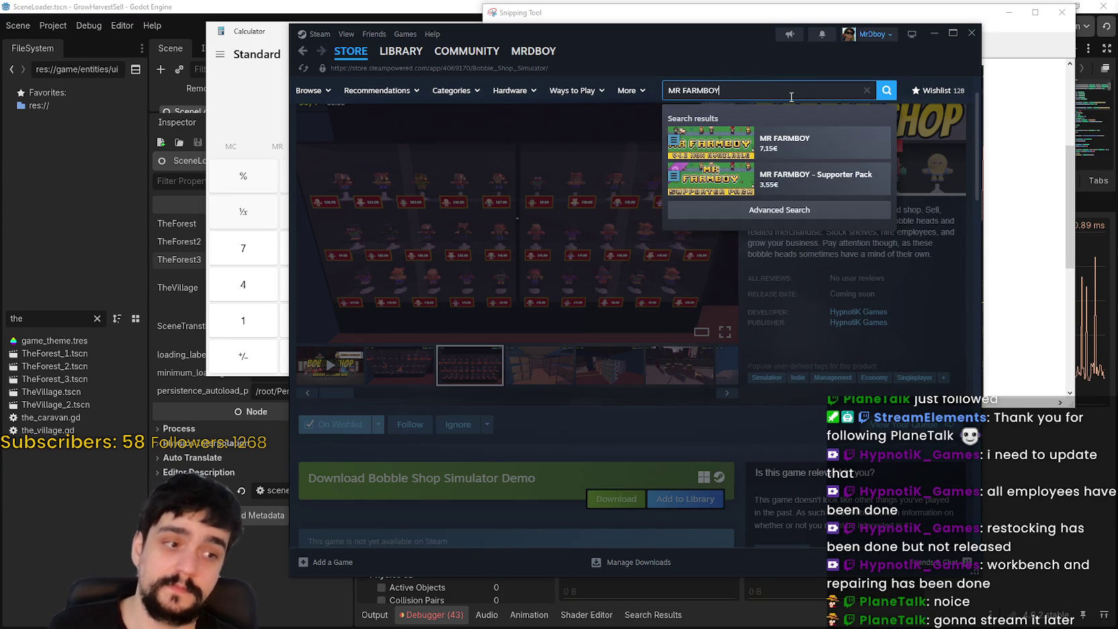
{"action": "left_click", "coordinate": [854, 153]}
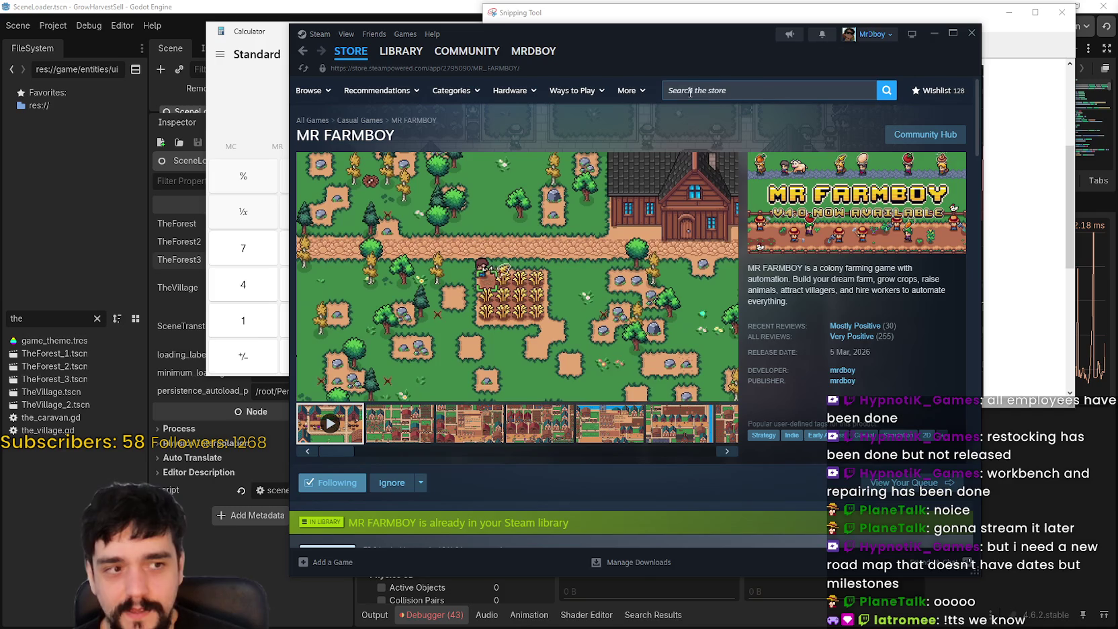
{"action": "left_click_drag", "start_coordinate": [663, 25], "coordinate": [631, 16]}
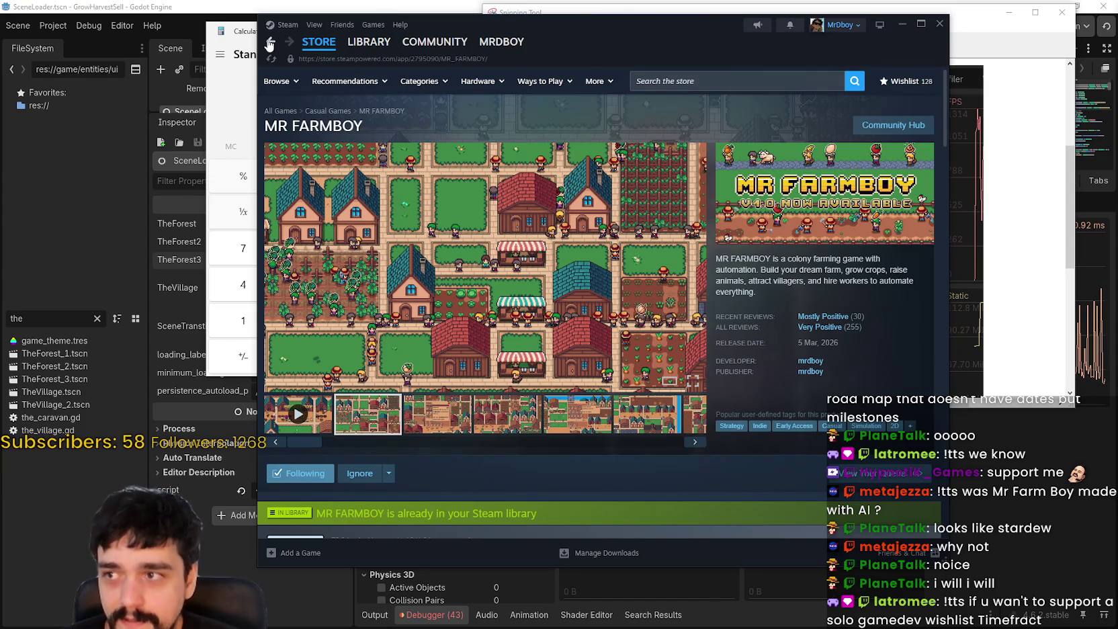
{"action": "left_click", "coordinate": [854, 341]}
Step: Click through the thumbnails from stocked shelves to the shop-counter screenshot
{"action": "left_click", "coordinate": [554, 366]}
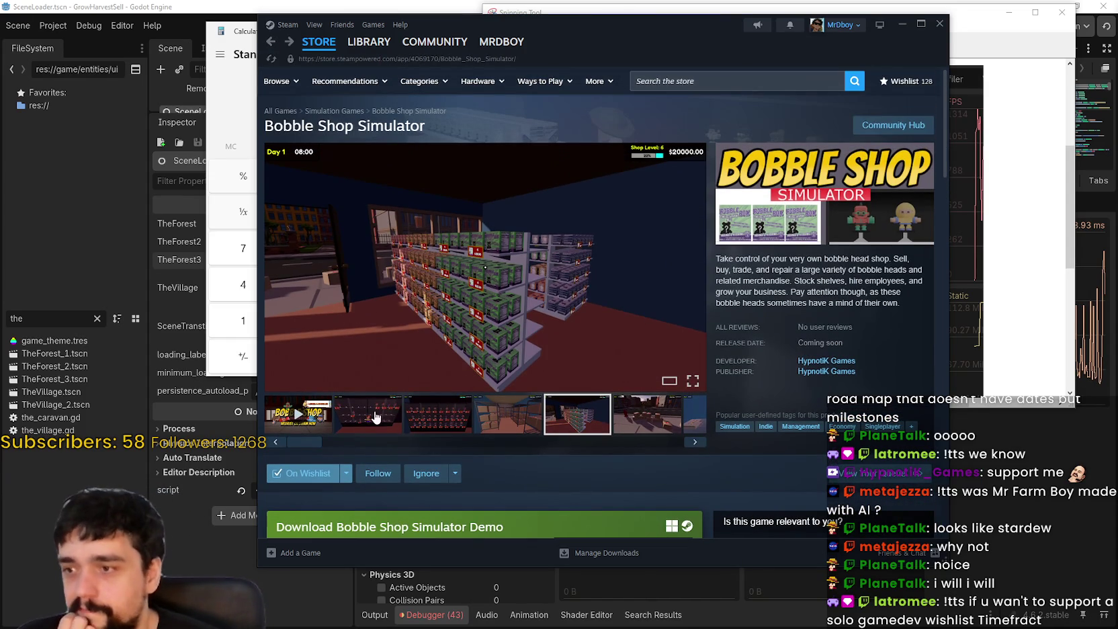
{"action": "left_click", "coordinate": [369, 414]}
{"action": "left_click", "coordinate": [430, 418]}
{"action": "left_click", "coordinate": [497, 414]}
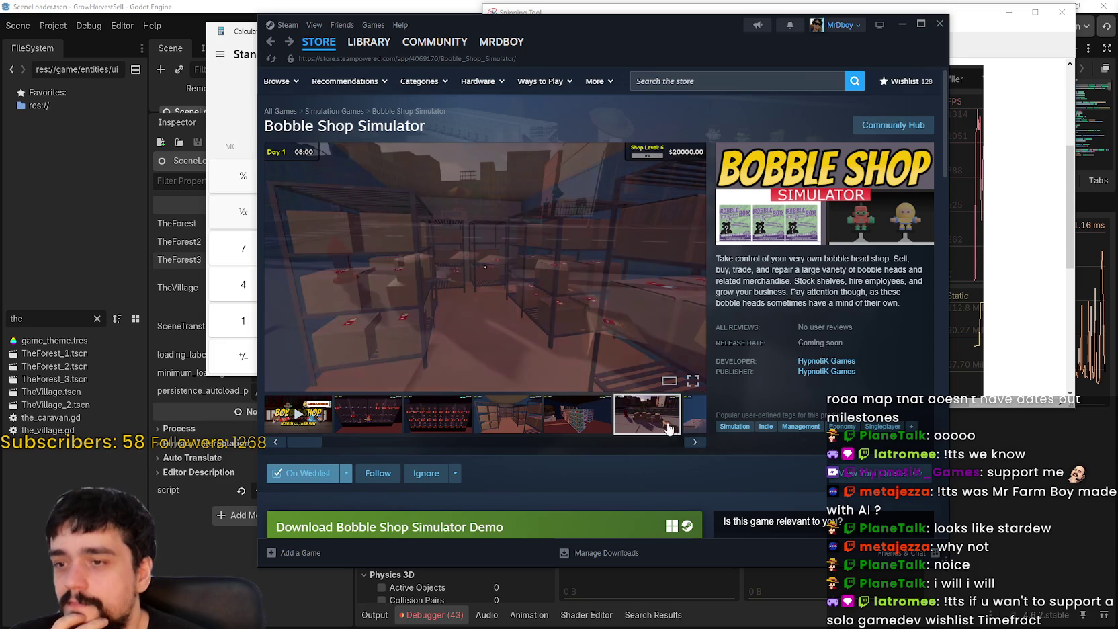
{"action": "left_click", "coordinate": [648, 420]}
{"action": "left_click", "coordinate": [695, 441]}
Step: Enlarge the shop-counter screenshot, page through to stocked shelves, and close the viewer
{"action": "left_click", "coordinate": [652, 265]}
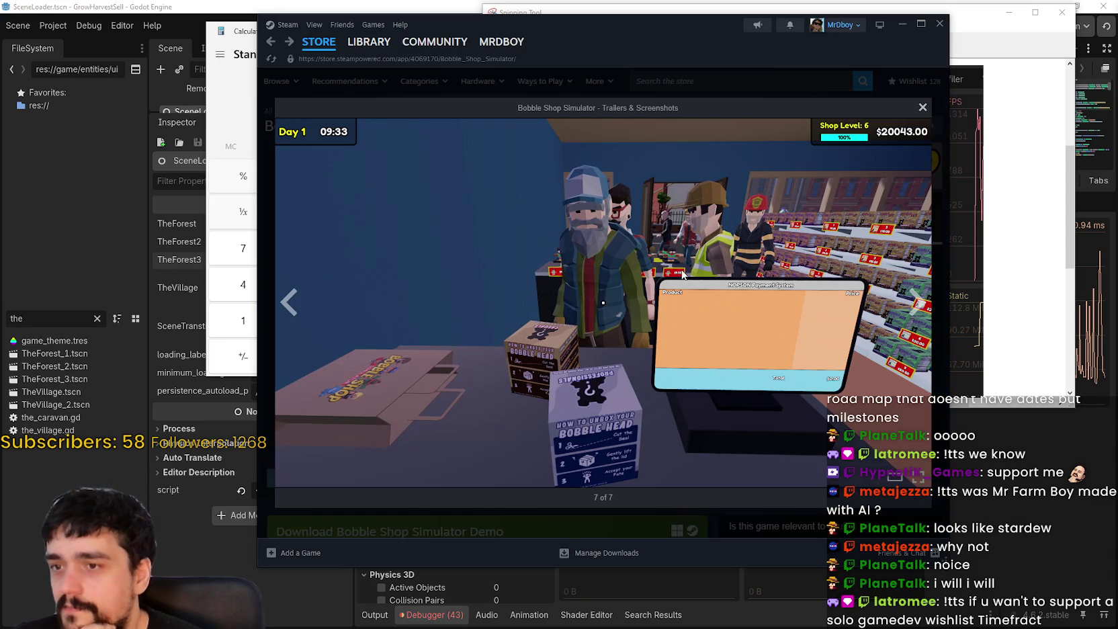
{"action": "left_click", "coordinate": [918, 305]}
{"action": "left_click", "coordinate": [917, 306]}
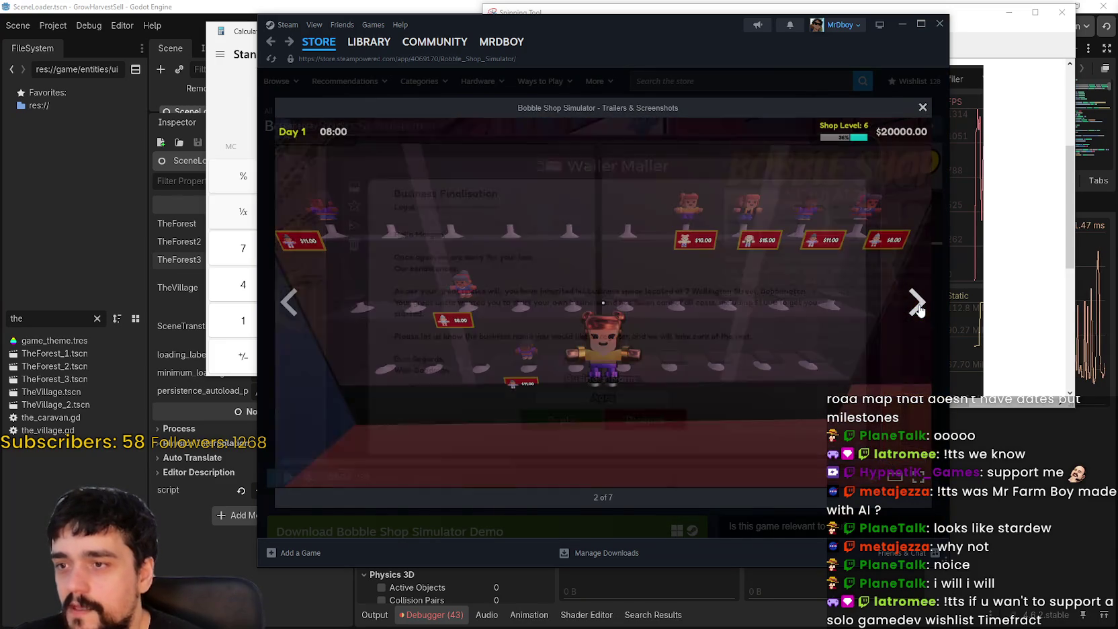
{"action": "left_click", "coordinate": [918, 304]}
{"action": "left_click", "coordinate": [918, 304]}
{"action": "left_click", "coordinate": [917, 304]}
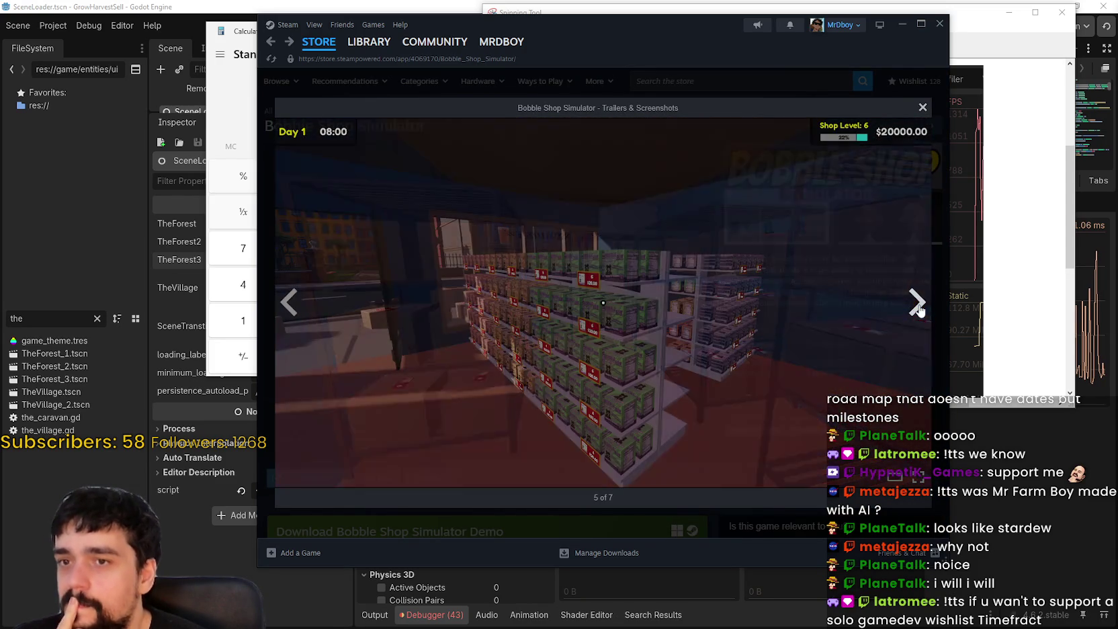
{"action": "left_click", "coordinate": [922, 107]}
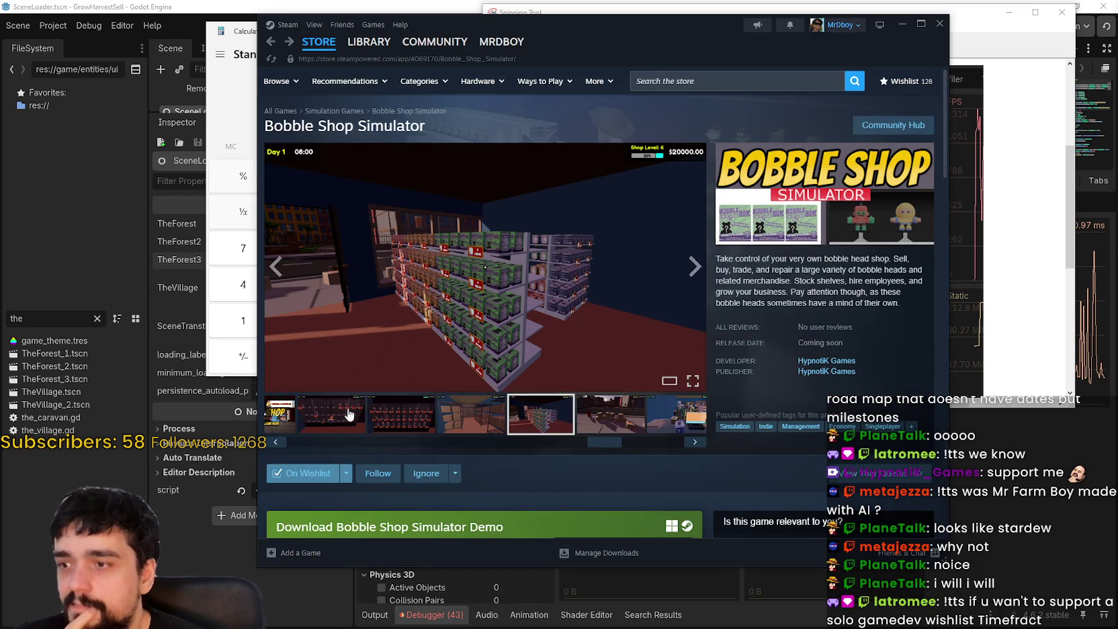
Step: Cycle through the thumbnails again, ending on the bobble-head shelves screenshot
{"action": "left_click", "coordinate": [343, 428]}
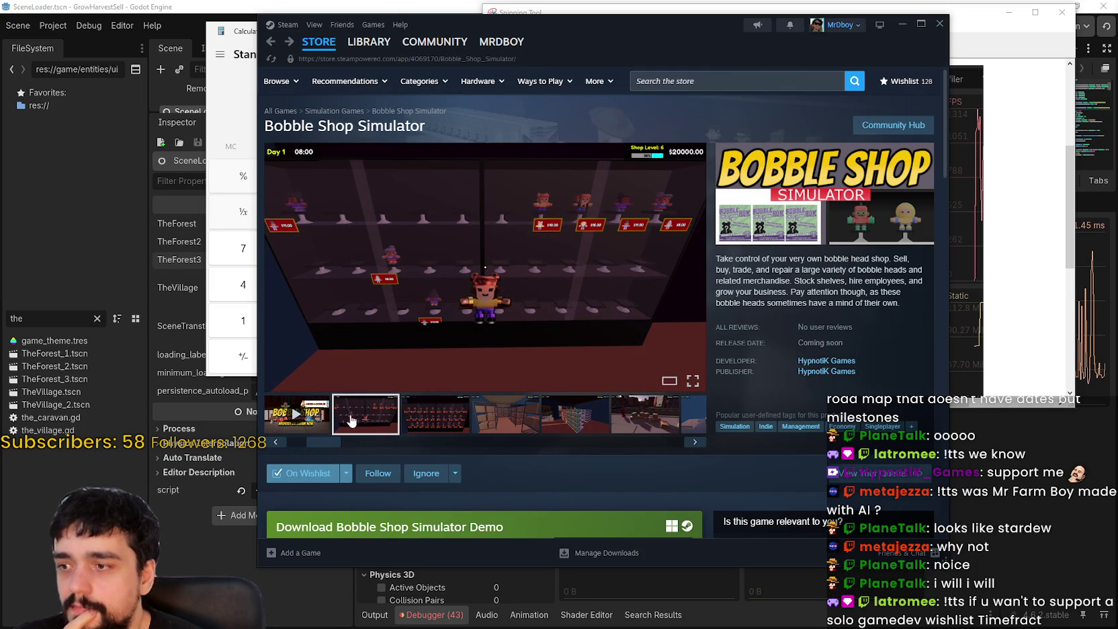
{"action": "left_click", "coordinate": [451, 426]}
{"action": "left_click", "coordinate": [551, 428]}
{"action": "left_click", "coordinate": [500, 407]}
{"action": "left_click", "coordinate": [575, 414]}
{"action": "left_click", "coordinate": [637, 402]}
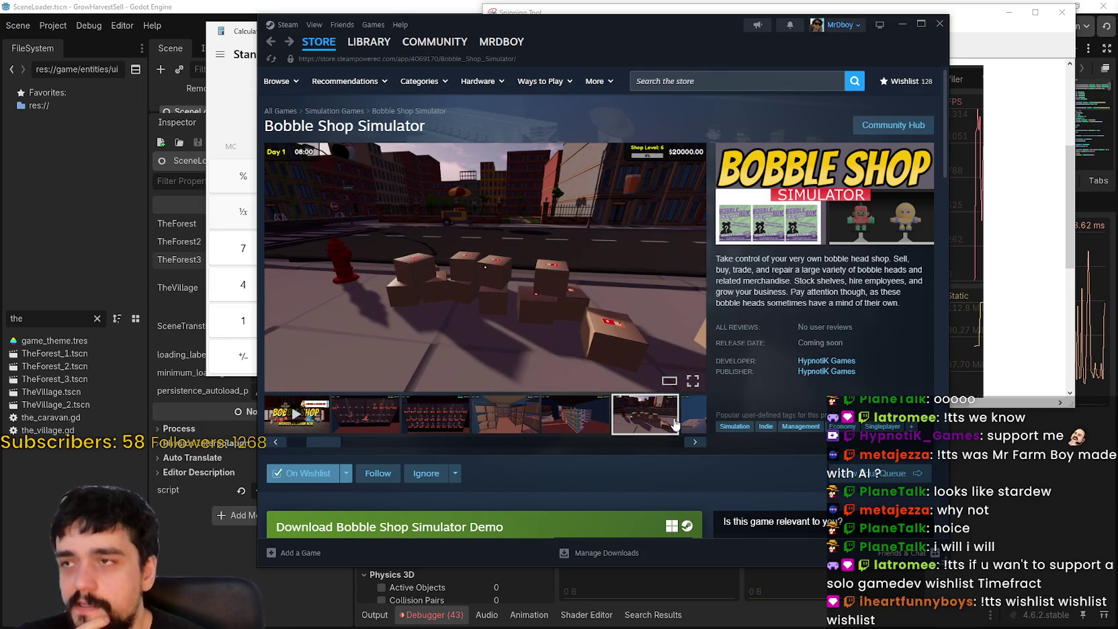
{"action": "left_click", "coordinate": [699, 414]}
{"action": "left_click_drag", "start_coordinate": [664, 445], "coordinate": [356, 442]}
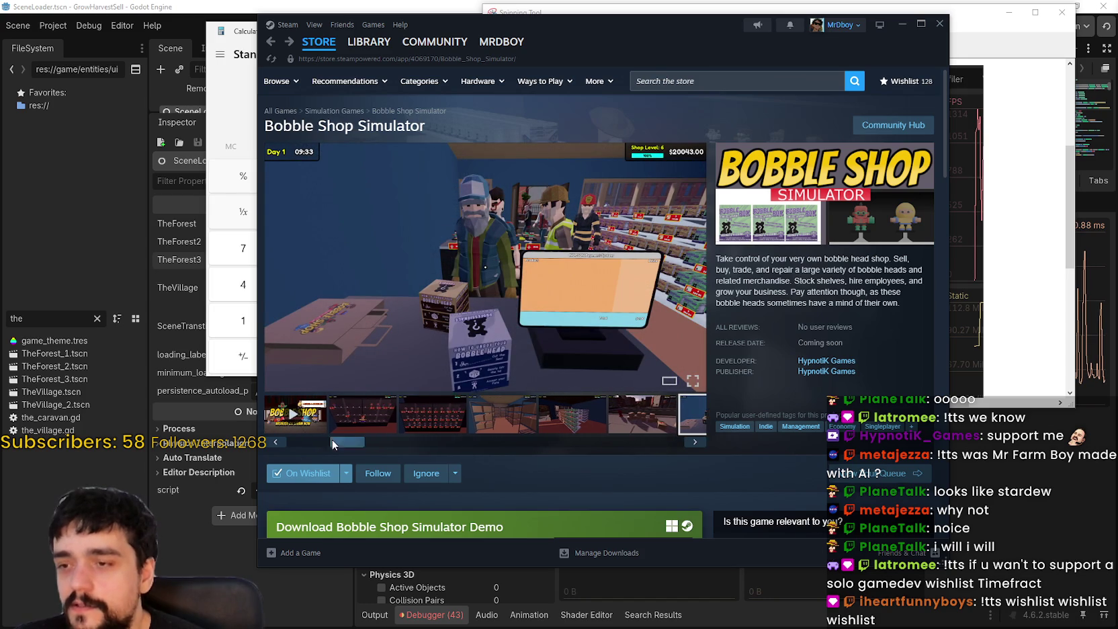
{"action": "left_click", "coordinate": [341, 427]}
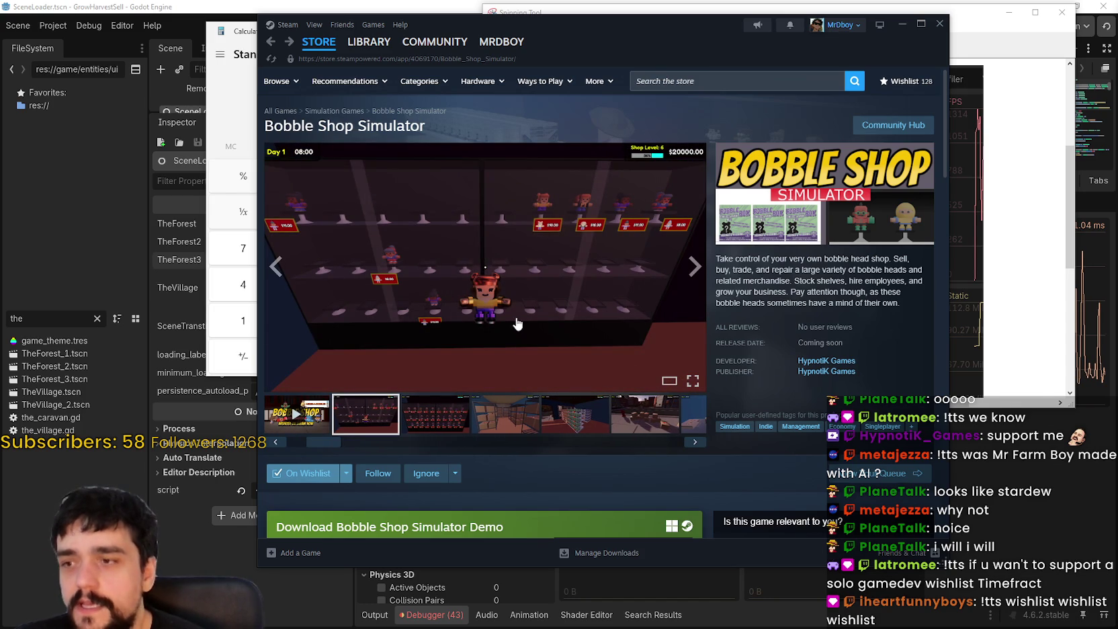
Step: Scroll down and expand the full game description with READ MORE
{"action": "scroll", "coordinate": [514, 323], "scroll_direction": "down", "scroll_amount": 5}
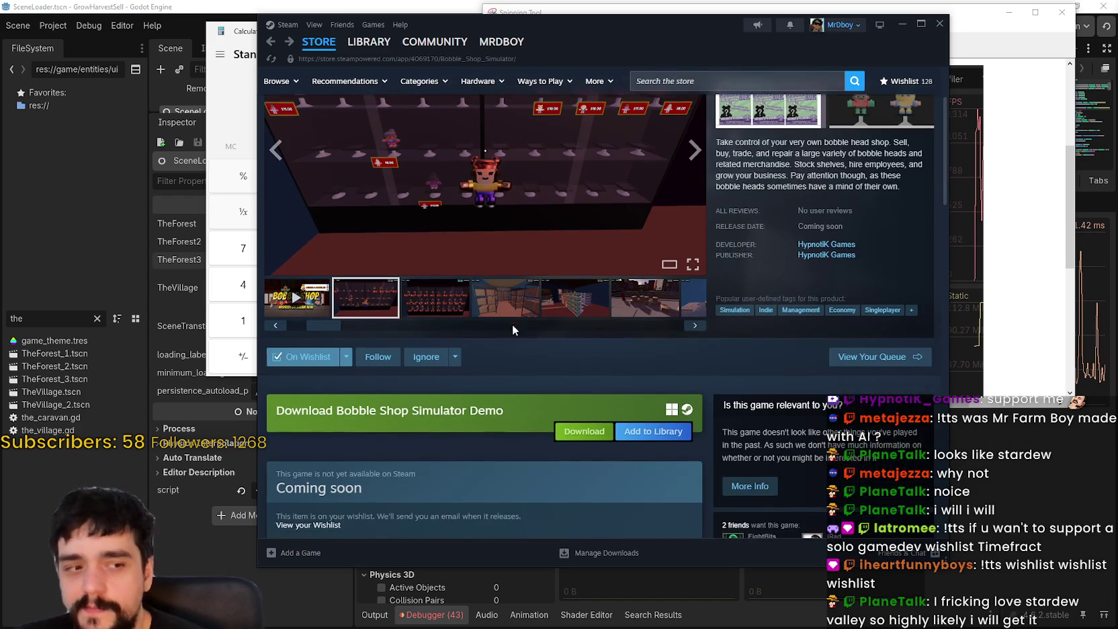
{"action": "scroll", "coordinate": [561, 462], "scroll_direction": "down", "scroll_amount": 3}
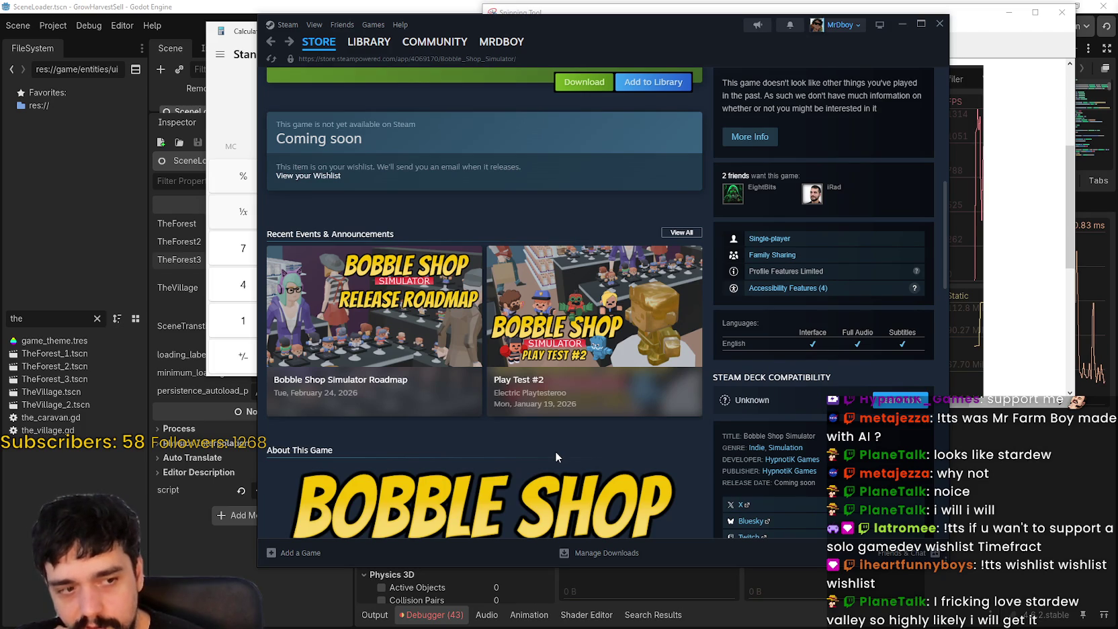
{"action": "scroll", "coordinate": [555, 442], "scroll_direction": "up", "scroll_amount": 1}
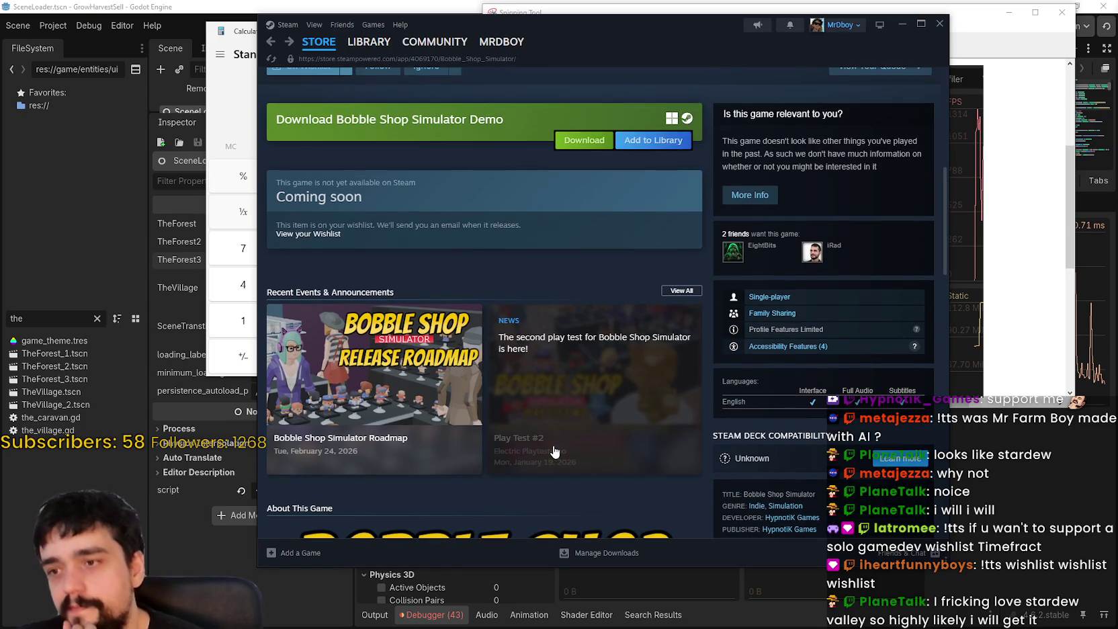
{"action": "scroll", "coordinate": [555, 442], "scroll_direction": "down", "scroll_amount": 2}
{"action": "scroll", "coordinate": [551, 449], "scroll_direction": "down", "scroll_amount": 6}
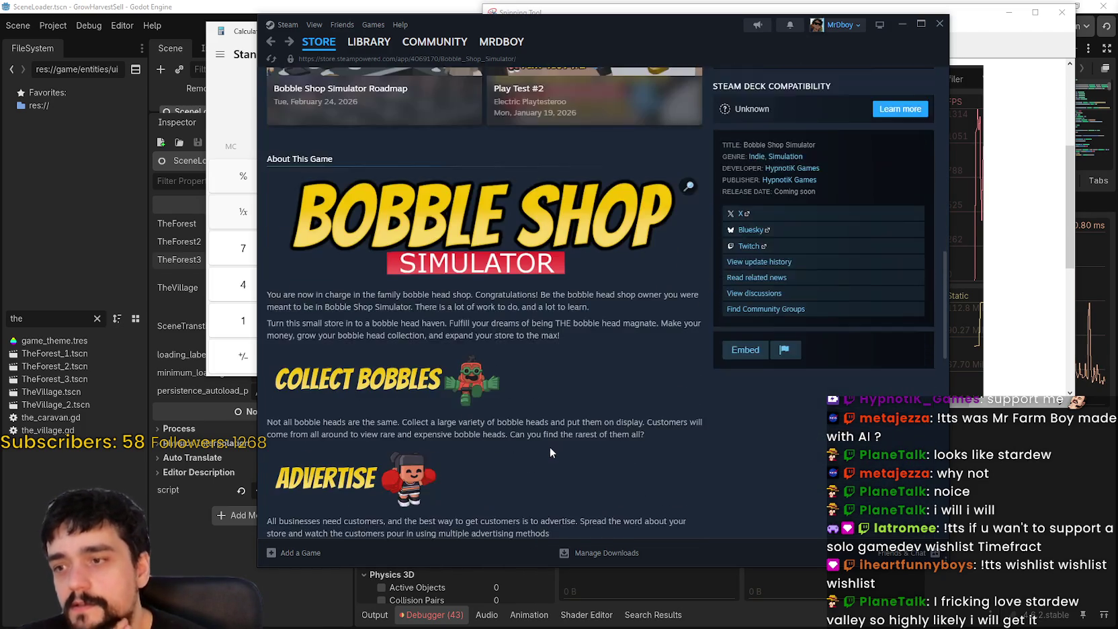
{"action": "left_click", "coordinate": [516, 350]}
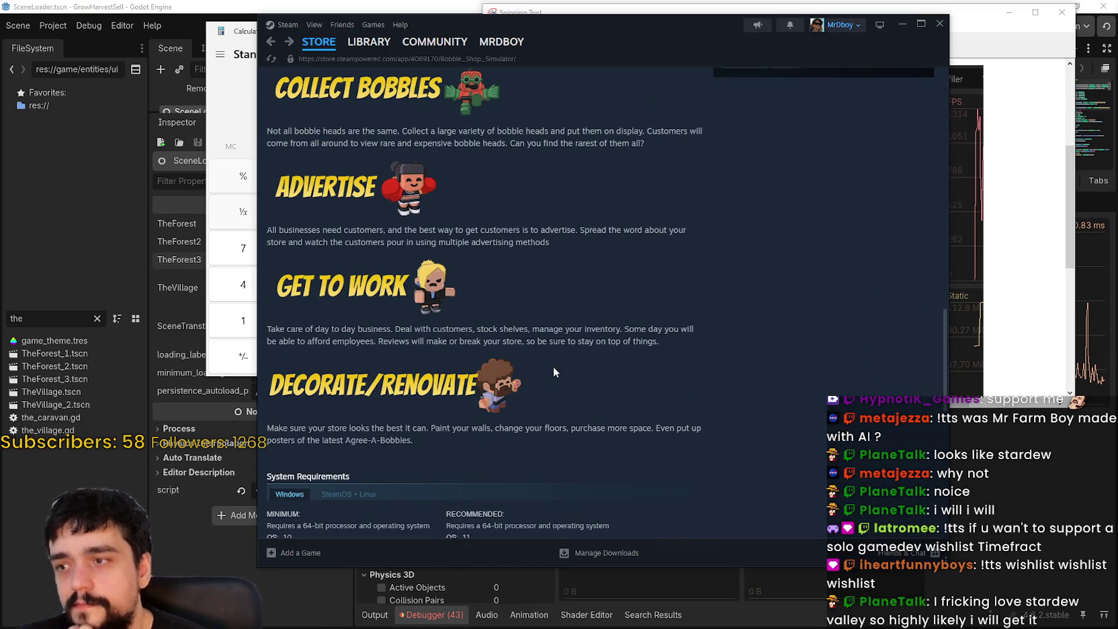
Step: Scroll back to the top and start the Bobble Shop Simulator trailer
{"action": "scroll", "coordinate": [552, 371], "scroll_direction": "up", "scroll_amount": 2}
{"action": "scroll", "coordinate": [546, 383], "scroll_direction": "up", "scroll_amount": 8}
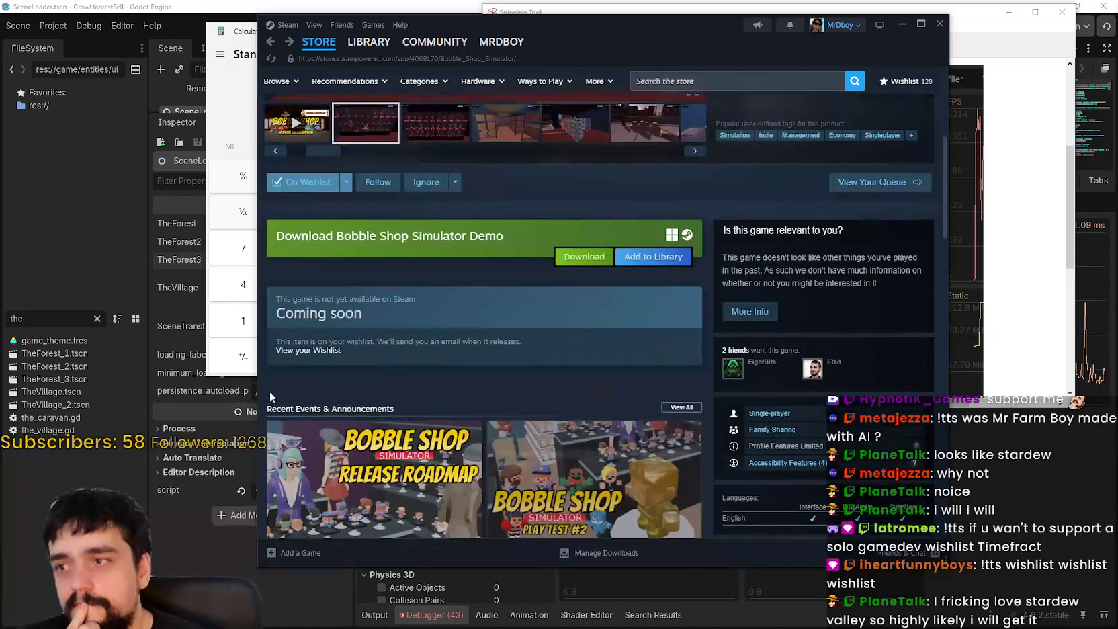
{"action": "left_click", "coordinate": [313, 418]}
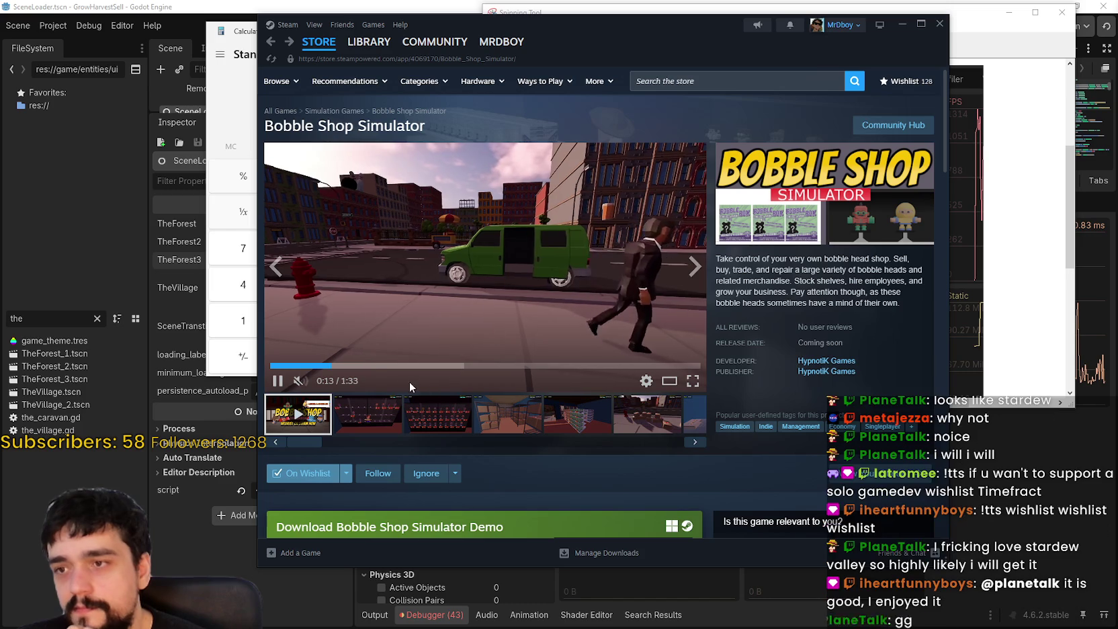
Step: Seek through the trailer between 0:20 and 1:22, then rewind near the start
{"action": "left_click", "coordinate": [362, 366]}
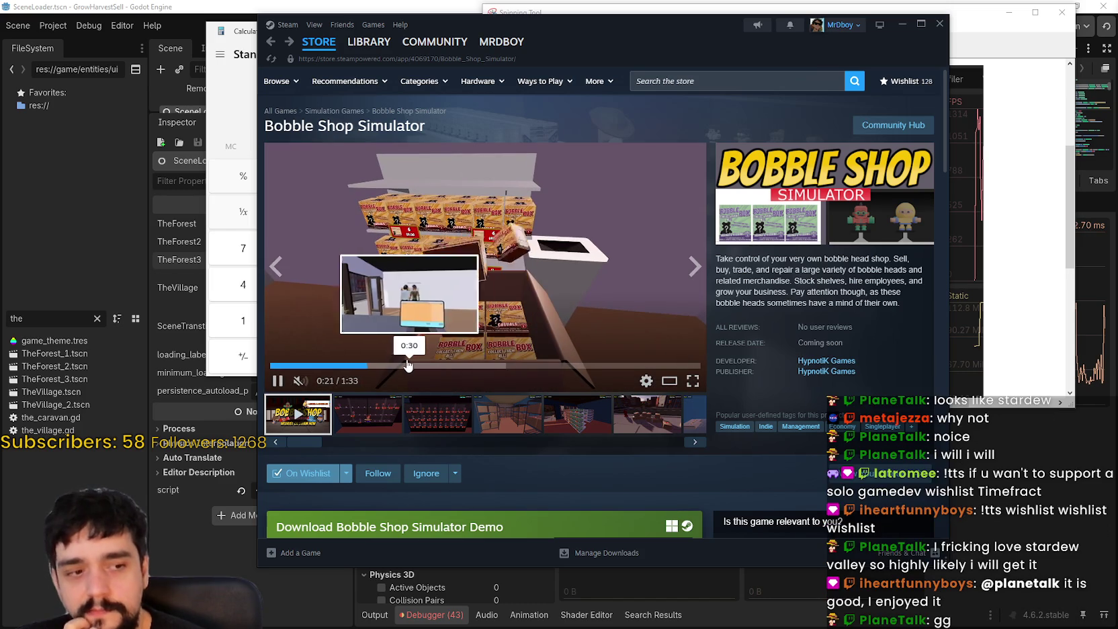
{"action": "left_click", "coordinate": [409, 366]}
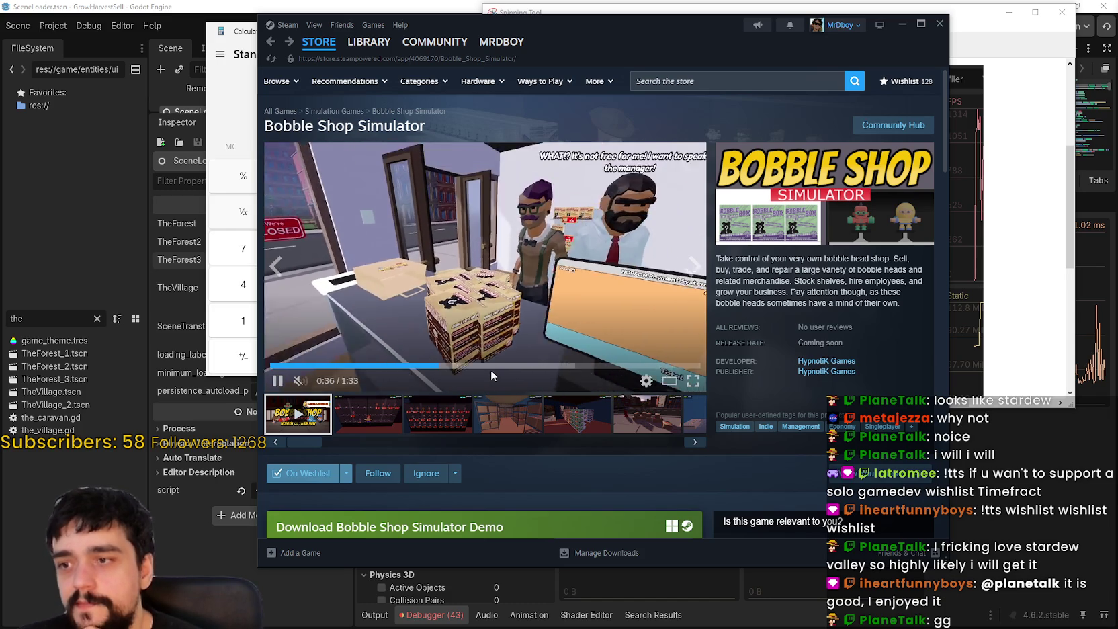
{"action": "left_click", "coordinate": [533, 367]}
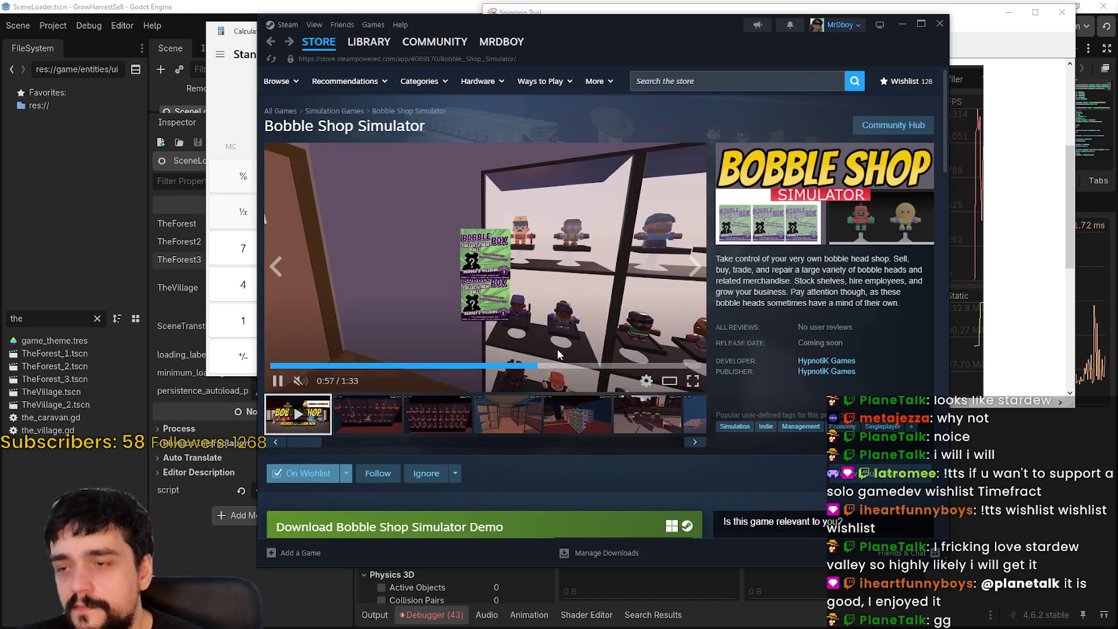
{"action": "left_click", "coordinate": [604, 366]}
{"action": "left_click", "coordinate": [636, 366]}
{"action": "mouse_move", "coordinate": [656, 366]}
{"action": "left_mouse_down"}
{"action": "mouse_move", "coordinate": [443, 366]}
{"action": "mouse_move", "coordinate": [430, 378]}
{"action": "left_mouse_up"}
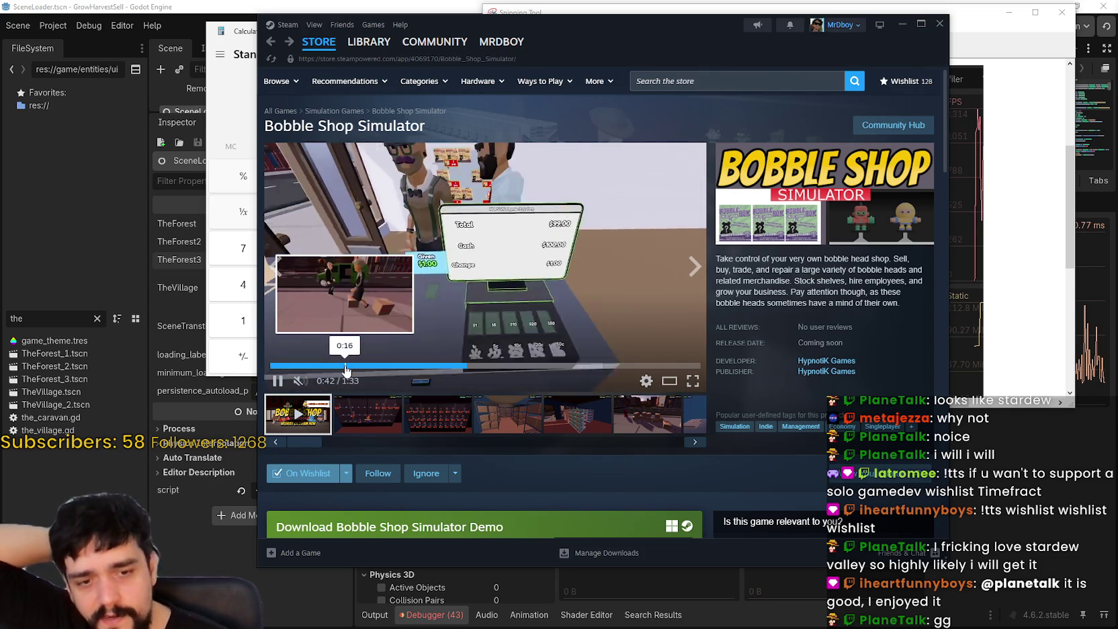
{"action": "left_click_drag", "start_coordinate": [356, 367], "coordinate": [555, 369]}
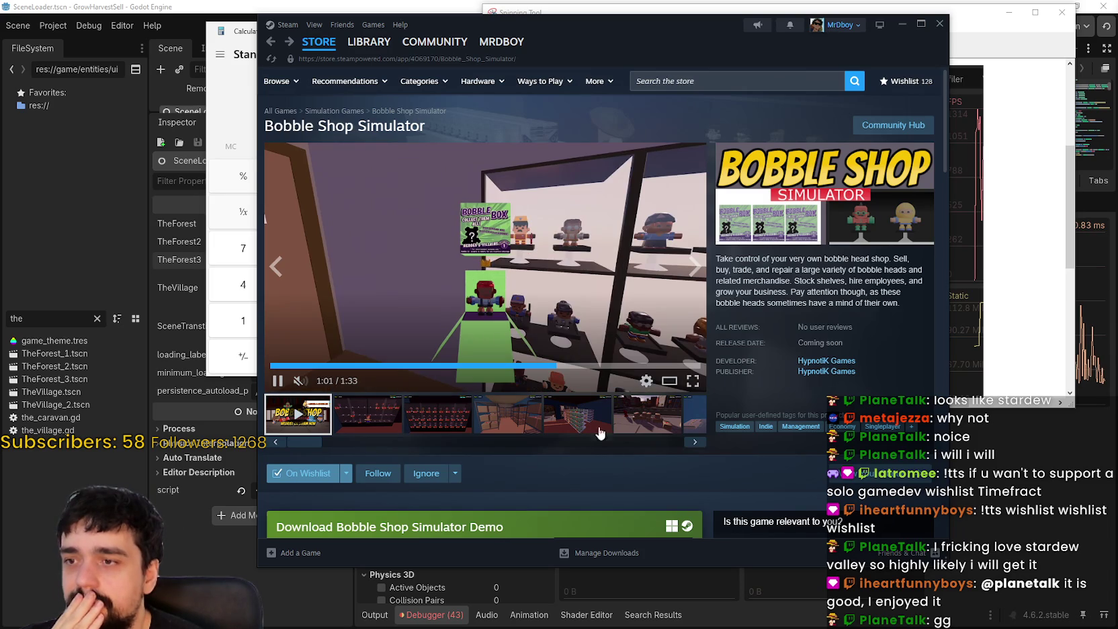
{"action": "left_click", "coordinate": [607, 366]}
{"action": "left_click", "coordinate": [645, 366]}
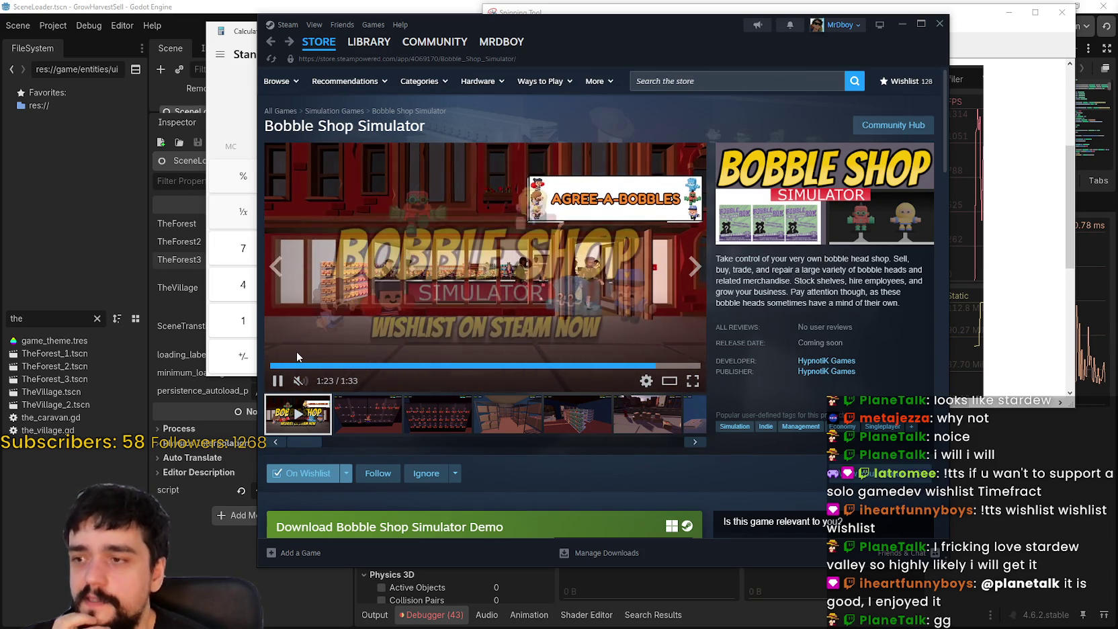
{"action": "left_click", "coordinate": [297, 366]}
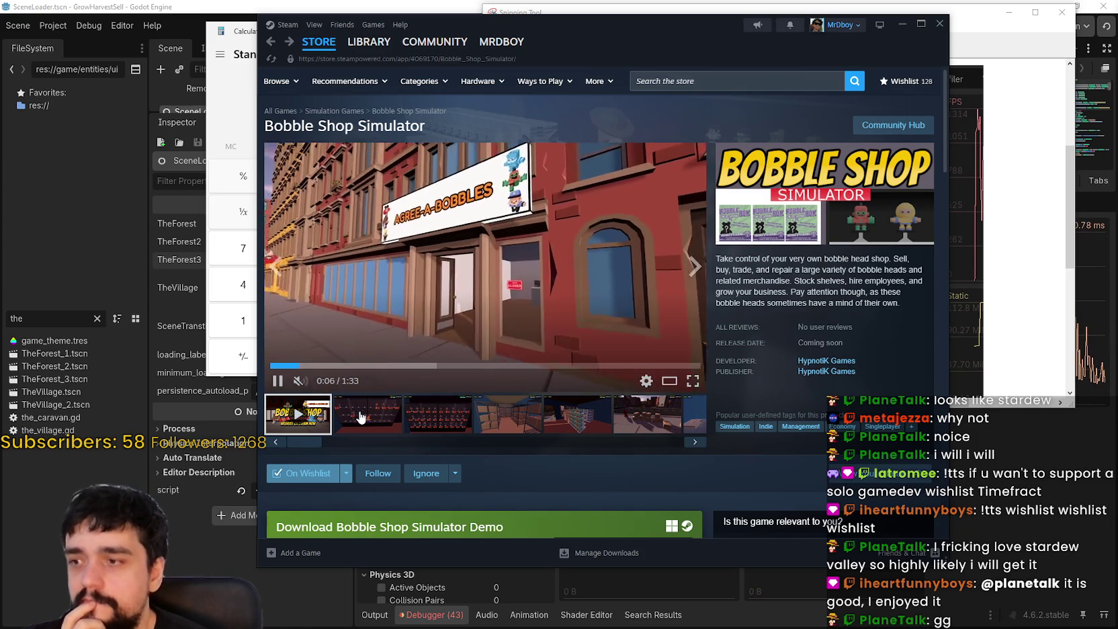
Step: Open the shelves screenshot in the full-size gallery and close it
{"action": "left_click", "coordinate": [368, 413]}
{"action": "left_click", "coordinate": [313, 361]}
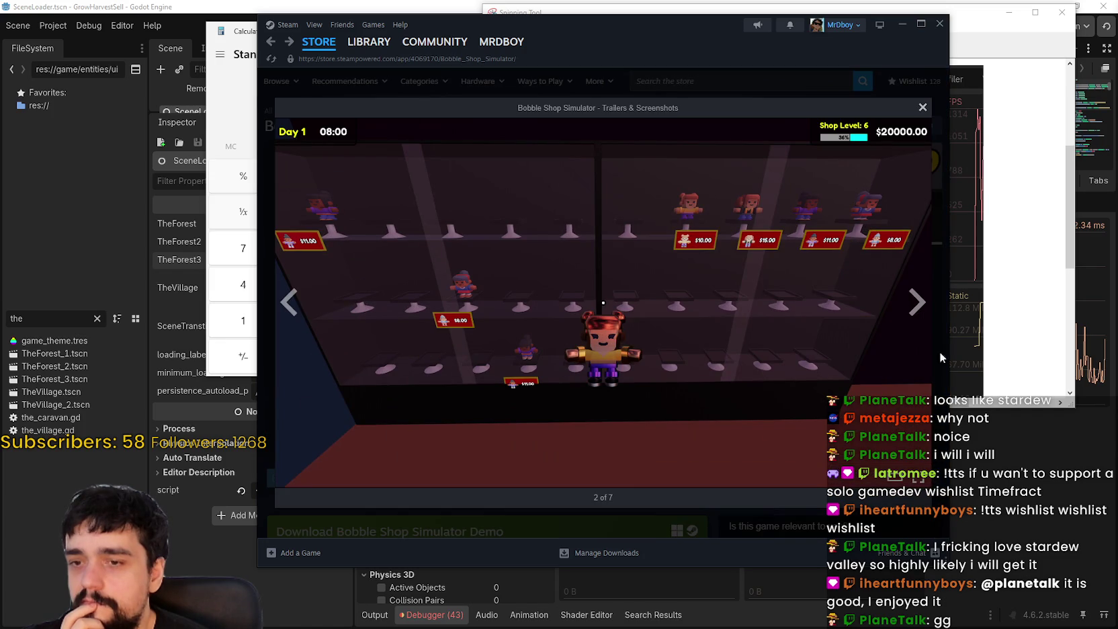
{"action": "left_click", "coordinate": [923, 106]}
Step: Resume the trailer, jump to about 1:04, pause it, and move to 1:16
{"action": "left_click", "coordinate": [306, 417]}
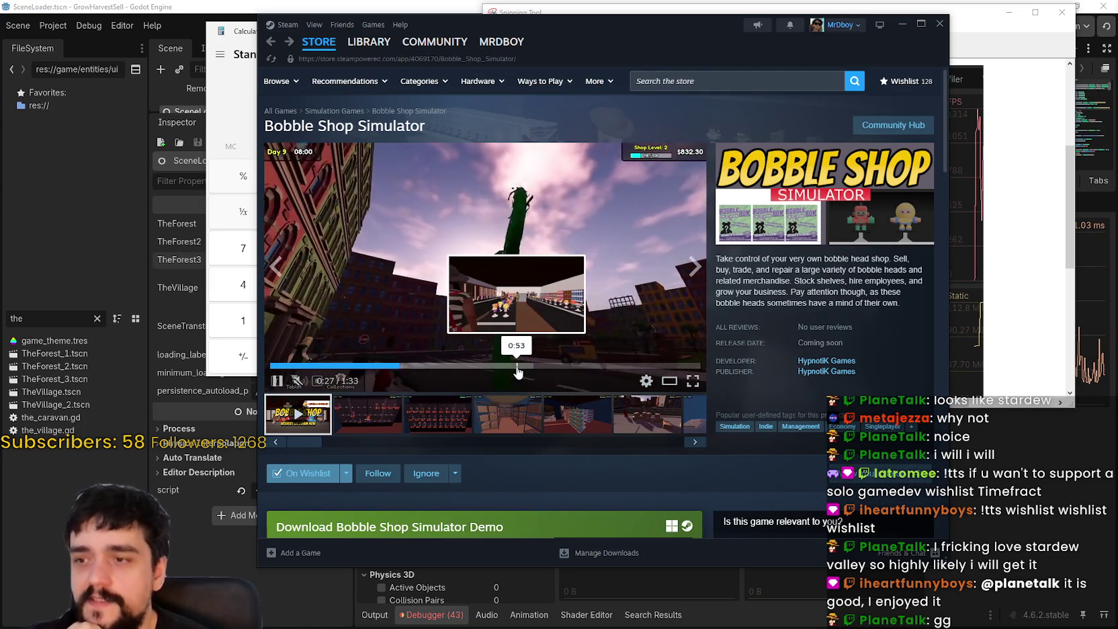
{"action": "left_click", "coordinate": [516, 368]}
{"action": "left_click", "coordinate": [571, 363]}
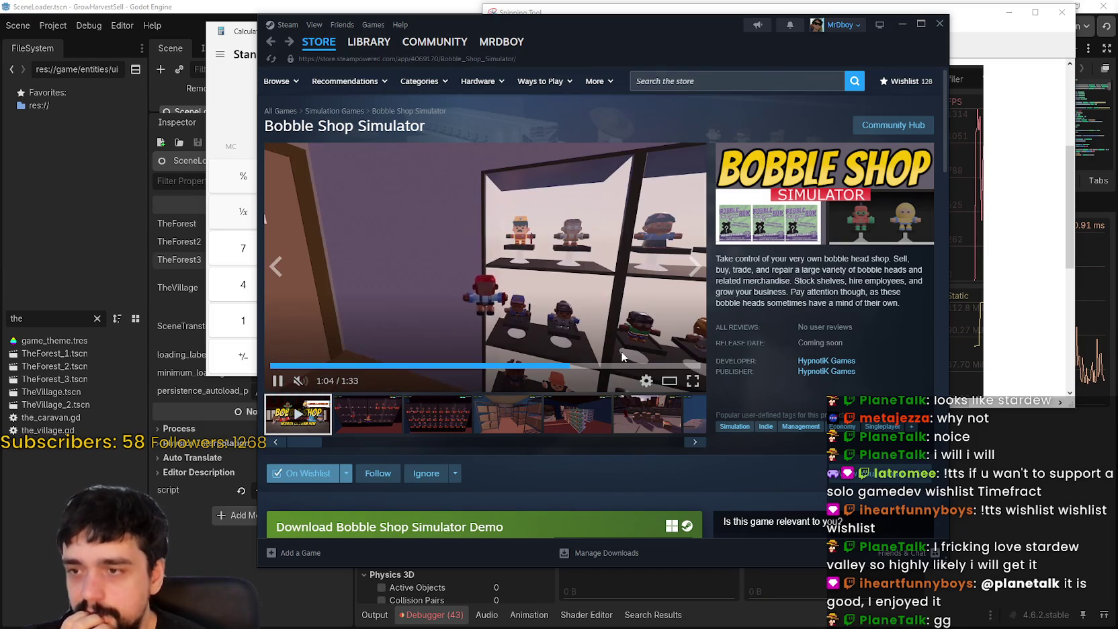
{"action": "left_click", "coordinate": [313, 229]}
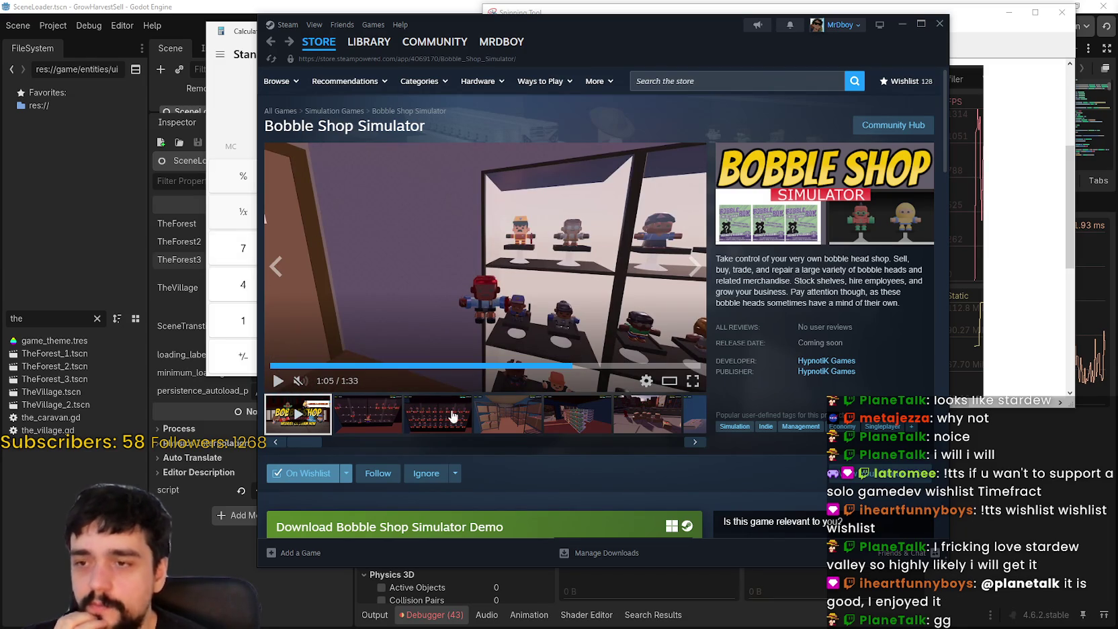
{"action": "left_click", "coordinate": [624, 366]}
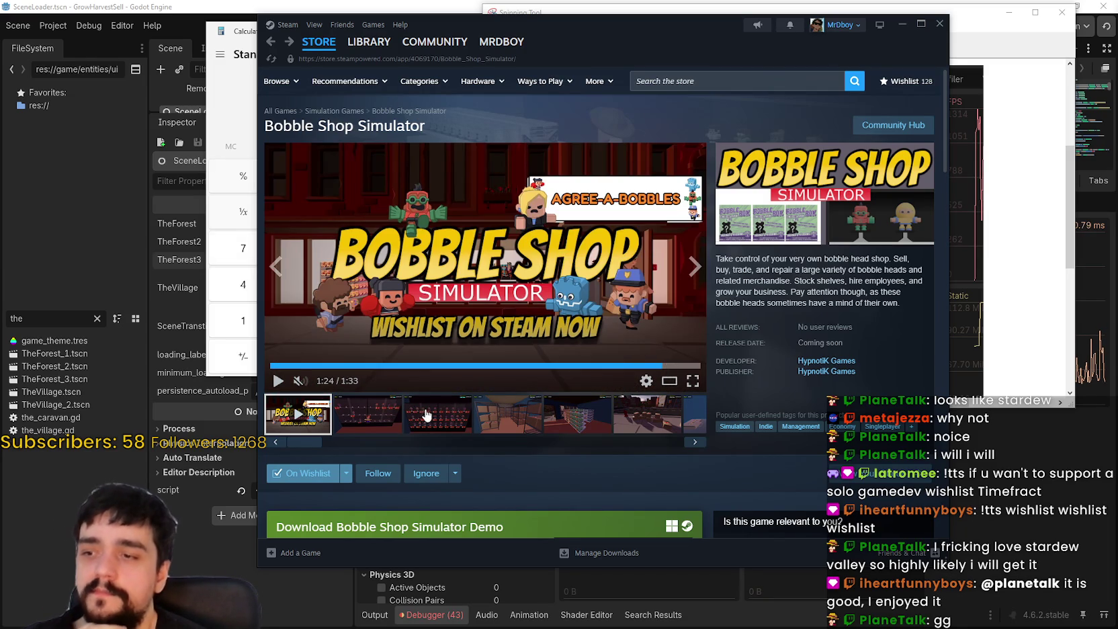
Step: Step through the remaining screenshots, then open the full-size gallery, advance to the trailer, and close it
{"action": "left_click", "coordinate": [430, 416]}
{"action": "left_click", "coordinate": [552, 422]}
{"action": "left_click", "coordinate": [642, 430]}
{"action": "left_click", "coordinate": [643, 433]}
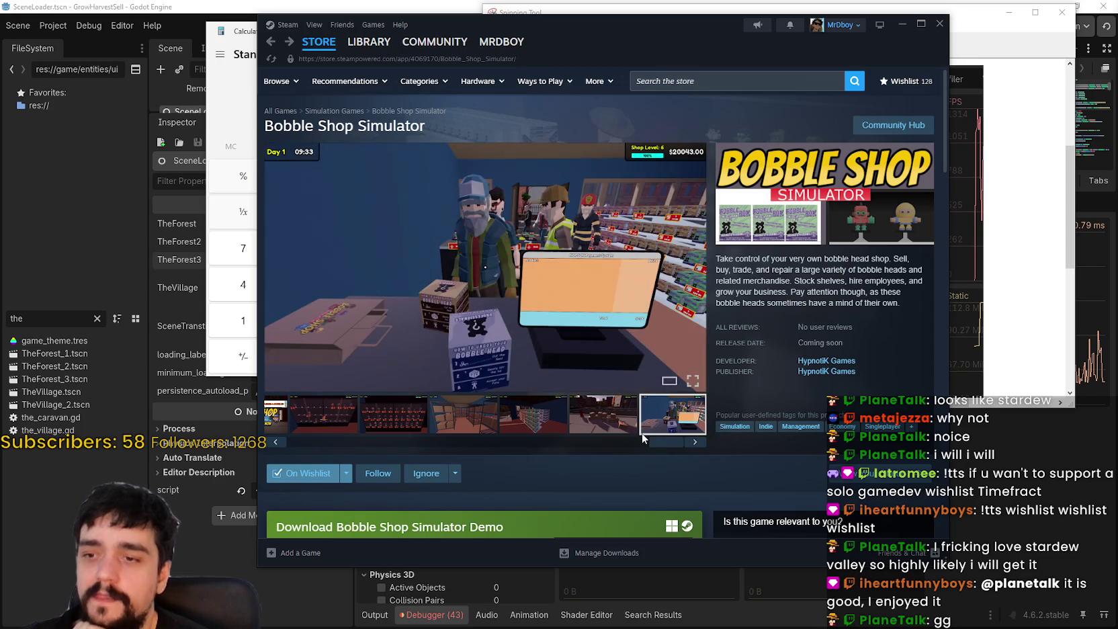
{"action": "left_click_drag", "start_coordinate": [654, 443], "coordinate": [375, 440]}
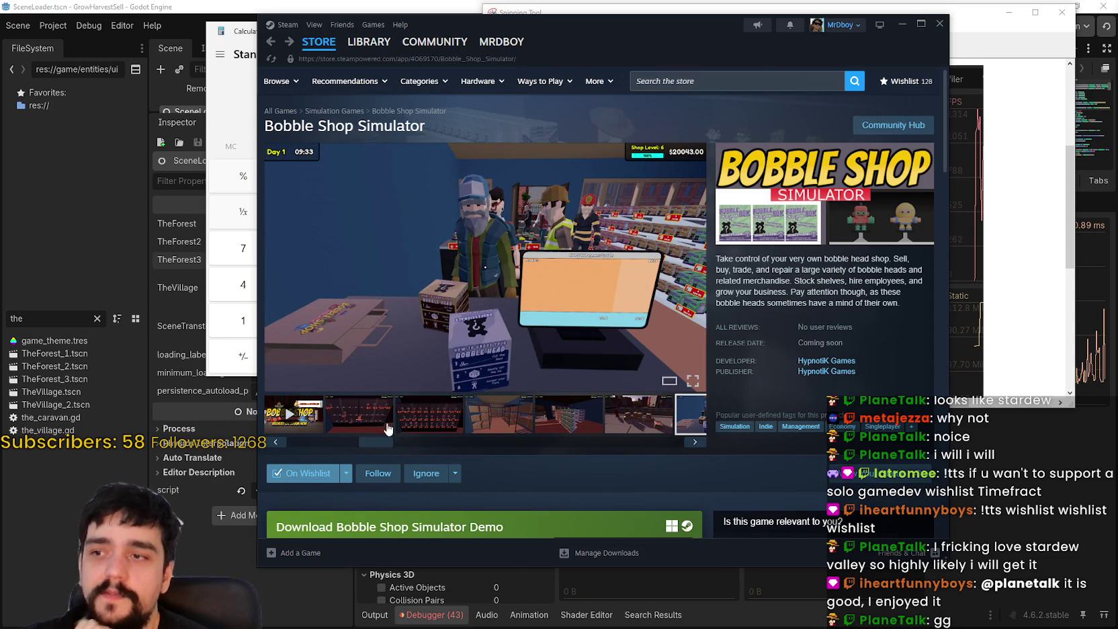
{"action": "left_click", "coordinate": [527, 255]}
{"action": "left_click", "coordinate": [914, 306]}
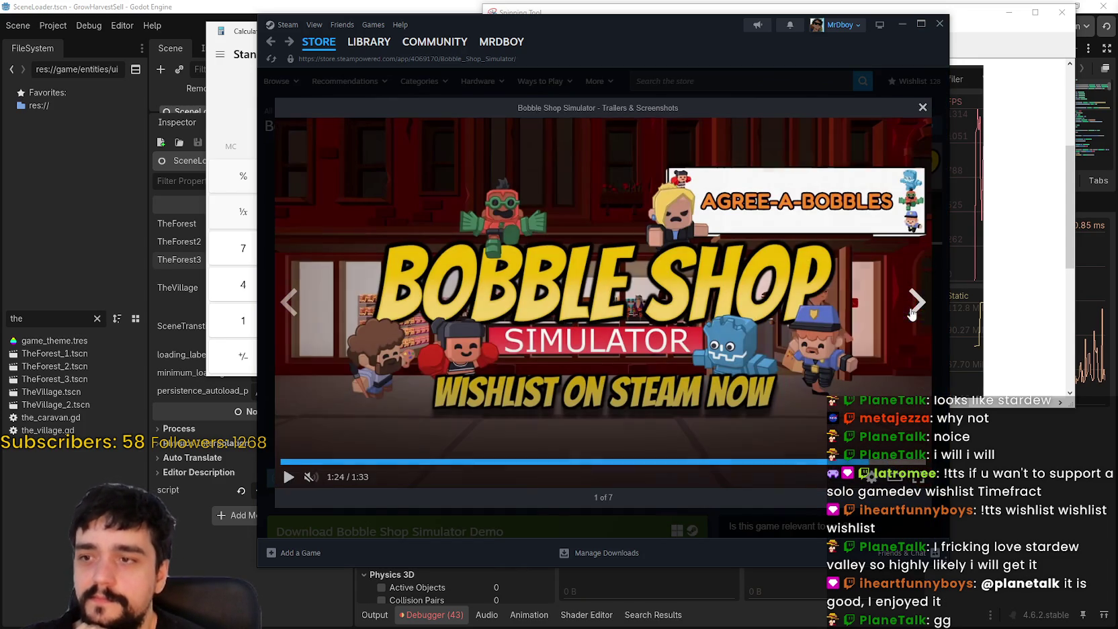
{"action": "left_click", "coordinate": [923, 119]}
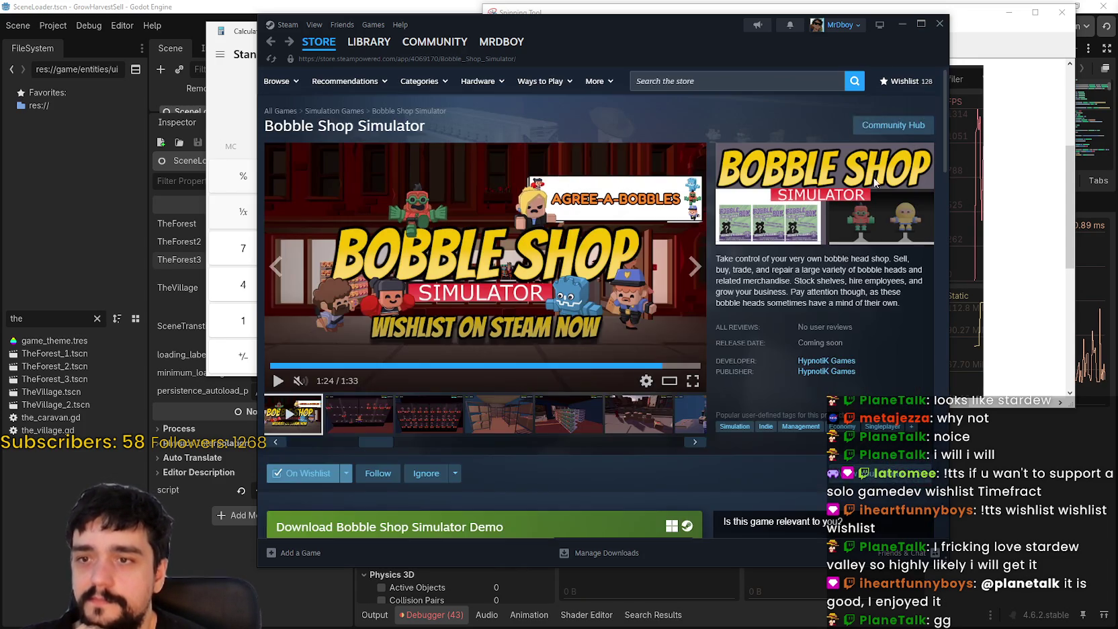
Step: Scroll the page and dismiss the back and reload context menu
{"action": "scroll", "coordinate": [578, 429], "scroll_direction": "down", "scroll_amount": 6}
{"action": "scroll", "coordinate": [579, 409], "scroll_direction": "down", "scroll_amount": 7}
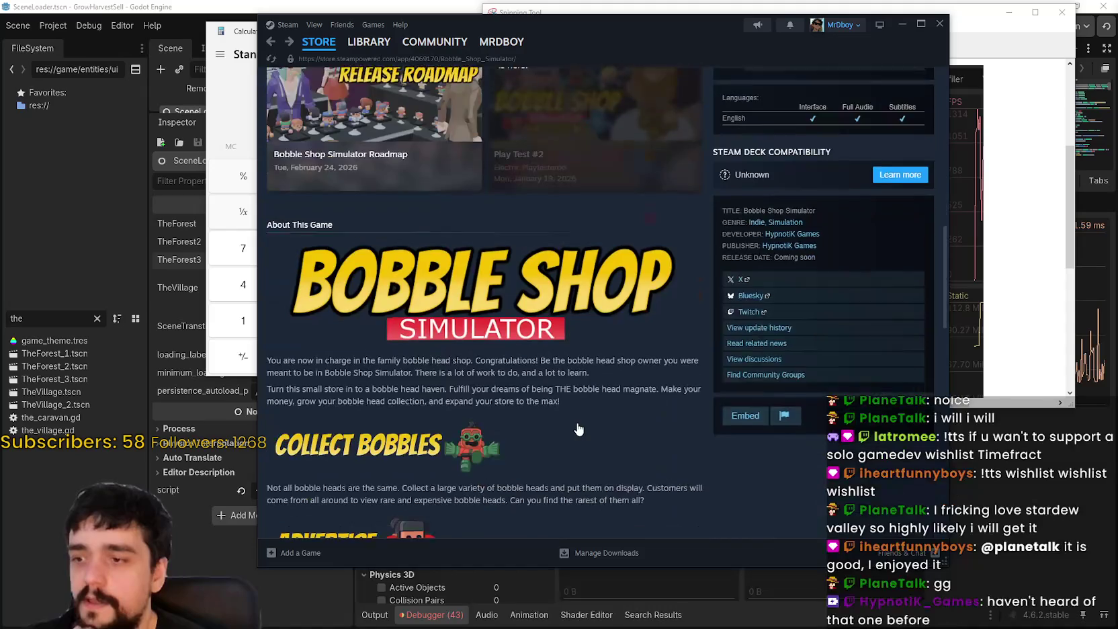
{"action": "scroll", "coordinate": [580, 411], "scroll_direction": "up", "scroll_amount": 3}
{"action": "right_click", "coordinate": [568, 418]}
{"action": "scroll", "coordinate": [567, 416], "scroll_direction": "up", "scroll_amount": 10}
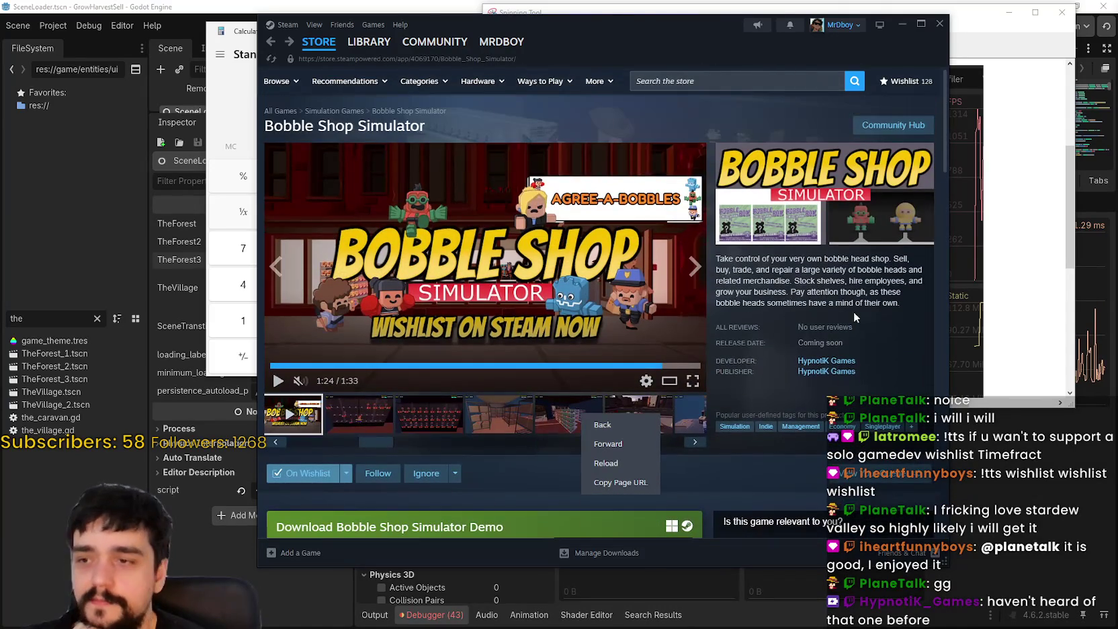
{"action": "left_click", "coordinate": [855, 316]}
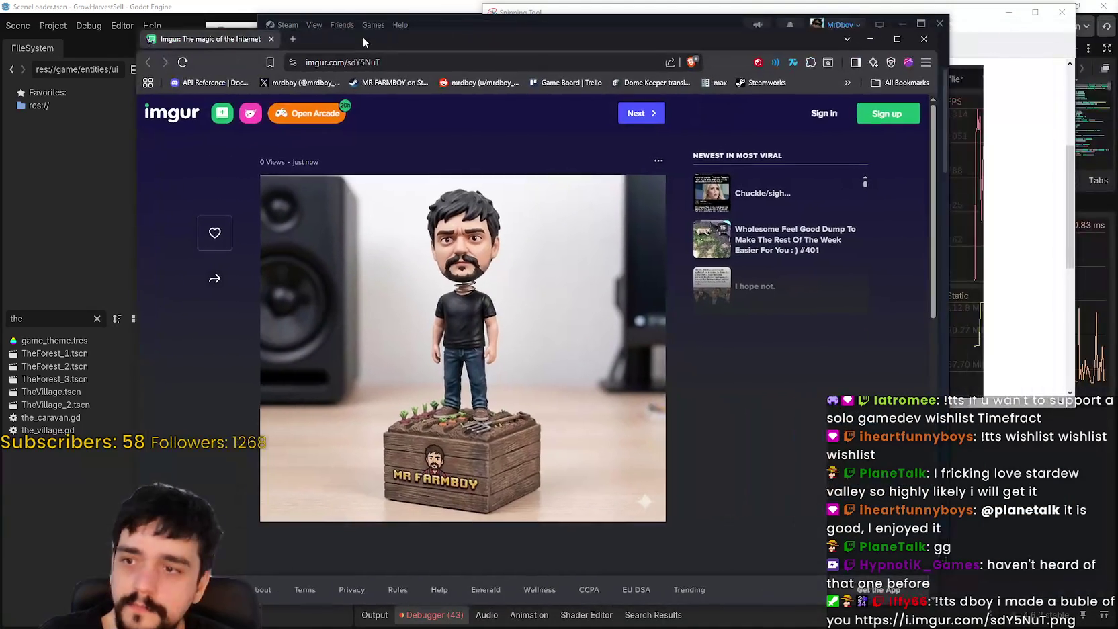
Step: Move the Imgur browser window up and right and make it smaller
{"action": "mouse_move", "coordinate": [364, 39]}
{"action": "left_mouse_down"}
{"action": "mouse_move", "coordinate": [383, 9]}
{"action": "mouse_move", "coordinate": [444, 25]}
{"action": "left_mouse_up"}
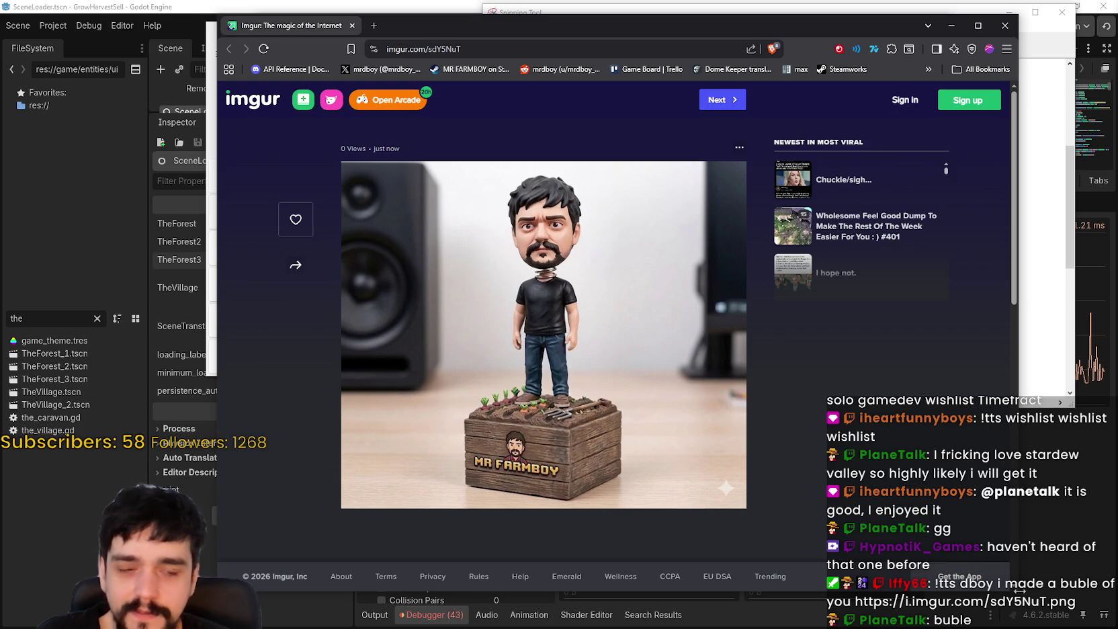
{"action": "mouse_move", "coordinate": [1027, 595]}
{"action": "left_mouse_down"}
{"action": "mouse_move", "coordinate": [992, 566]}
{"action": "mouse_move", "coordinate": [957, 570]}
{"action": "mouse_move", "coordinate": [991, 595]}
{"action": "mouse_move", "coordinate": [1043, 577]}
{"action": "left_mouse_up"}
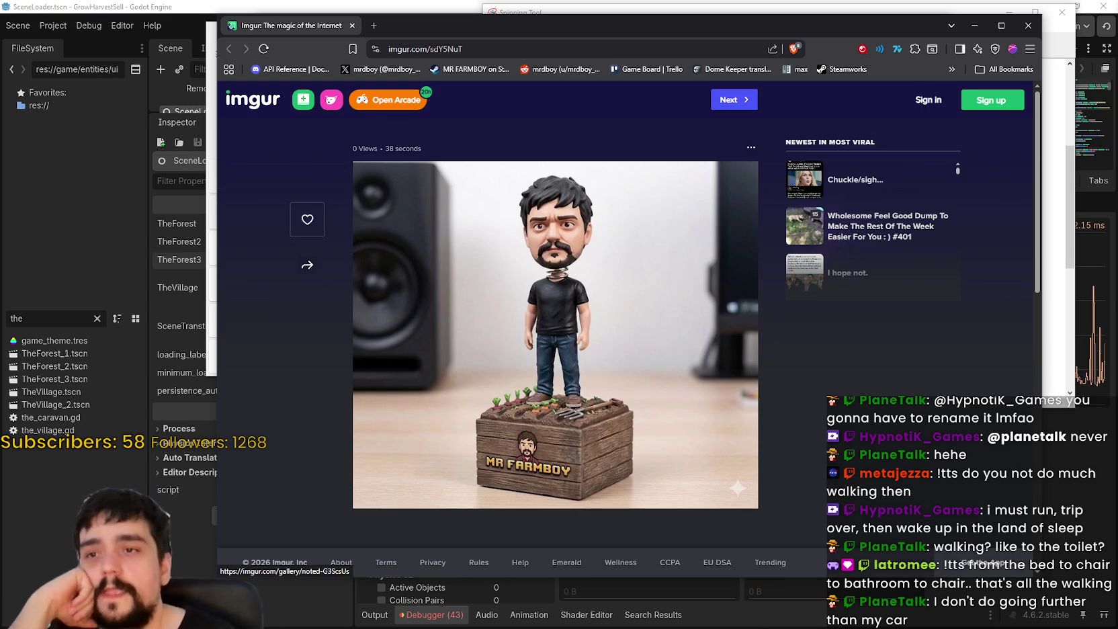
Step: Close the Imgur browser with Ctrl+W to bring back Steam's Bobble Shop Simulator page
{"action": "key", "text": "ctrl+w"}
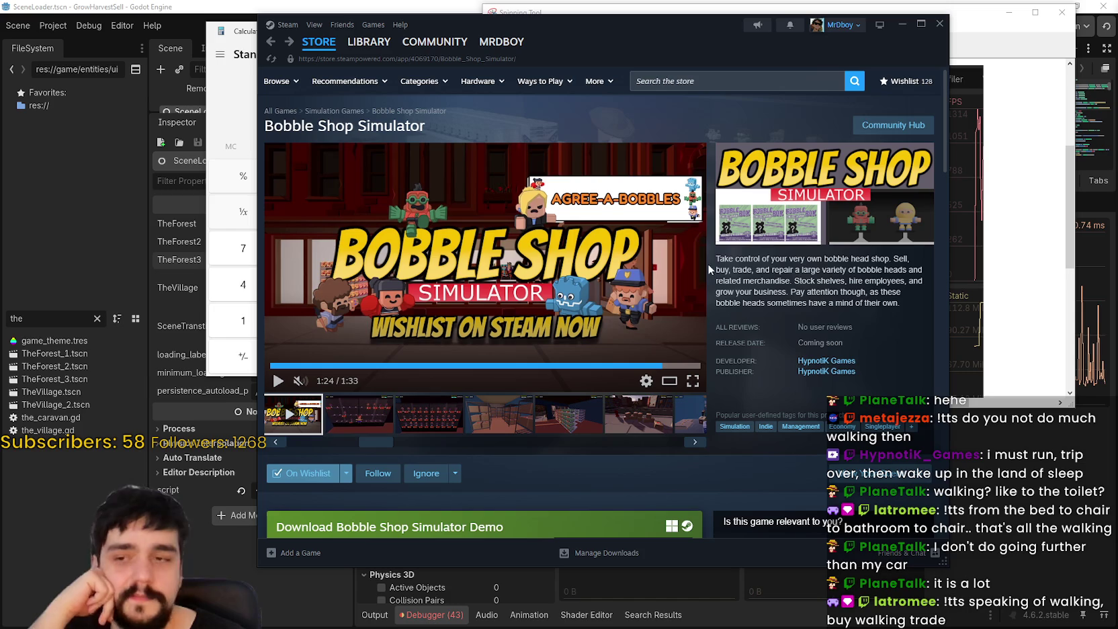
Step: Nudge the Steam window left and back right, then close it
{"action": "mouse_move", "coordinate": [777, 48]}
{"action": "left_mouse_down"}
{"action": "mouse_move", "coordinate": [710, 58]}
{"action": "mouse_move", "coordinate": [866, 62]}
{"action": "left_mouse_up"}
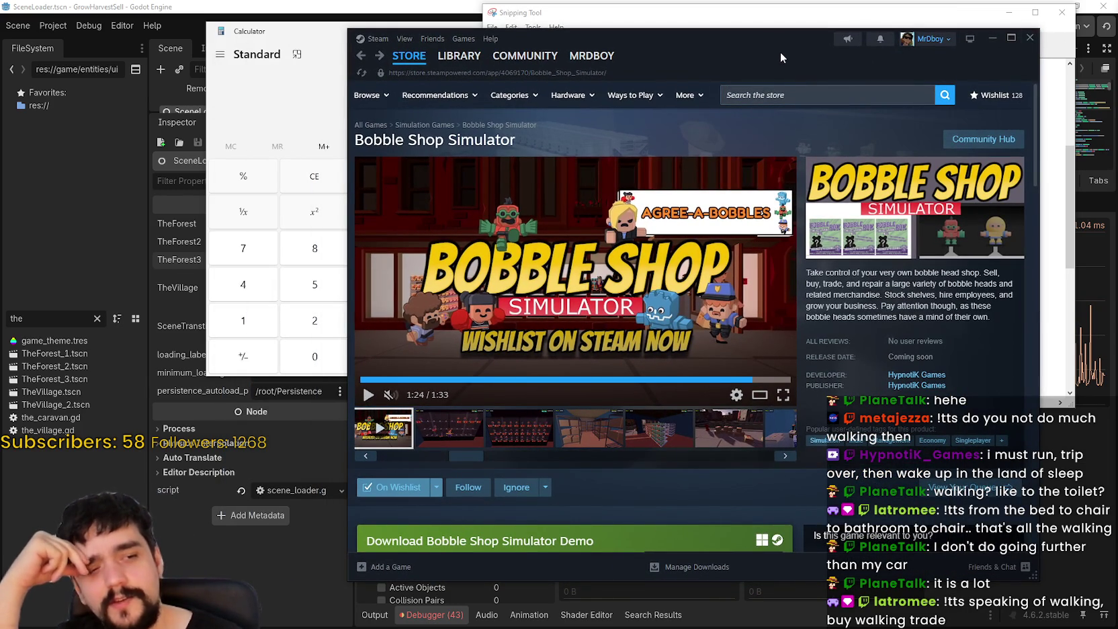
{"action": "mouse_move", "coordinate": [771, 52]}
{"action": "left_mouse_down"}
{"action": "mouse_move", "coordinate": [826, 50]}
{"action": "mouse_move", "coordinate": [793, 48]}
{"action": "left_mouse_up"}
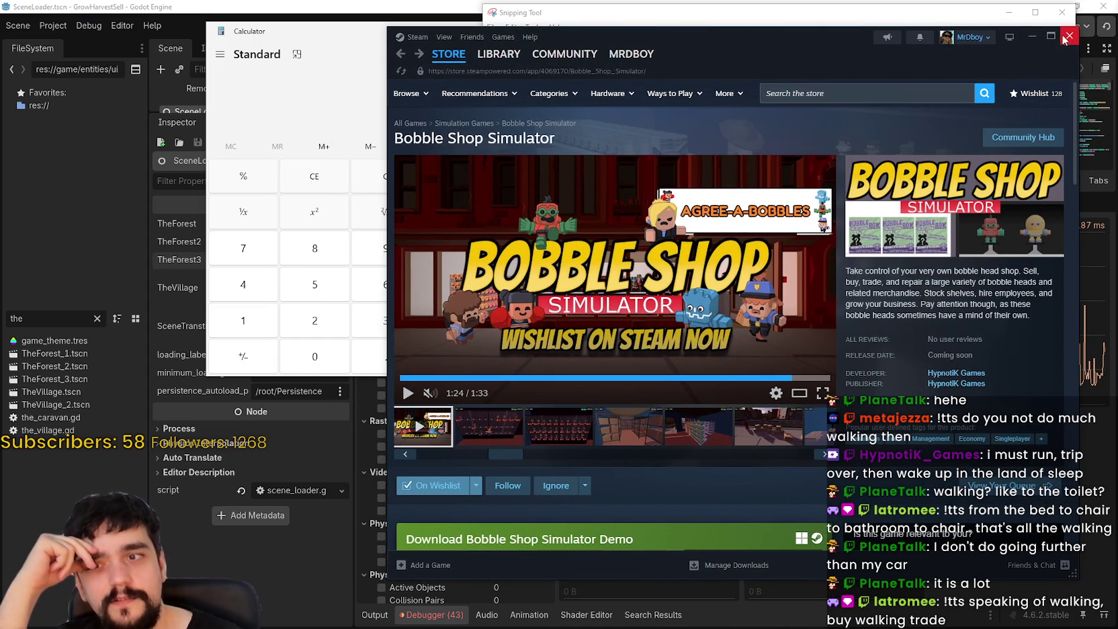
{"action": "left_click", "coordinate": [1070, 37]}
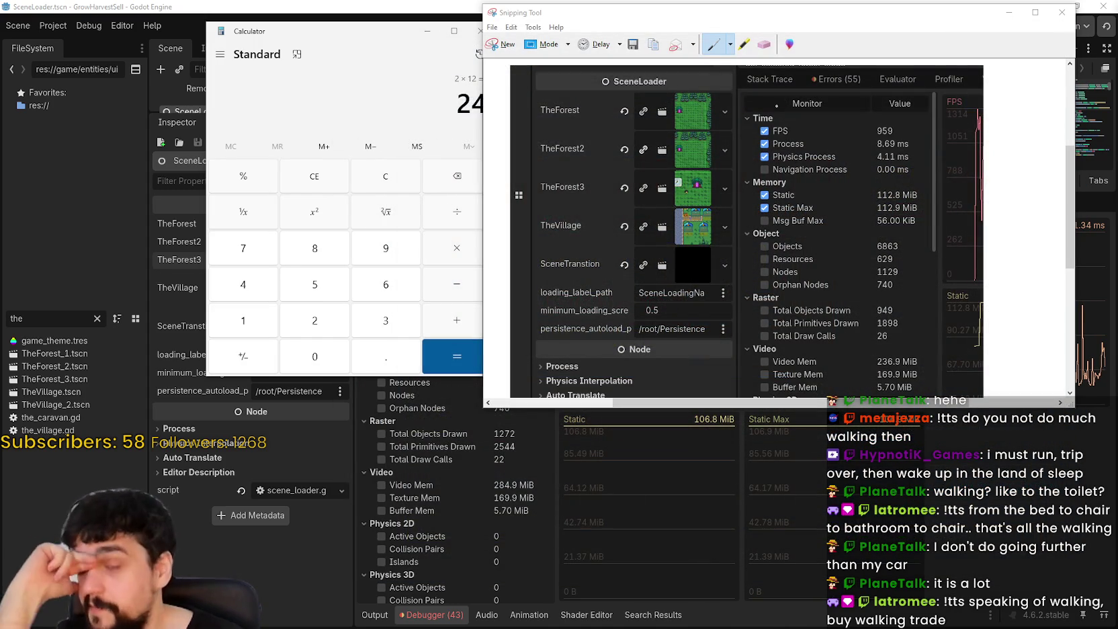
Step: Close the Calculator and the screenshot capture window so the Godot editor shows again
{"action": "left_click", "coordinate": [336, 93]}
{"action": "left_click", "coordinate": [481, 34]}
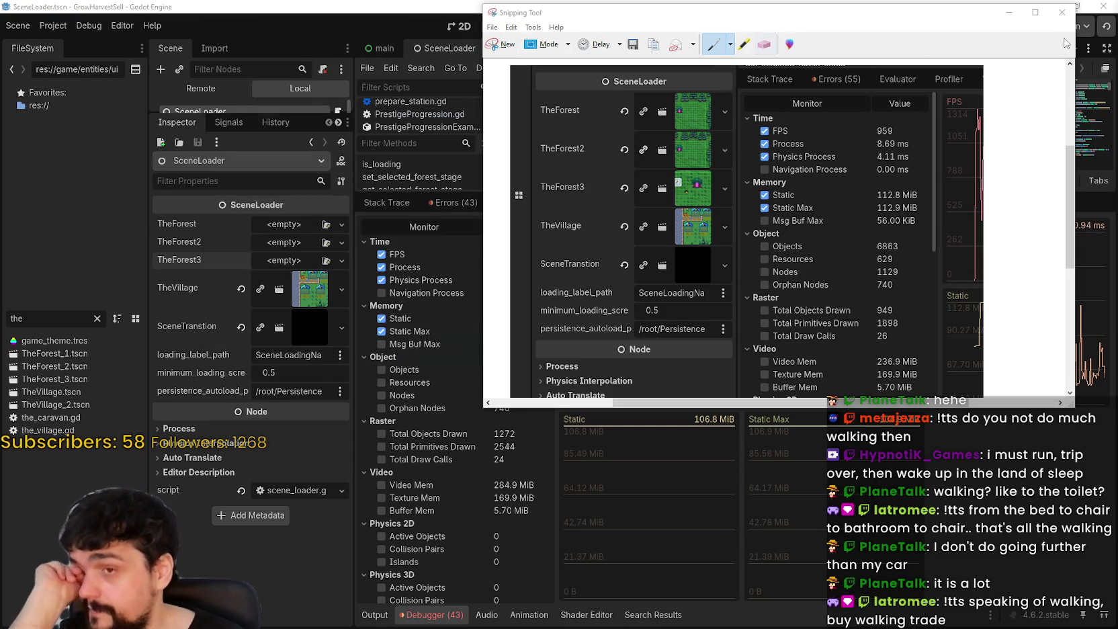
{"action": "left_click", "coordinate": [1062, 13]}
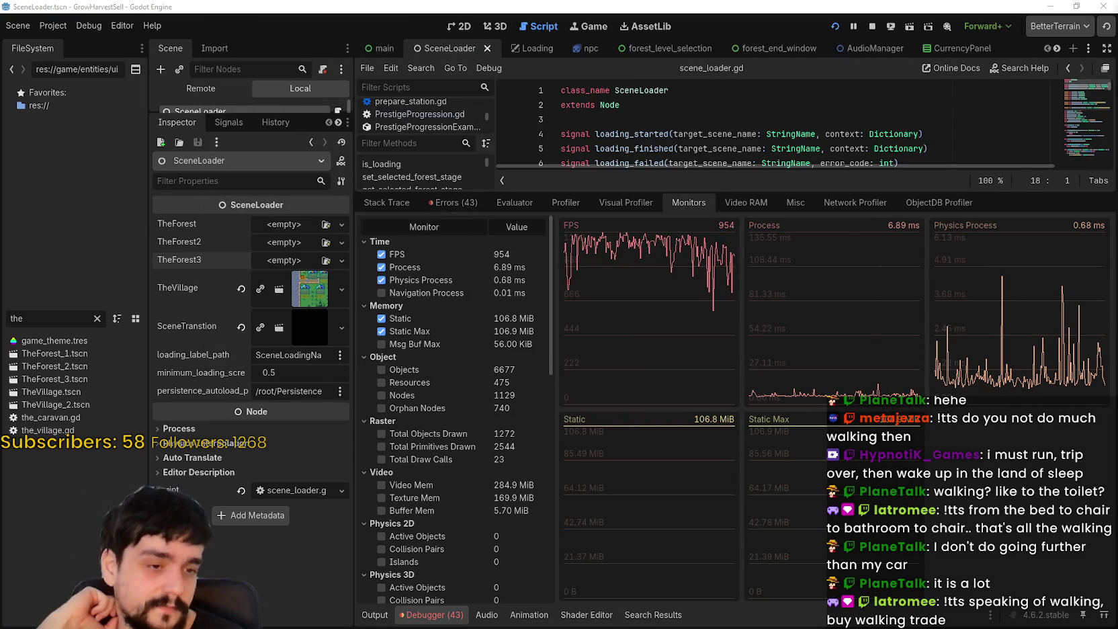
{"action": "key", "text": "alt+Tab"}
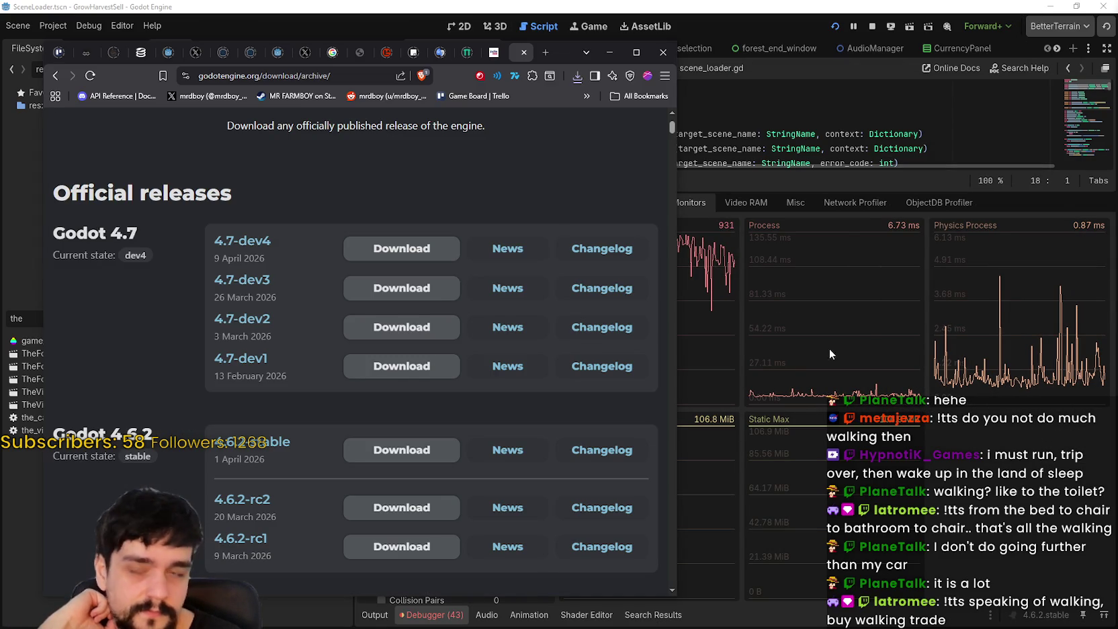
{"action": "left_click", "coordinate": [134, 59]}
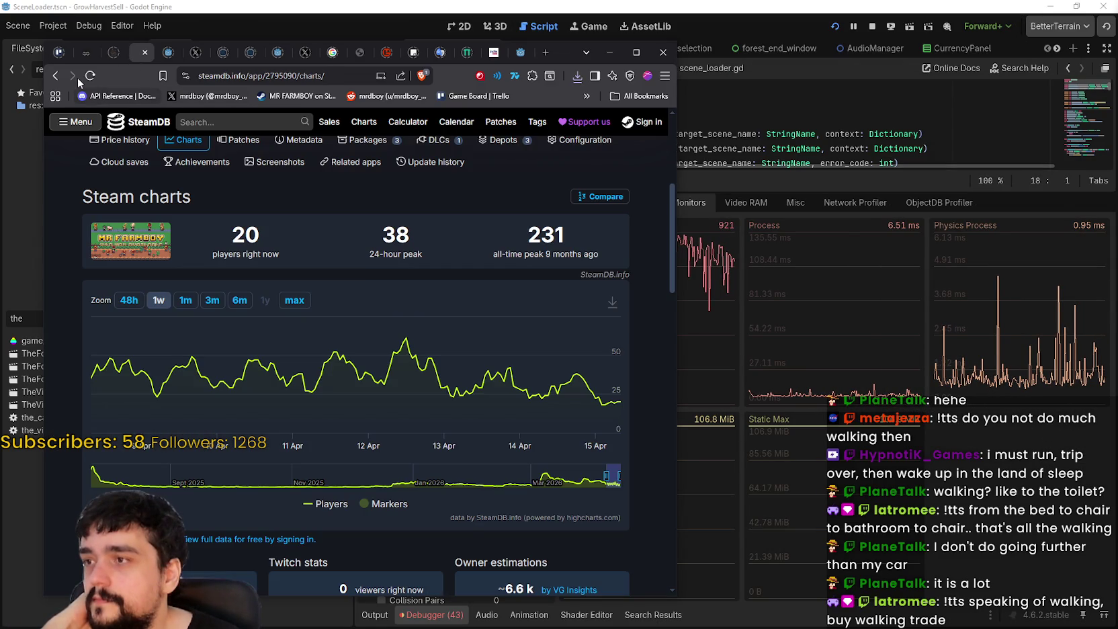
{"action": "scroll", "coordinate": [649, 383], "scroll_direction": "up", "scroll_amount": 5}
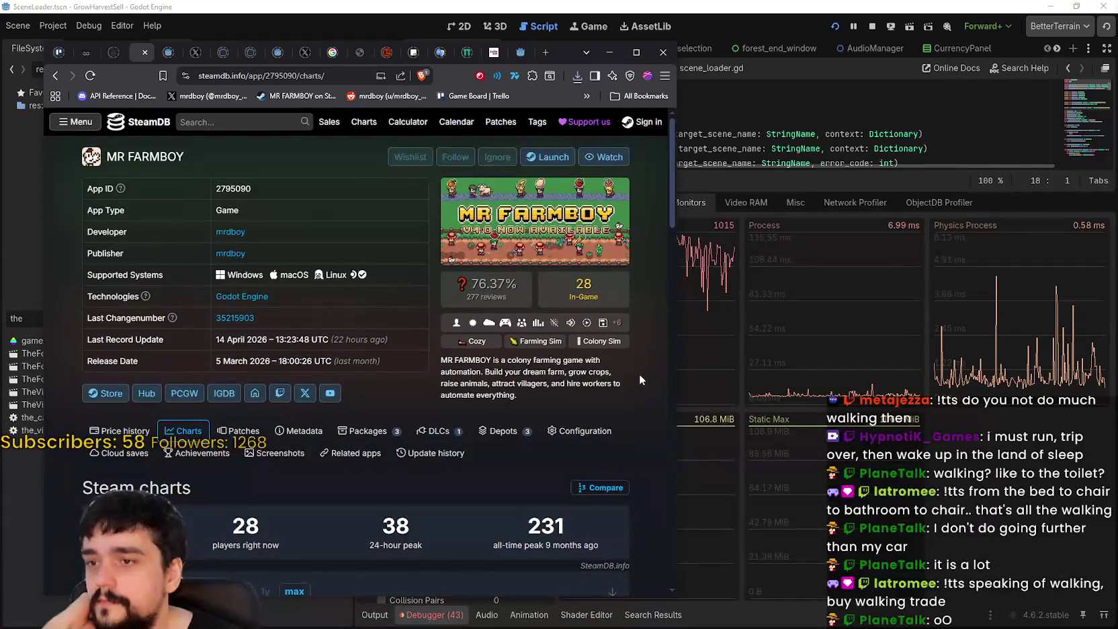
{"action": "scroll", "coordinate": [639, 373], "scroll_direction": "down", "scroll_amount": 5}
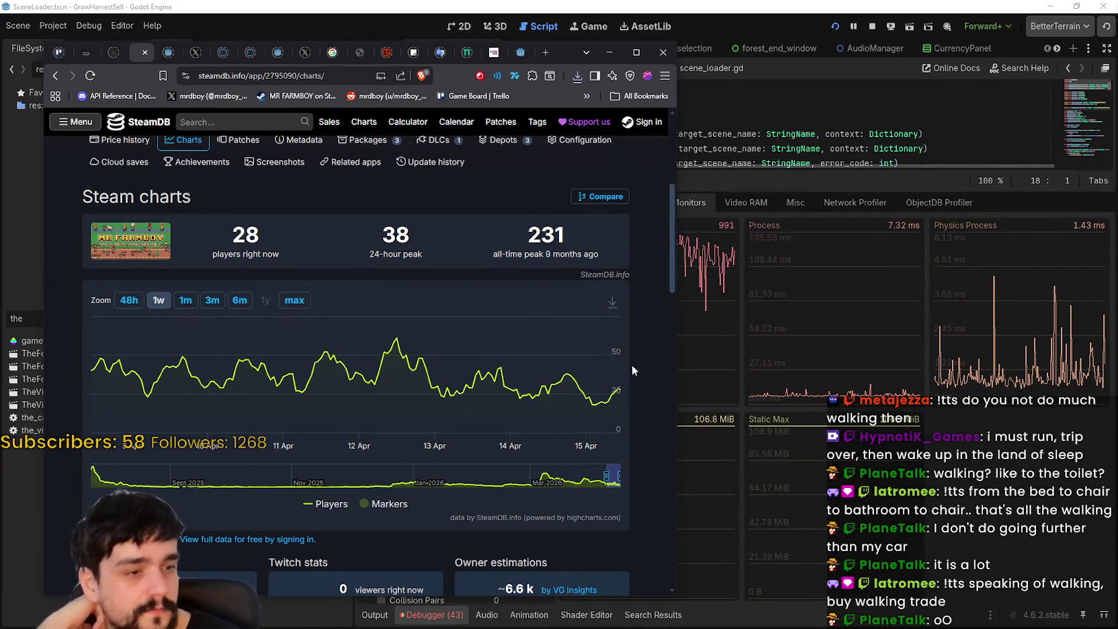
{"action": "left_click", "coordinate": [610, 52]}
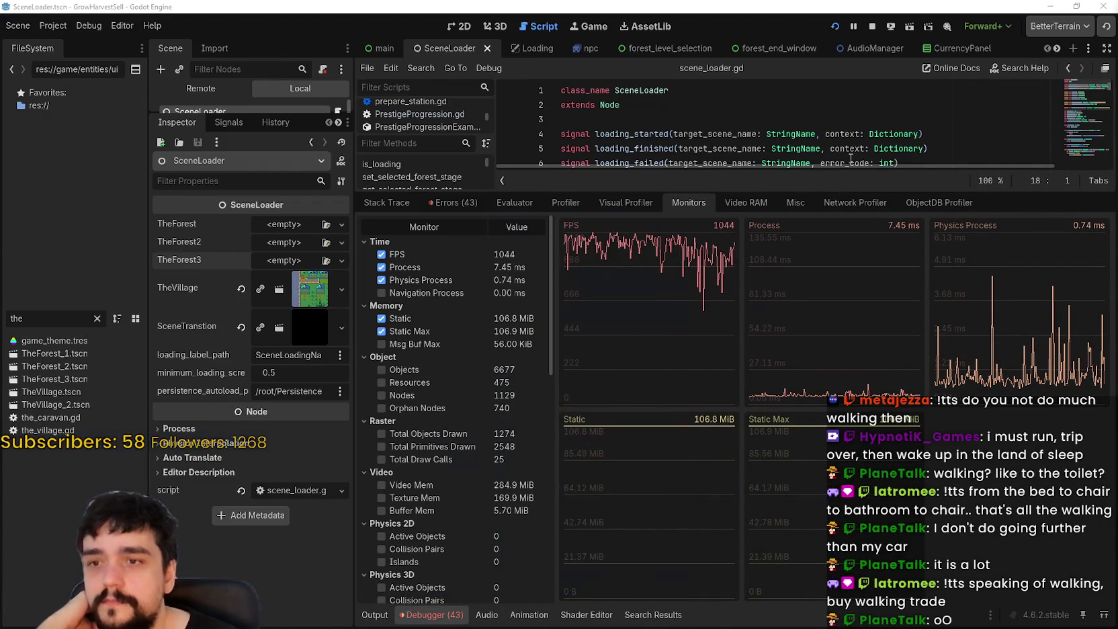
Step: Enlarge the code view over the debugger, shift the game window right, and walk to the Mage Tower
{"action": "left_click_drag", "start_coordinate": [824, 193], "coordinate": [824, 459]}
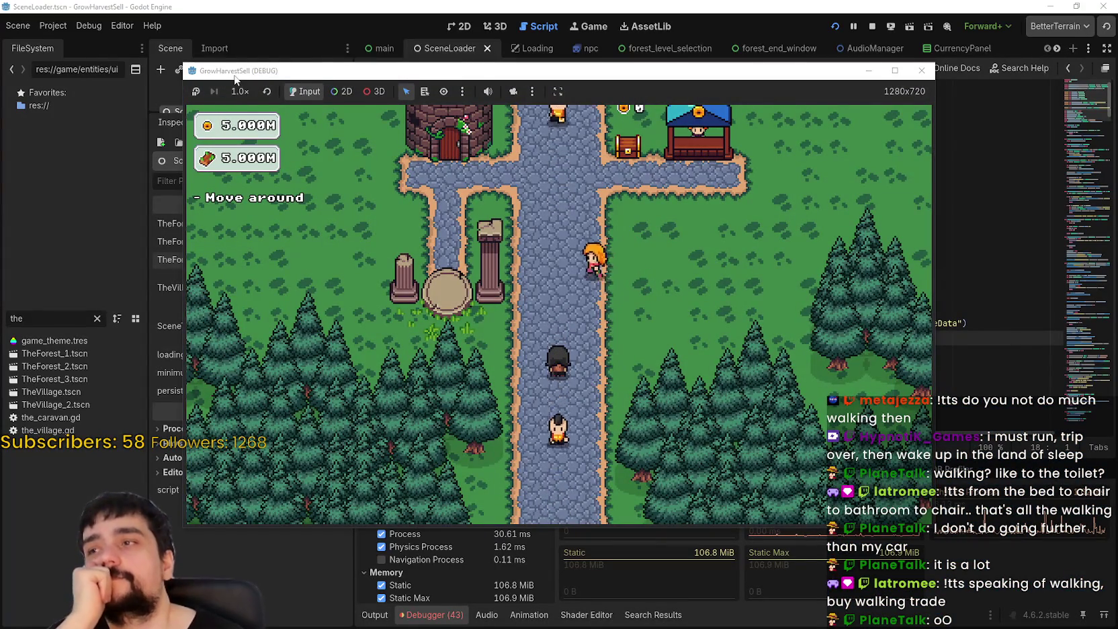
{"action": "left_click_drag", "start_coordinate": [222, 70], "coordinate": [309, 53]}
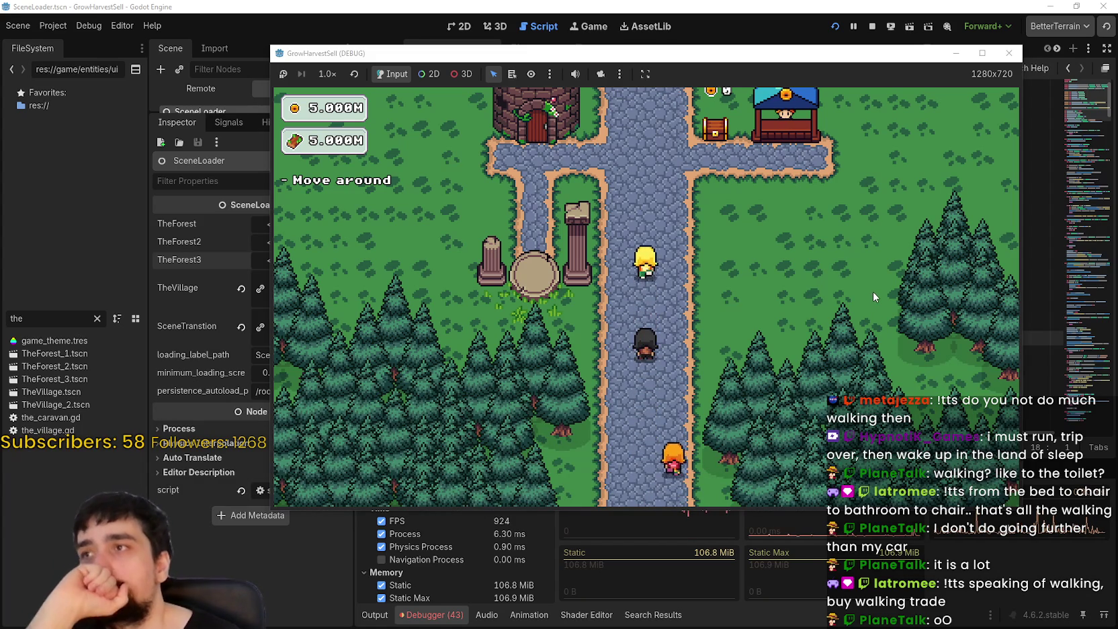
{"action": "key", "text": "w"}
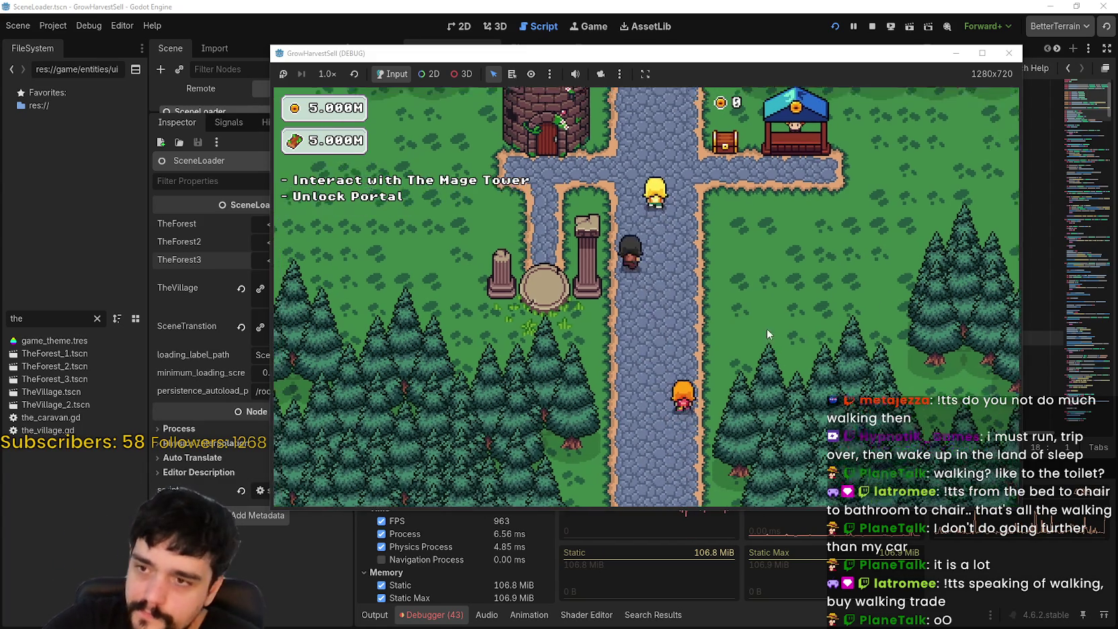
{"action": "key", "text": "a"}
Step: Unlock the free Prestige Root portal node at the Mage Tower, then close and reopen the tree
{"action": "key", "text": "e"}
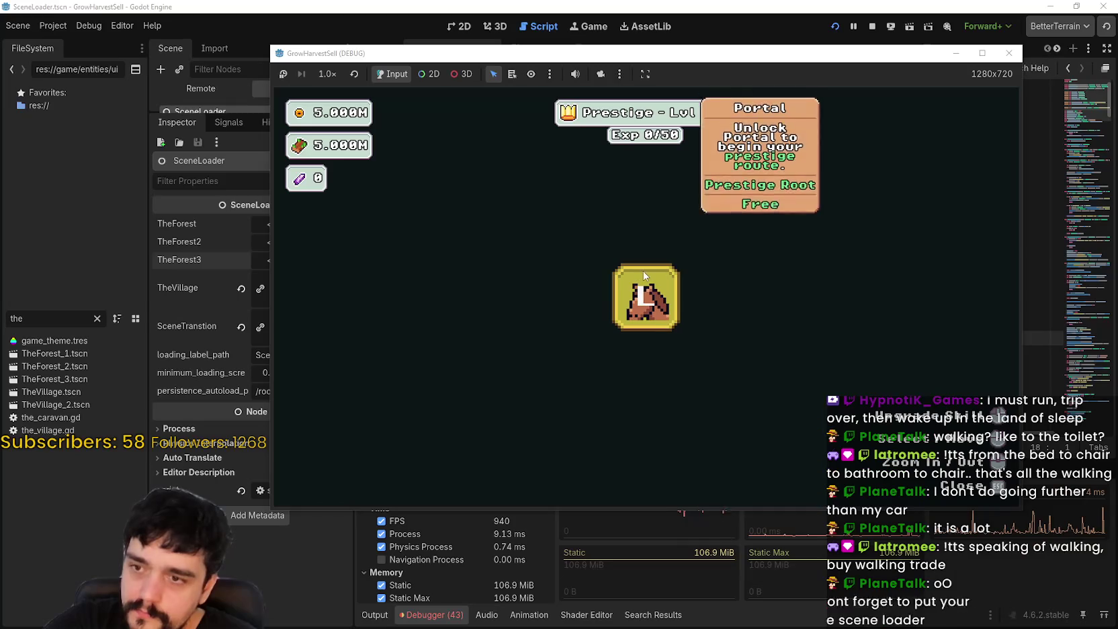
{"action": "left_click", "coordinate": [648, 306]}
{"action": "key", "text": "Escape"}
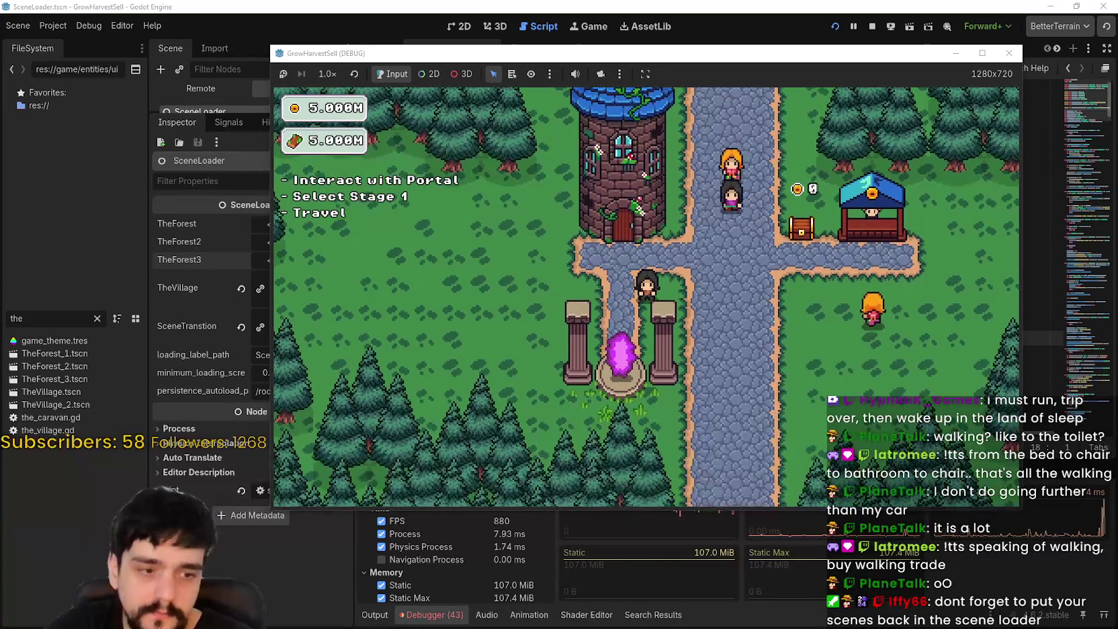
{"action": "key", "text": "e"}
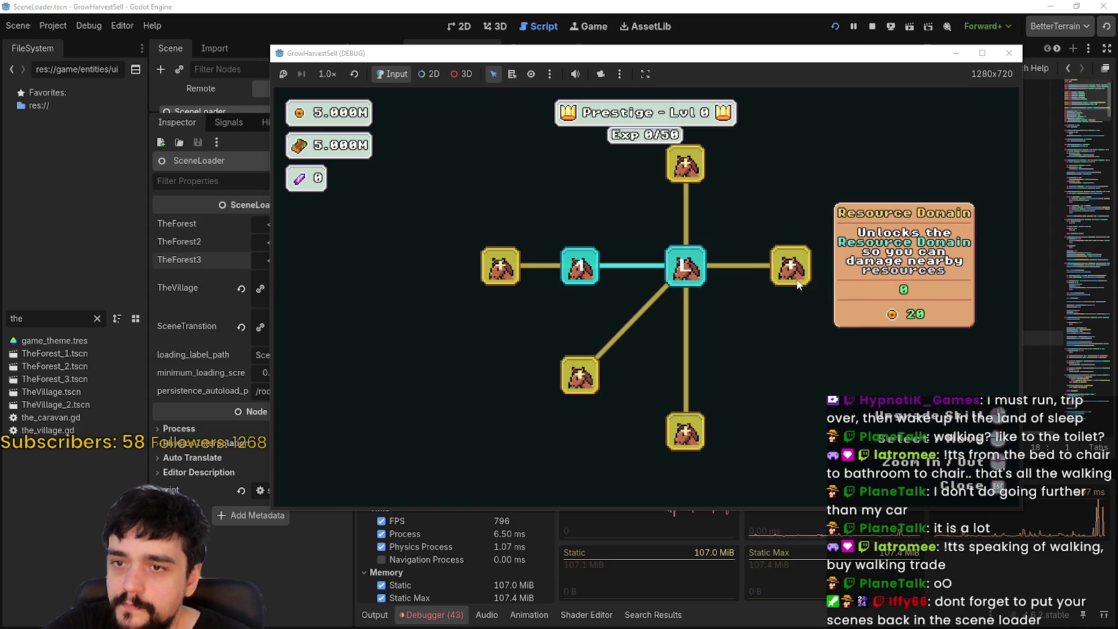
{"action": "key", "text": "w"}
{"action": "key", "text": "a"}
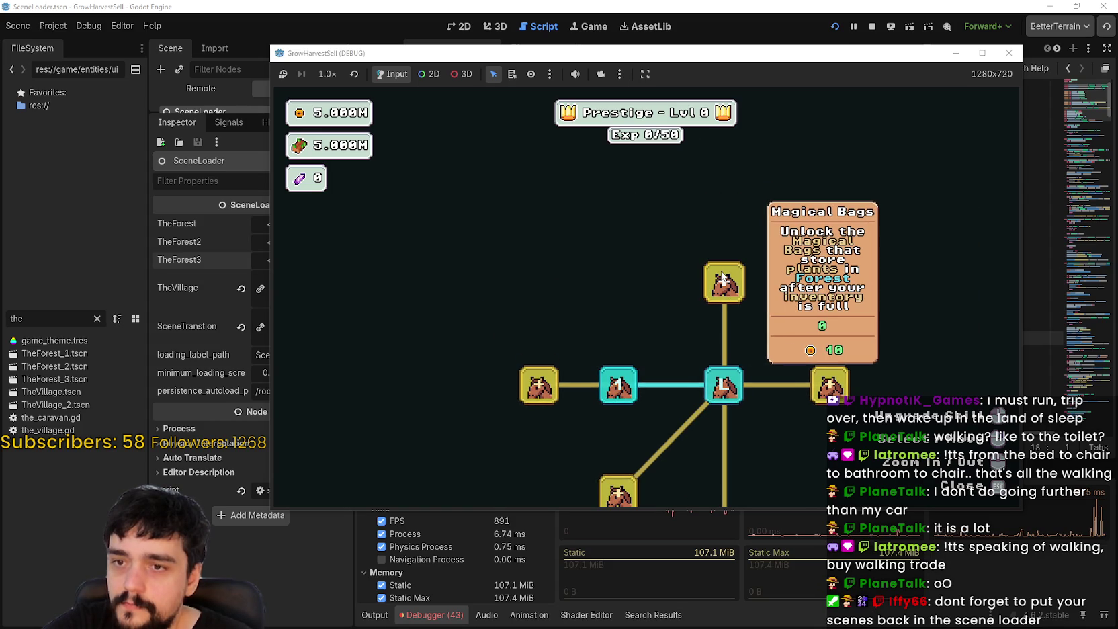
{"action": "key", "text": "s"}
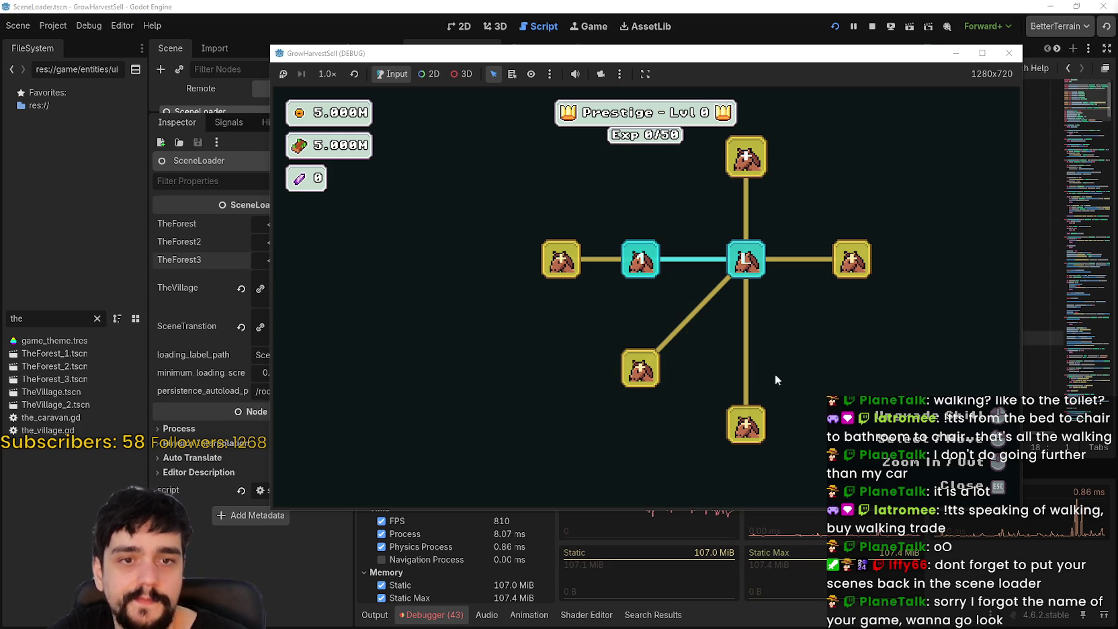
{"action": "left_click_drag", "start_coordinate": [720, 364], "coordinate": [602, 342]}
{"action": "scroll", "coordinate": [757, 363], "scroll_direction": "down", "scroll_amount": 2}
Step: Close the skill tree, open and cancel the portal's stage selection, then walk to the tower door
{"action": "key", "text": "Escape"}
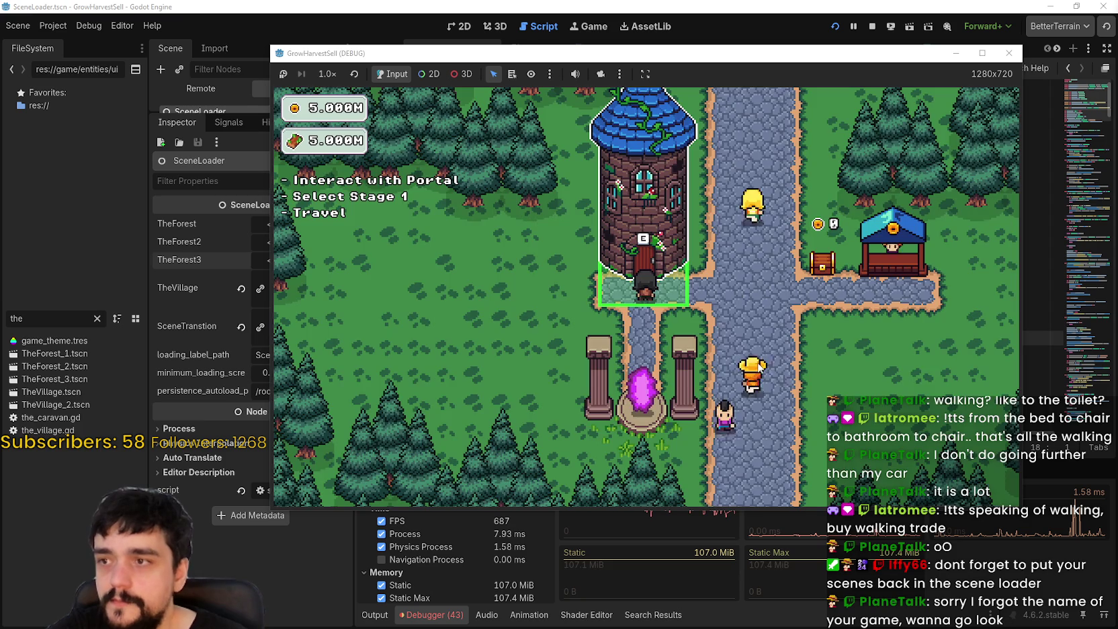
{"action": "key", "text": "e"}
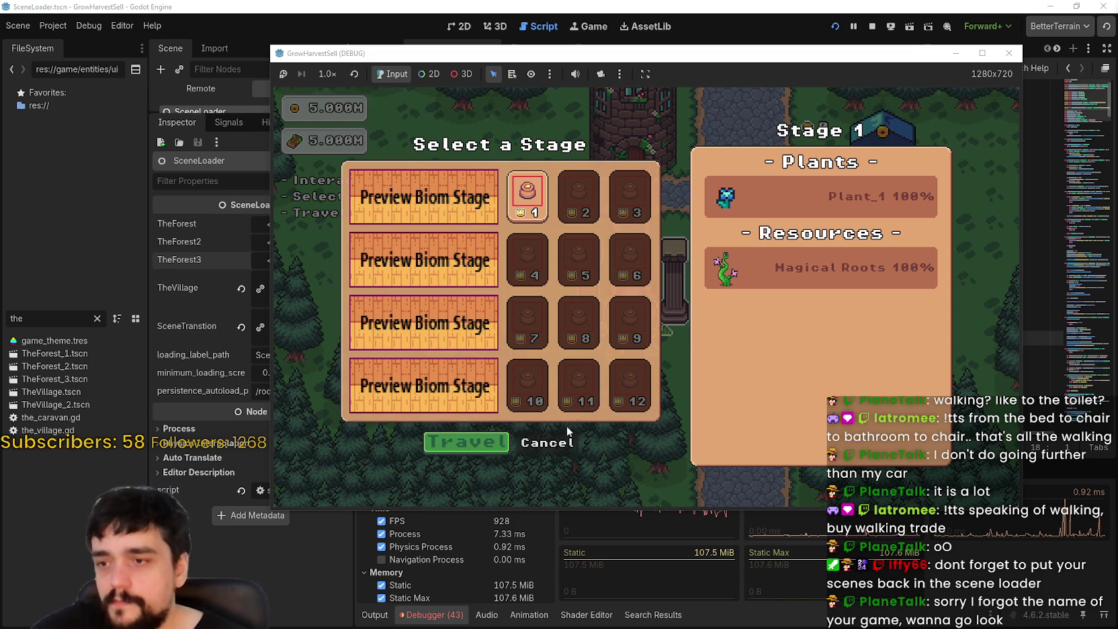
{"action": "left_click", "coordinate": [547, 442]}
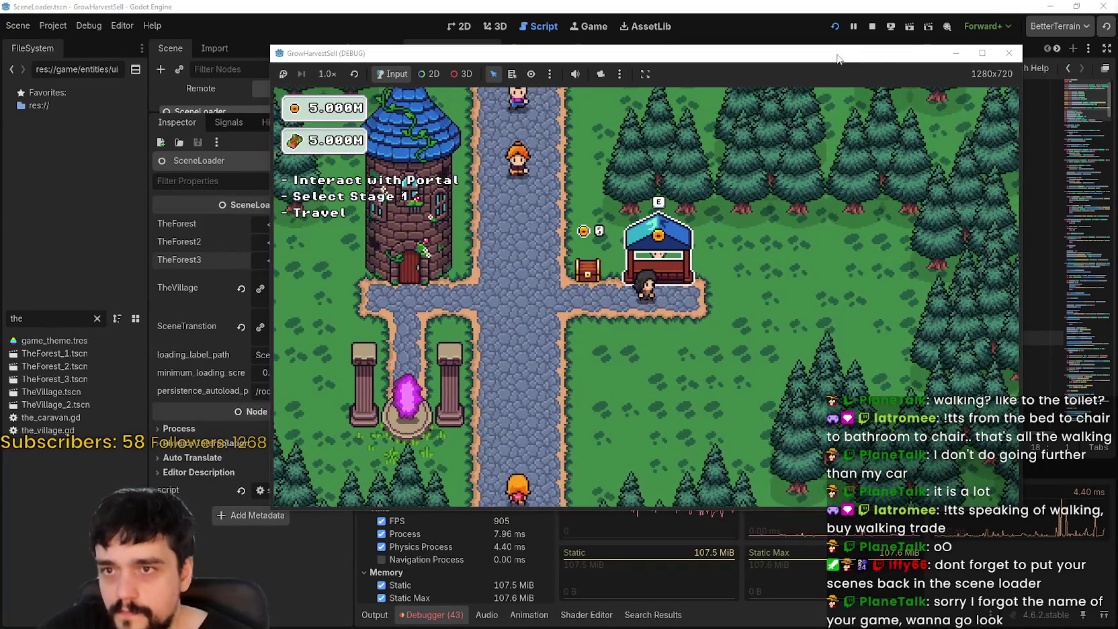
{"action": "left_click_drag", "start_coordinate": [838, 59], "coordinate": [890, 17]}
{"action": "key", "text": "Left"}
Step: Open the prestige tree and unlock the Magical Roots skills, maxing Magical Roots Master, plus left-branch nodes
{"action": "key", "text": "e"}
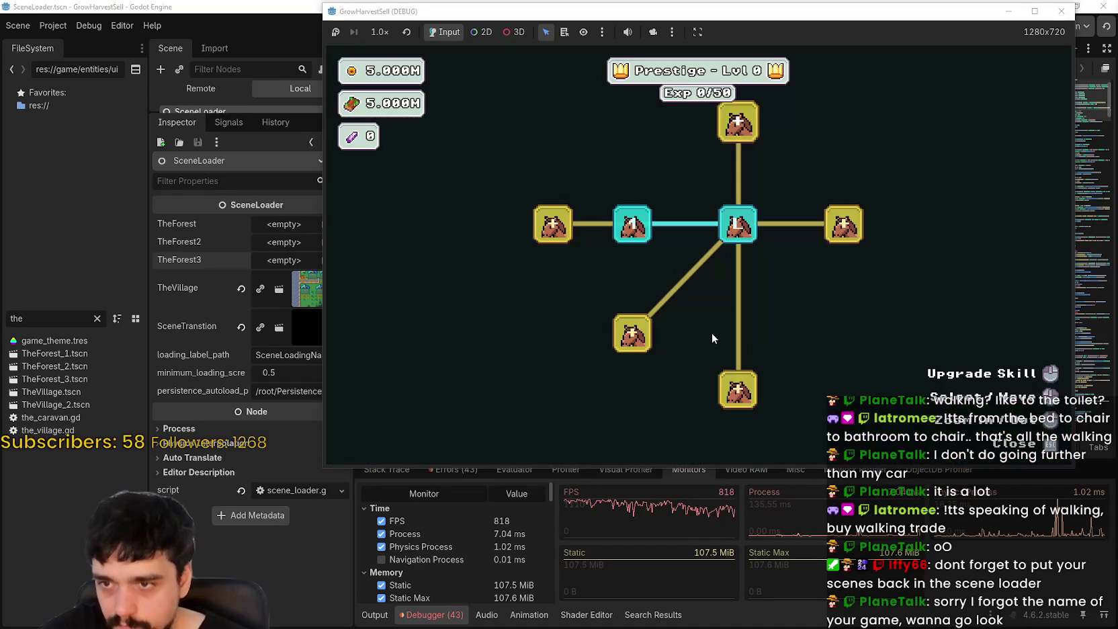
{"action": "scroll", "coordinate": [801, 282], "scroll_direction": "down", "scroll_amount": 2}
{"action": "left_click", "coordinate": [841, 276]}
{"action": "left_click", "coordinate": [768, 276]}
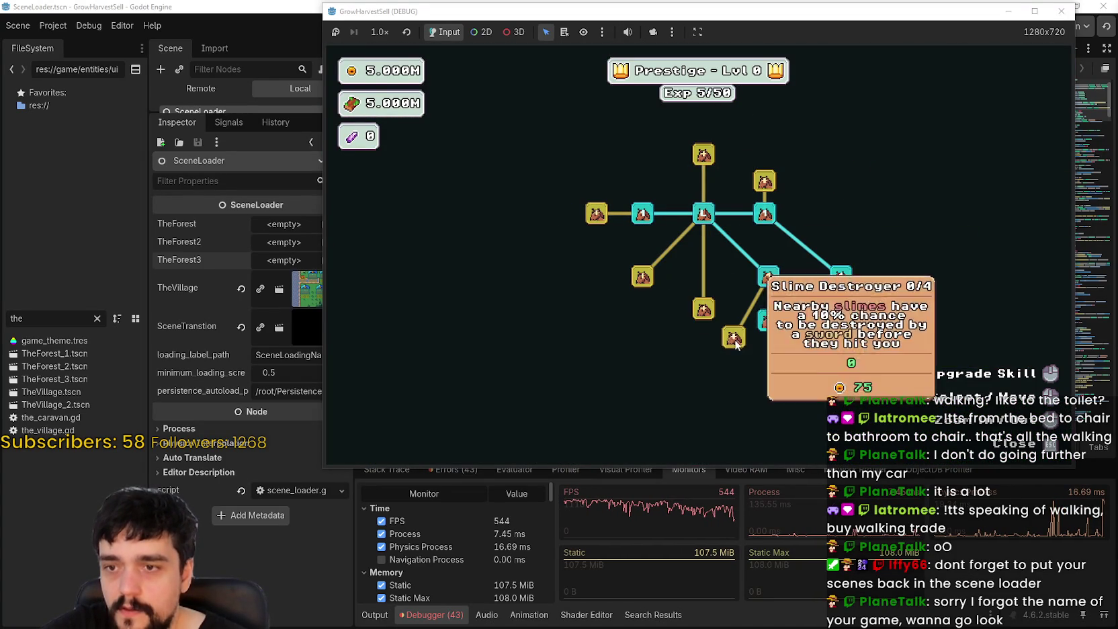
{"action": "left_click", "coordinate": [704, 309]}
{"action": "left_click", "coordinate": [643, 276]}
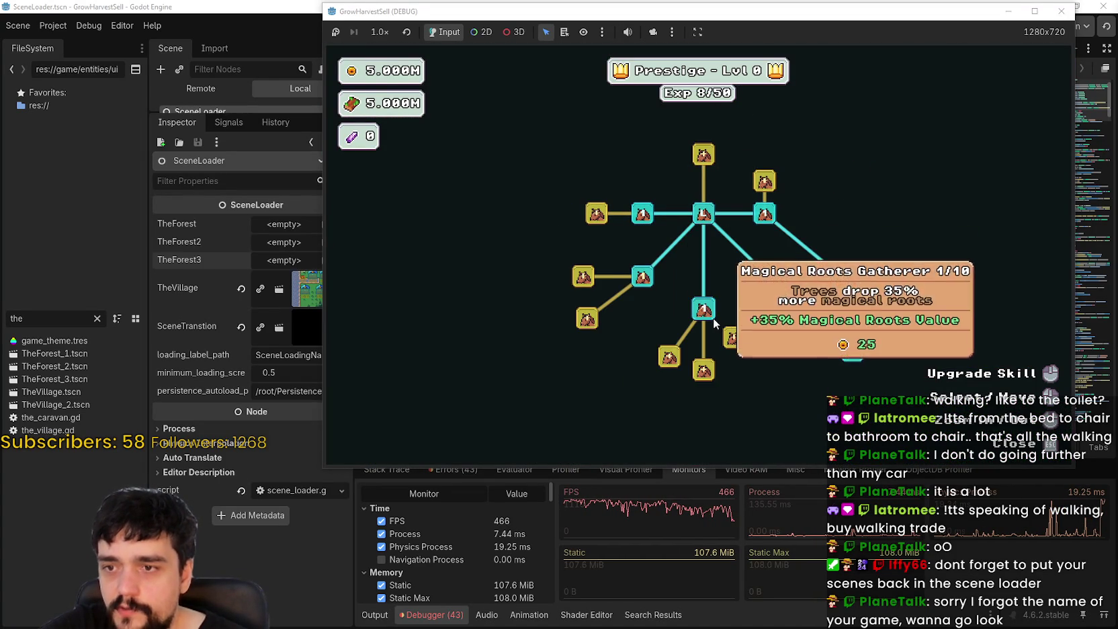
{"action": "left_click", "coordinate": [703, 369]}
{"action": "left_click", "coordinate": [669, 356]}
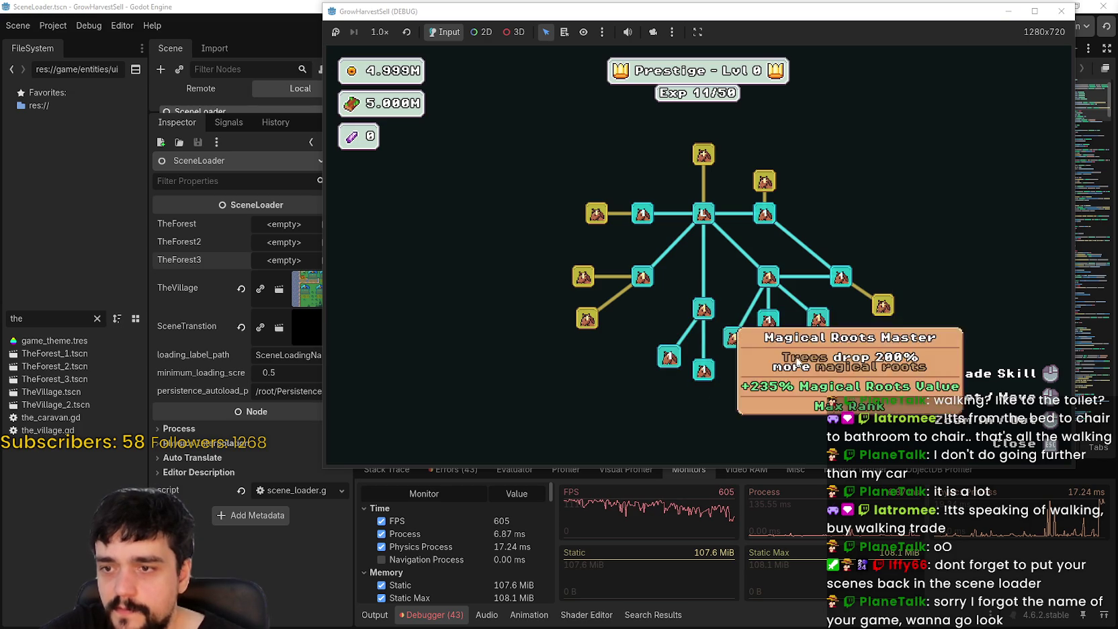
{"action": "left_click", "coordinate": [587, 318]}
{"action": "left_click", "coordinate": [583, 276]}
{"action": "left_click", "coordinate": [596, 214]}
{"action": "left_click", "coordinate": [596, 183]}
{"action": "left_click", "coordinate": [596, 244]}
{"action": "left_click", "coordinate": [596, 244]}
Step: Unlock more skill nodes scattered across the middle and top of the tree
{"action": "left_click", "coordinate": [550, 214]}
{"action": "left_click", "coordinate": [703, 154]}
{"action": "left_click", "coordinate": [732, 216]}
{"action": "left_click", "coordinate": [702, 144]}
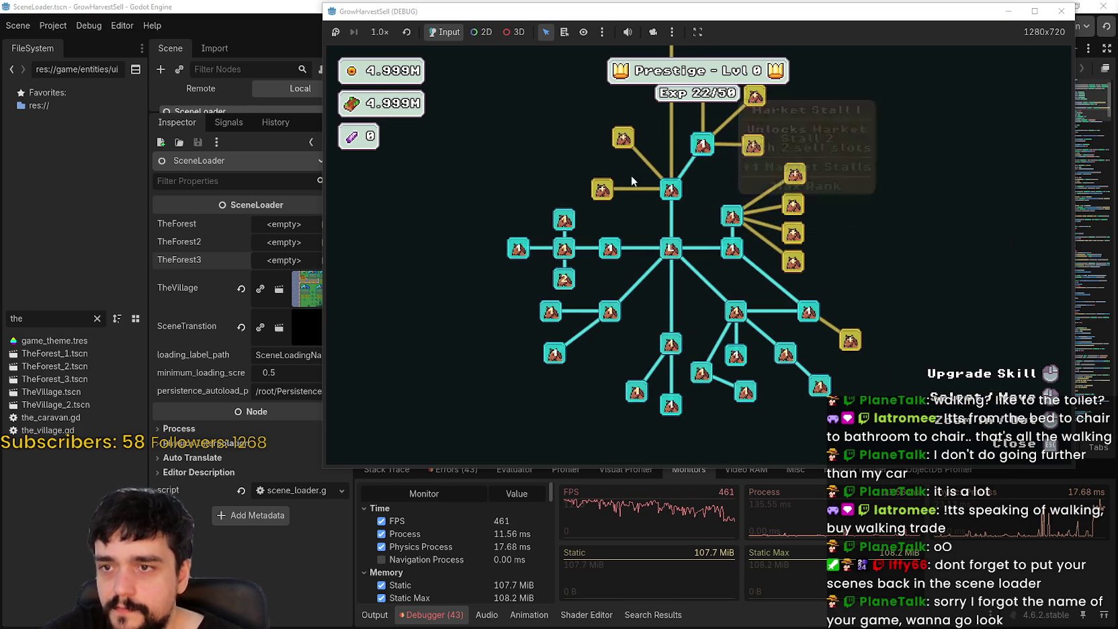
{"action": "left_click", "coordinate": [623, 138]}
{"action": "left_click", "coordinate": [602, 189]}
{"action": "left_click", "coordinate": [850, 340]}
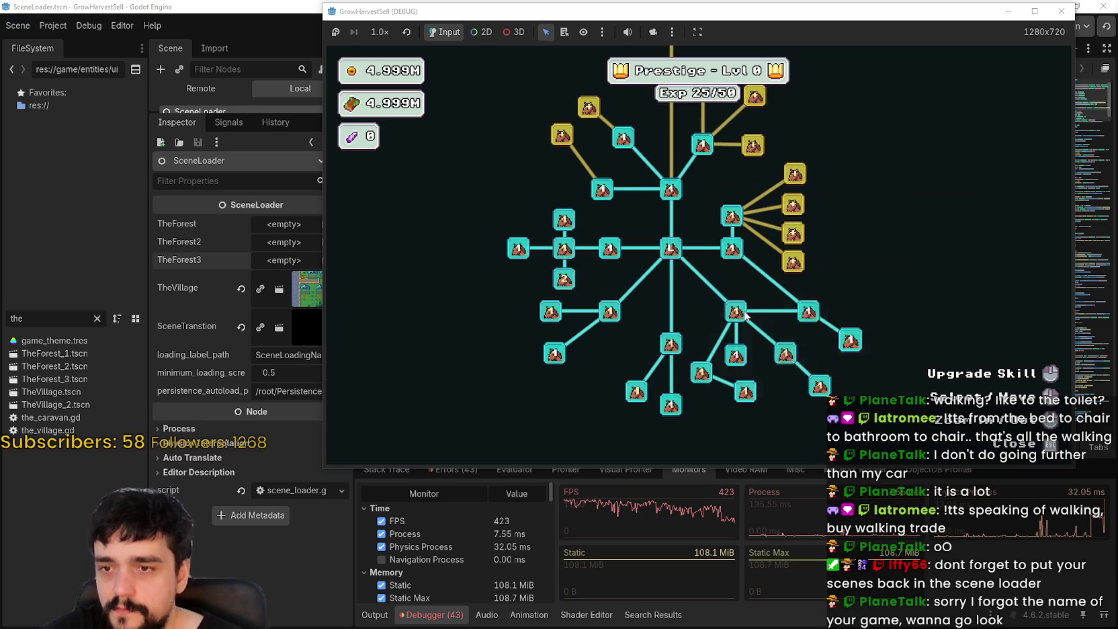
Step: Unlock the right-hand fan and remaining yellow nodes, including the top one, then close the tree
{"action": "left_click", "coordinate": [793, 262]}
{"action": "left_click", "coordinate": [845, 285]}
{"action": "left_click", "coordinate": [846, 256]}
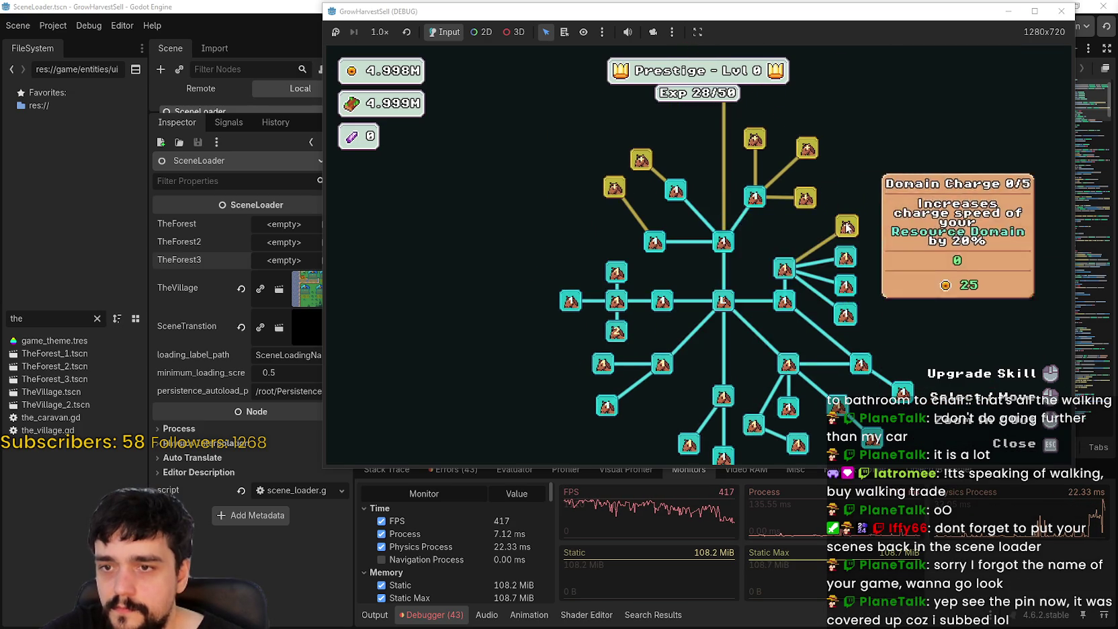
{"action": "left_click", "coordinate": [846, 226]}
{"action": "left_click", "coordinate": [895, 253]}
{"action": "left_click", "coordinate": [844, 194]}
{"action": "left_click", "coordinate": [844, 137]}
{"action": "left_click", "coordinate": [731, 215]}
{"action": "left_click", "coordinate": [705, 243]}
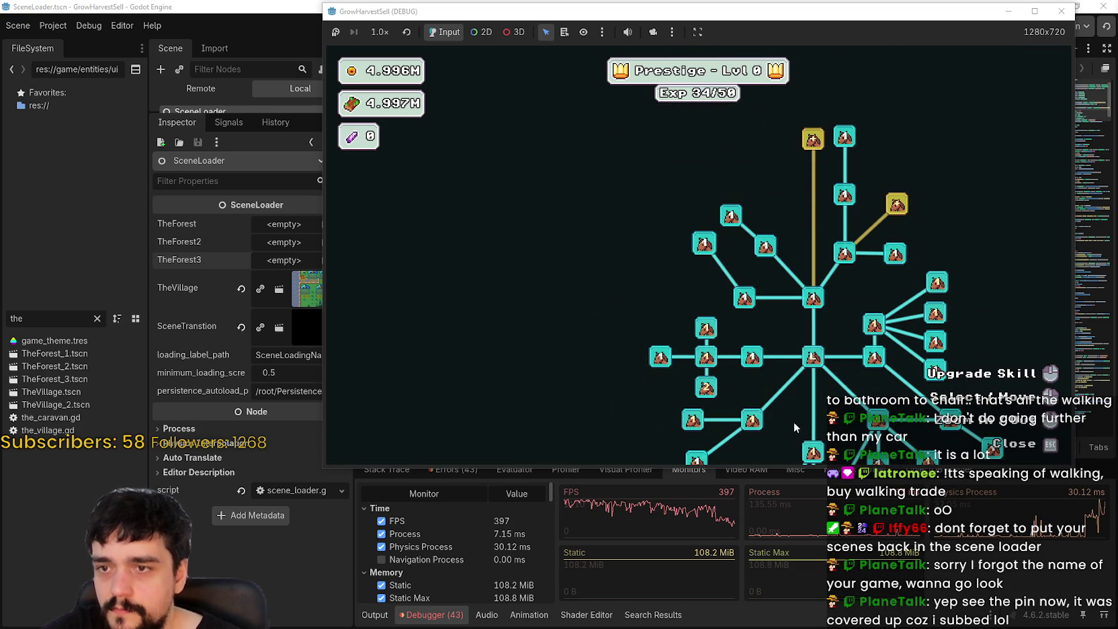
{"action": "left_click", "coordinate": [807, 142]}
{"action": "key", "text": "Escape"}
Step: Try travelling to Stage 1 from the portal several times, then stop the running game from the editor
{"action": "key", "text": "e"}
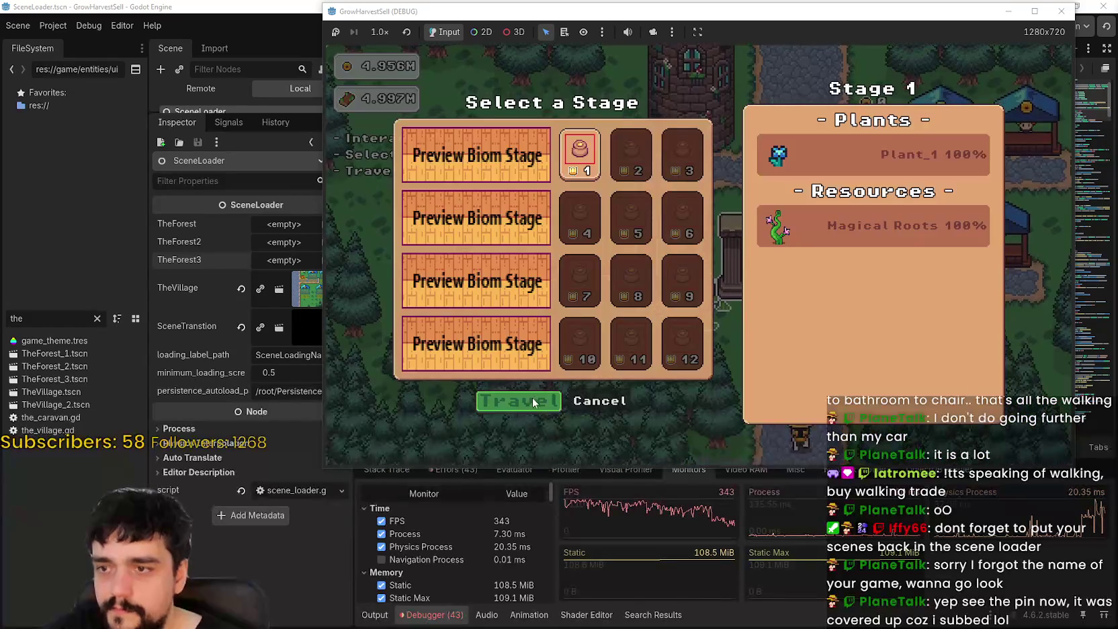
{"action": "left_click", "coordinate": [522, 402]}
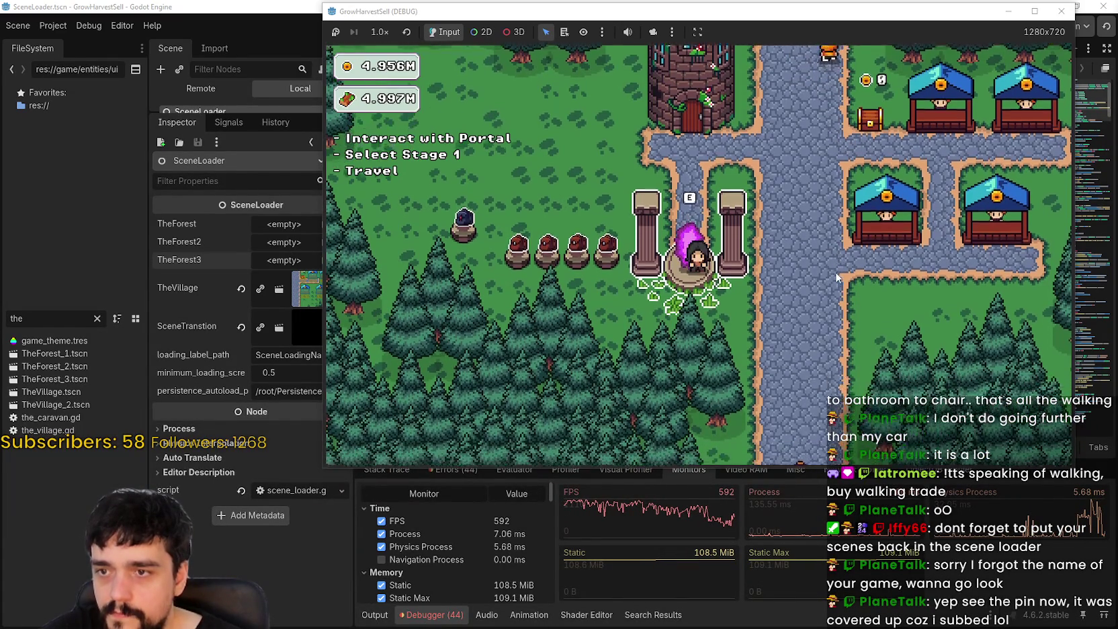
{"action": "key", "text": "e"}
{"action": "key", "text": "Escape"}
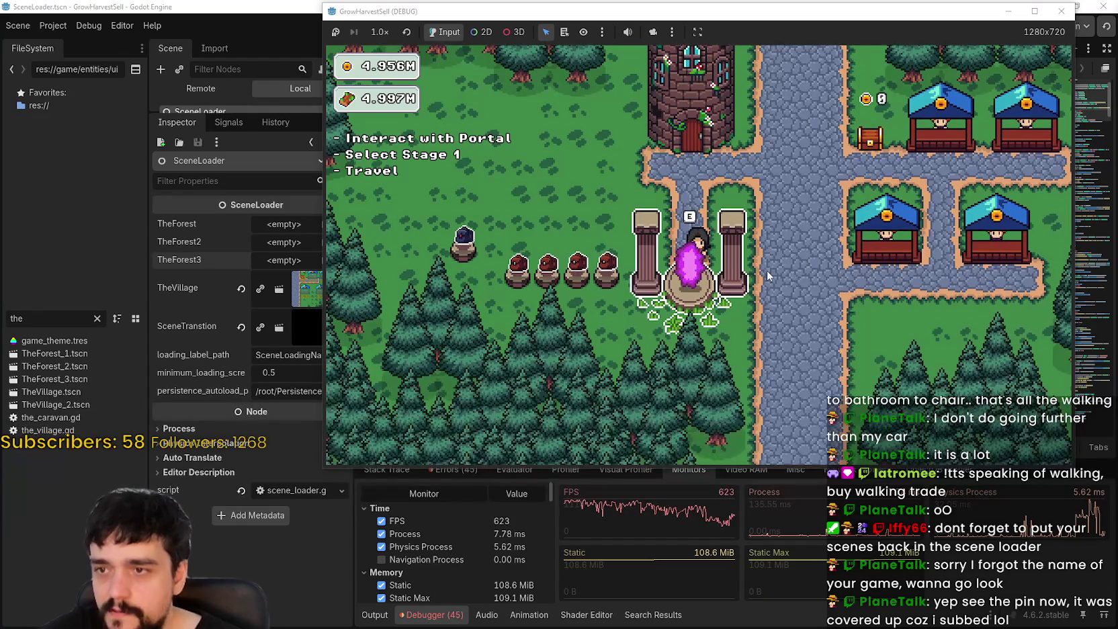
{"action": "key", "text": "e"}
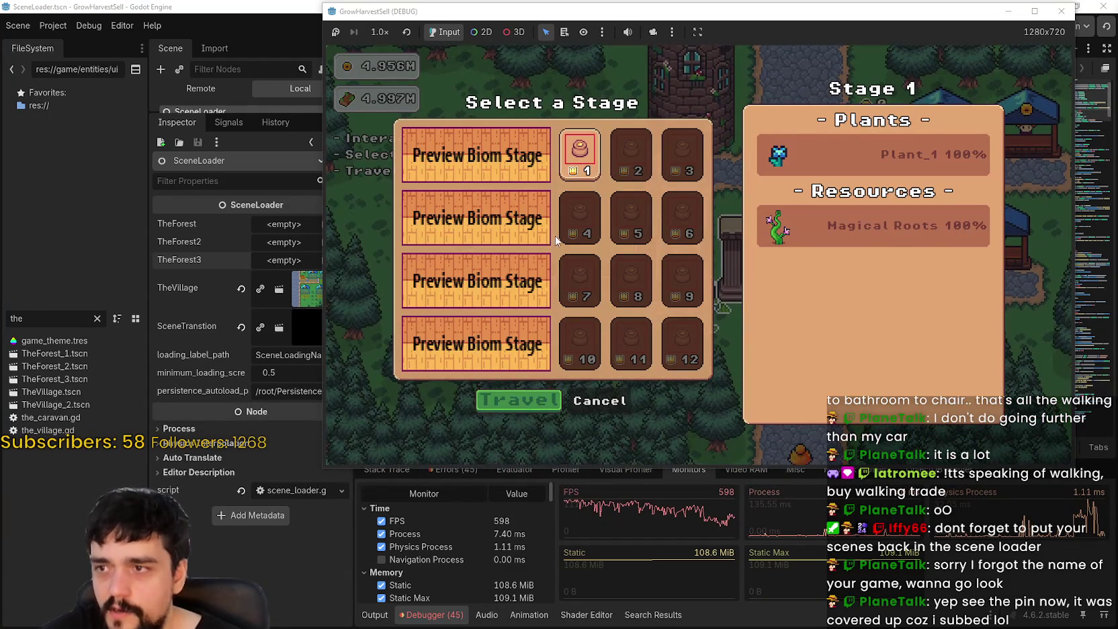
{"action": "key", "text": "Return"}
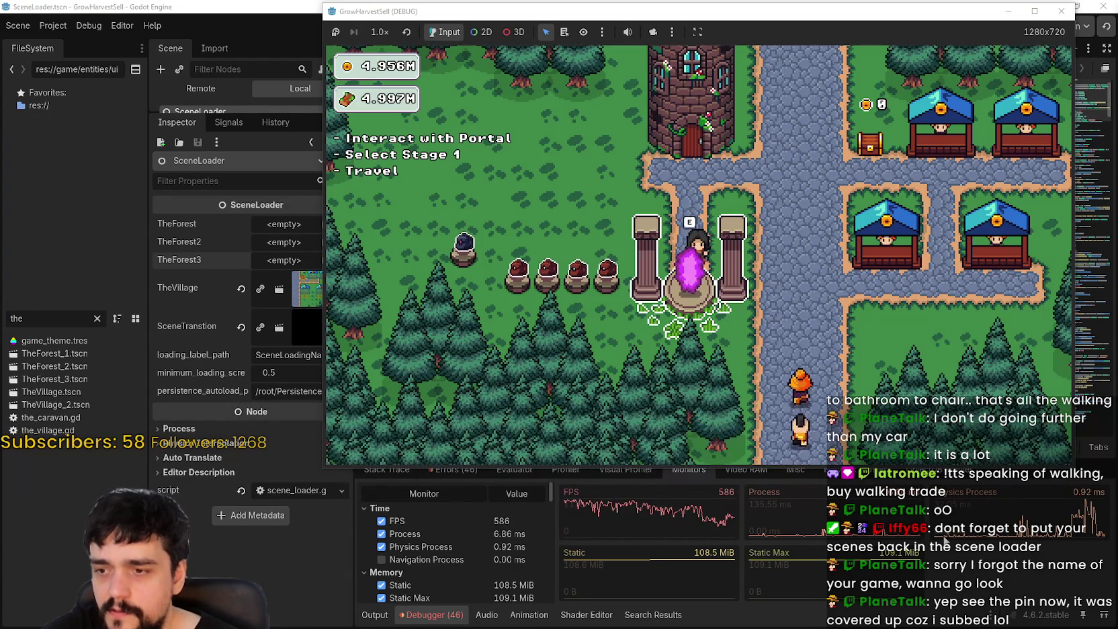
{"action": "left_click", "coordinate": [943, 538]}
{"action": "left_click", "coordinate": [873, 25]}
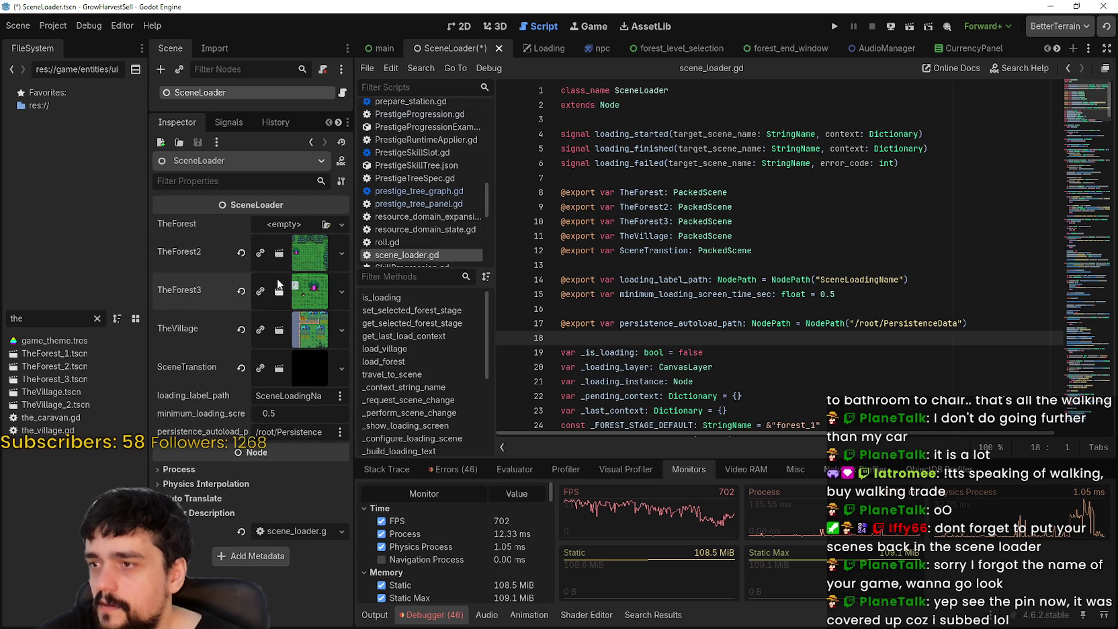
Step: Relaunch the game, move its window up-right, choose Start Game, and walk up the village path
{"action": "left_click", "coordinate": [837, 27]}
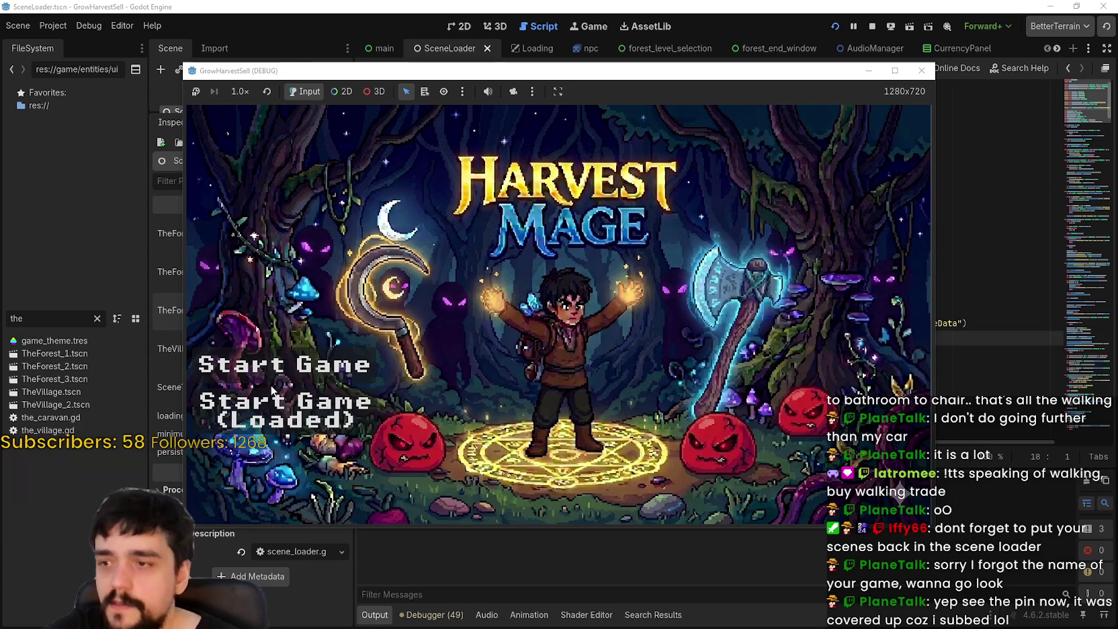
{"action": "left_click_drag", "start_coordinate": [426, 77], "coordinate": [498, 42]}
{"action": "left_click", "coordinate": [417, 373]}
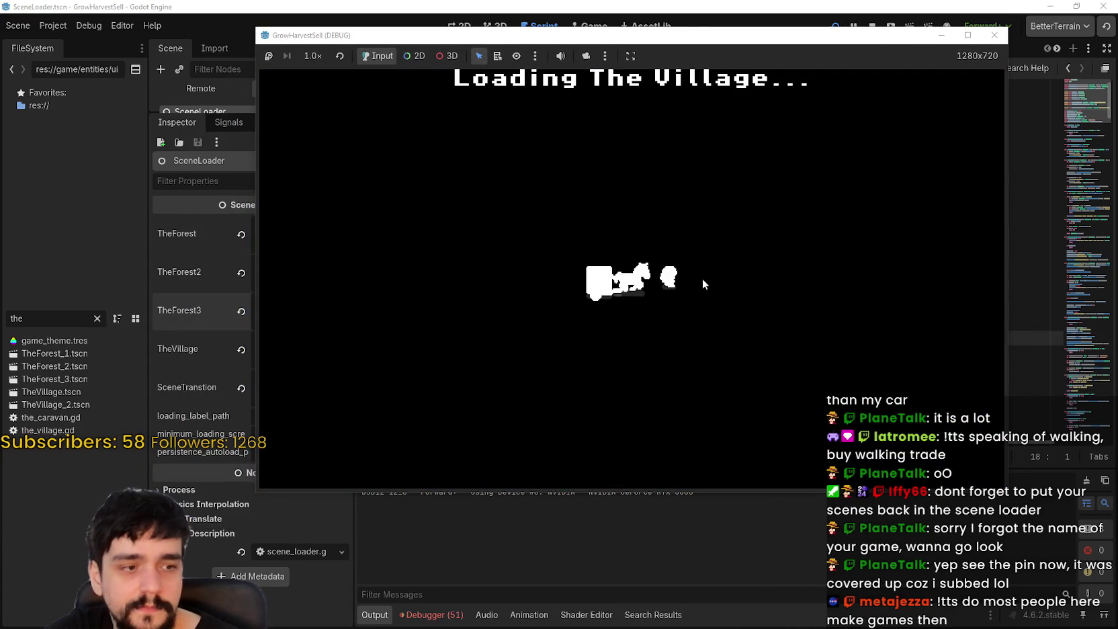
{"action": "key", "text": "w"}
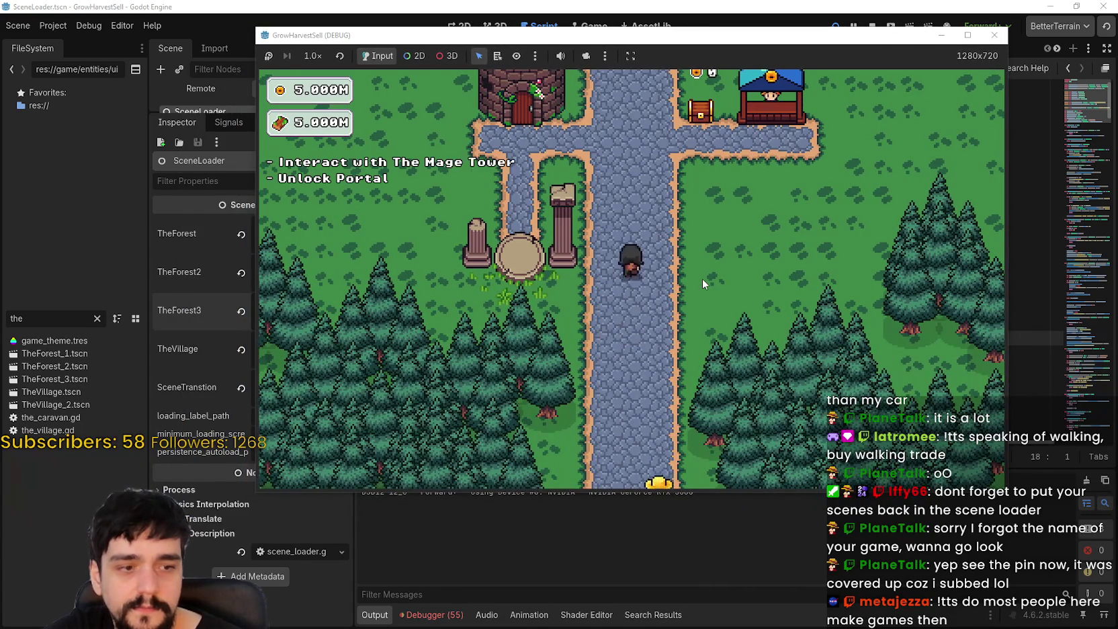
Step: Open the prestige tree, unlock Portal and Magical Roots Gatherer, and buy Resource Domain nodes
{"action": "key", "text": "e"}
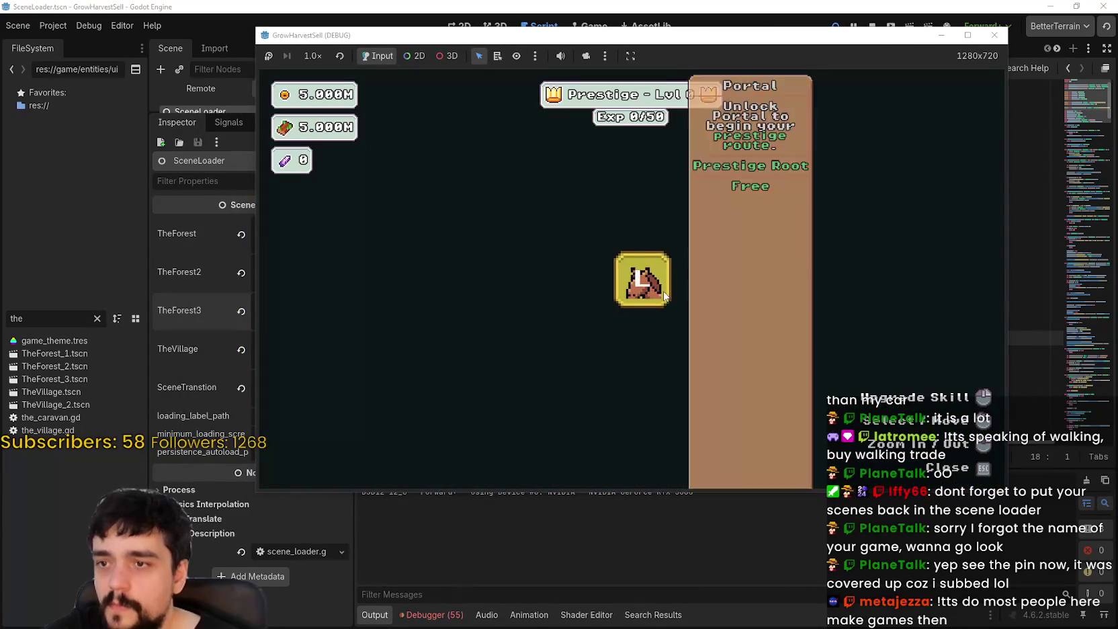
{"action": "left_click", "coordinate": [668, 304]}
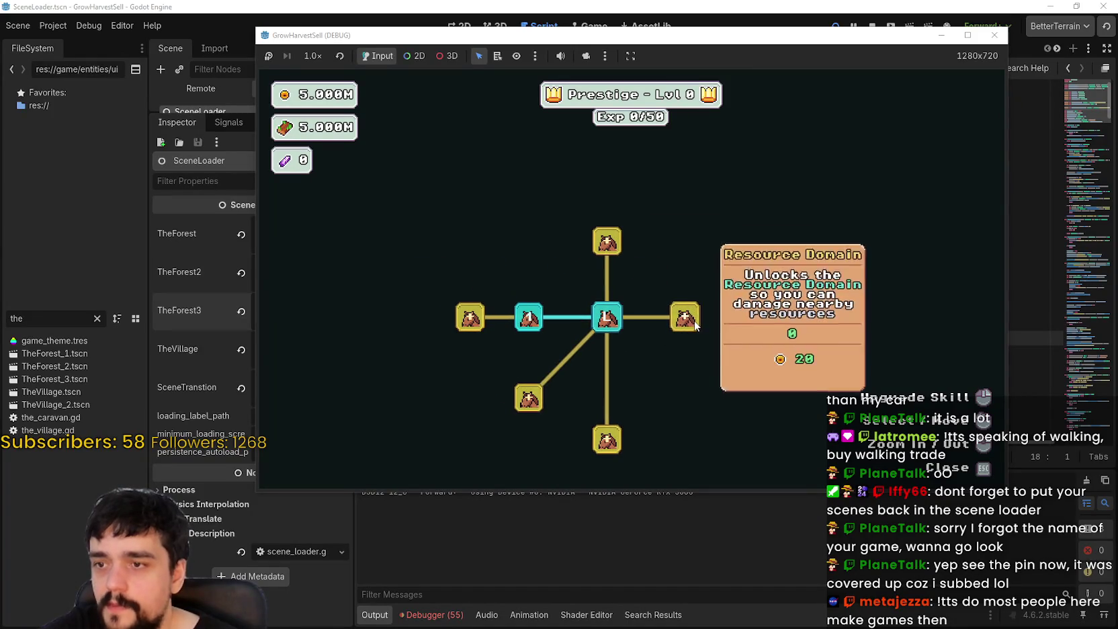
{"action": "left_click", "coordinate": [610, 442]}
{"action": "mouse_move", "coordinate": [685, 267]}
{"action": "left_click", "coordinate": [790, 383]}
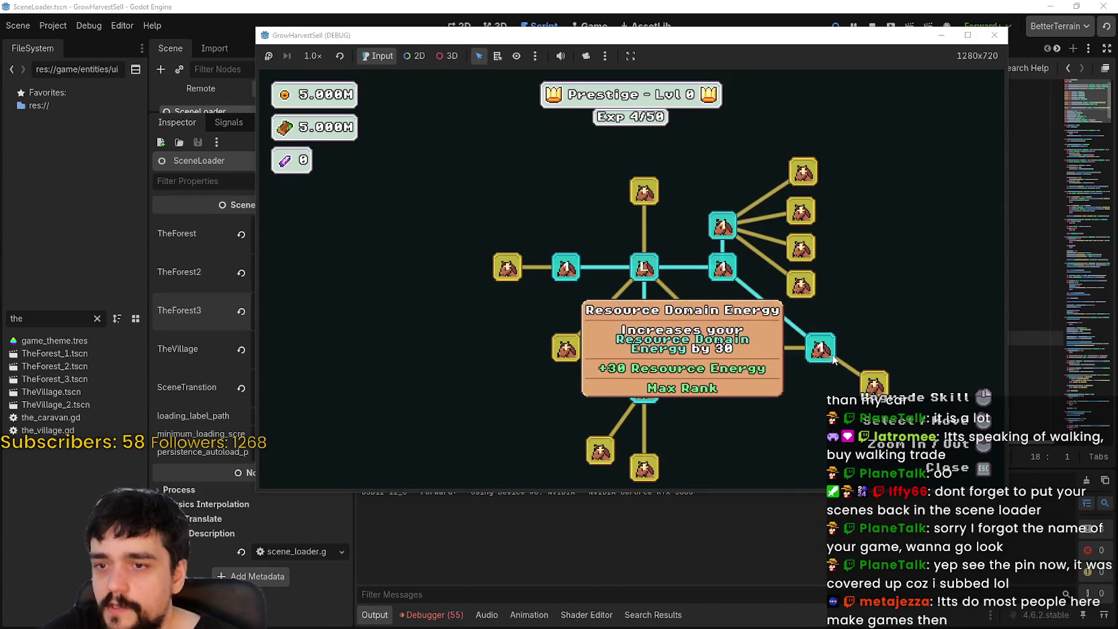
{"action": "left_click", "coordinate": [805, 314]}
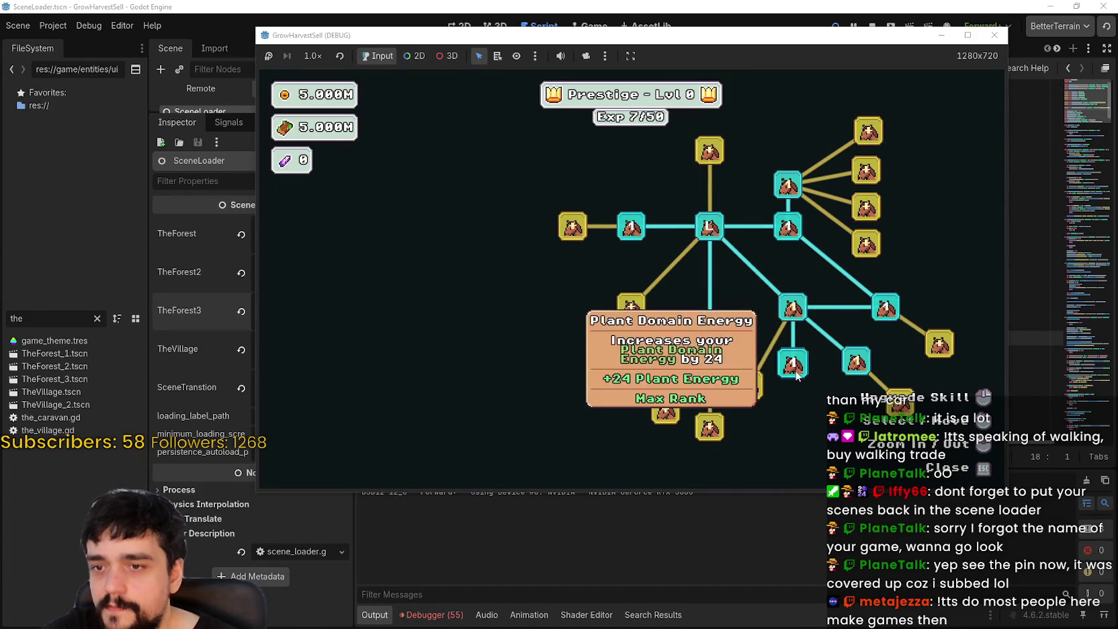
{"action": "left_click", "coordinate": [748, 385]}
{"action": "left_click", "coordinate": [833, 306]}
{"action": "left_click", "coordinate": [929, 284]}
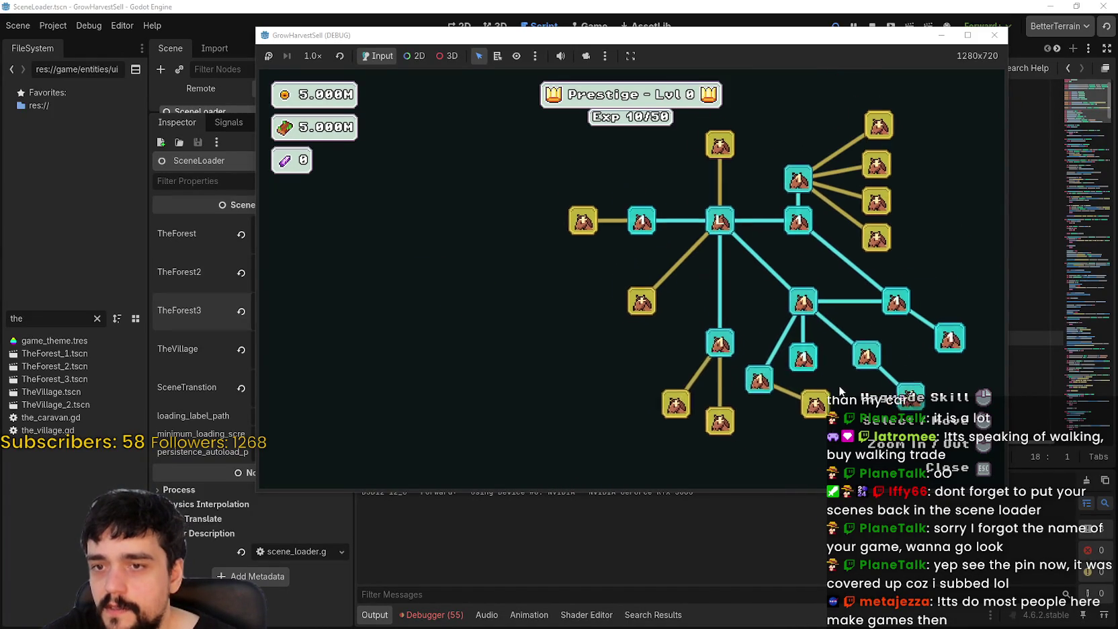
Step: Buy Magical Roots Increase, Market Stall I, and the surrounding branch skills
{"action": "left_click", "coordinate": [698, 377]}
{"action": "left_click", "coordinate": [673, 269]}
{"action": "left_click", "coordinate": [661, 349]}
{"action": "left_click", "coordinate": [669, 269]}
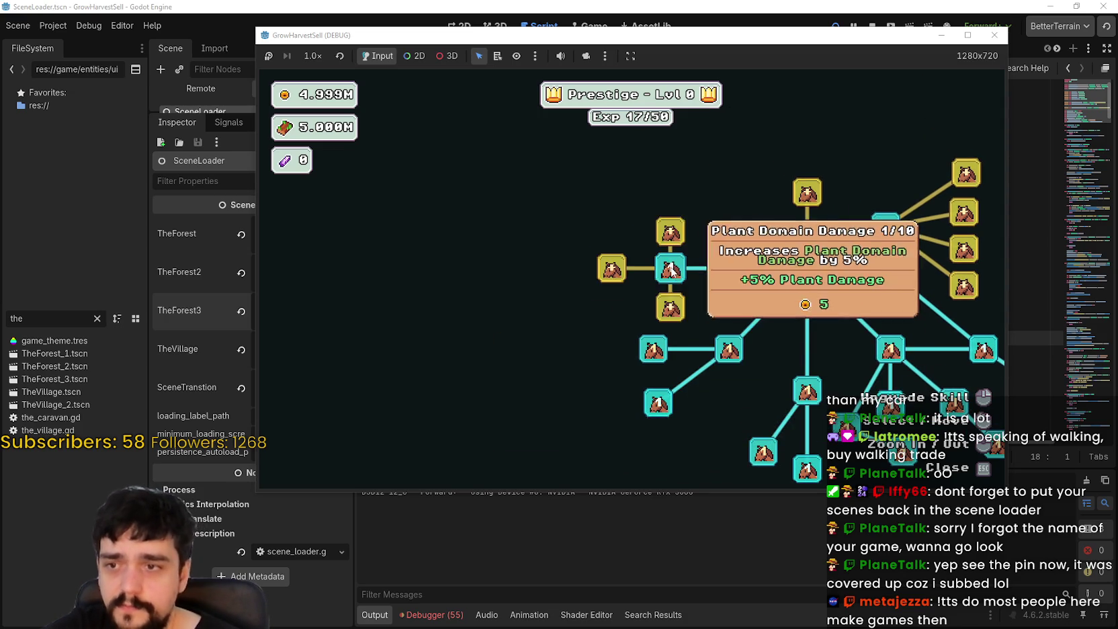
{"action": "left_click", "coordinate": [679, 215]}
{"action": "left_click", "coordinate": [605, 303]}
{"action": "left_click", "coordinate": [704, 240]}
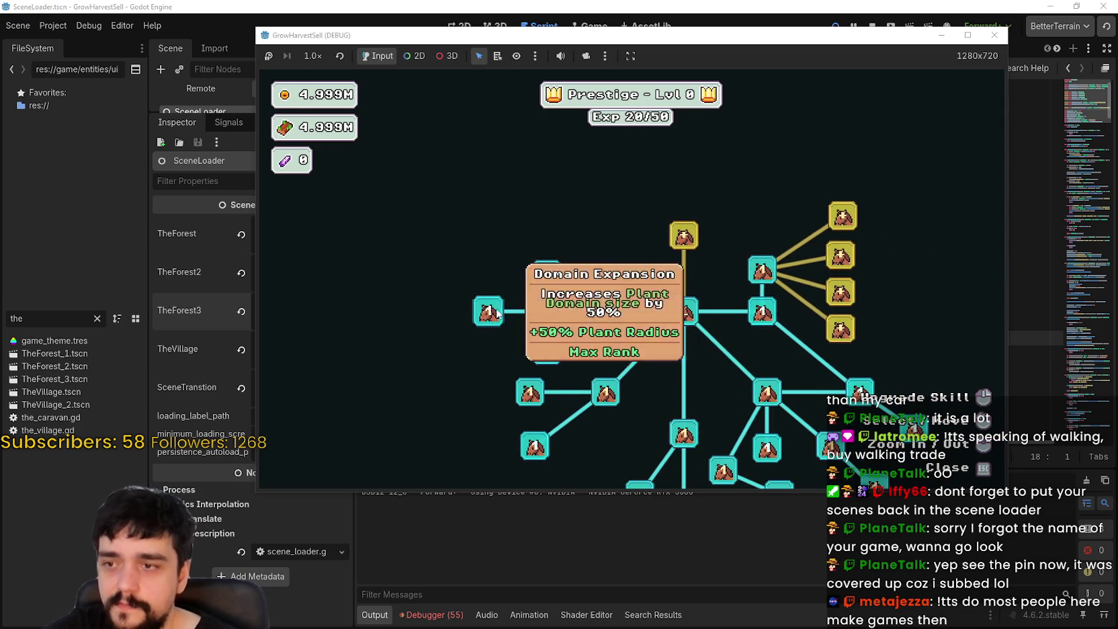
{"action": "left_click", "coordinate": [682, 252]}
{"action": "left_click", "coordinate": [581, 243]}
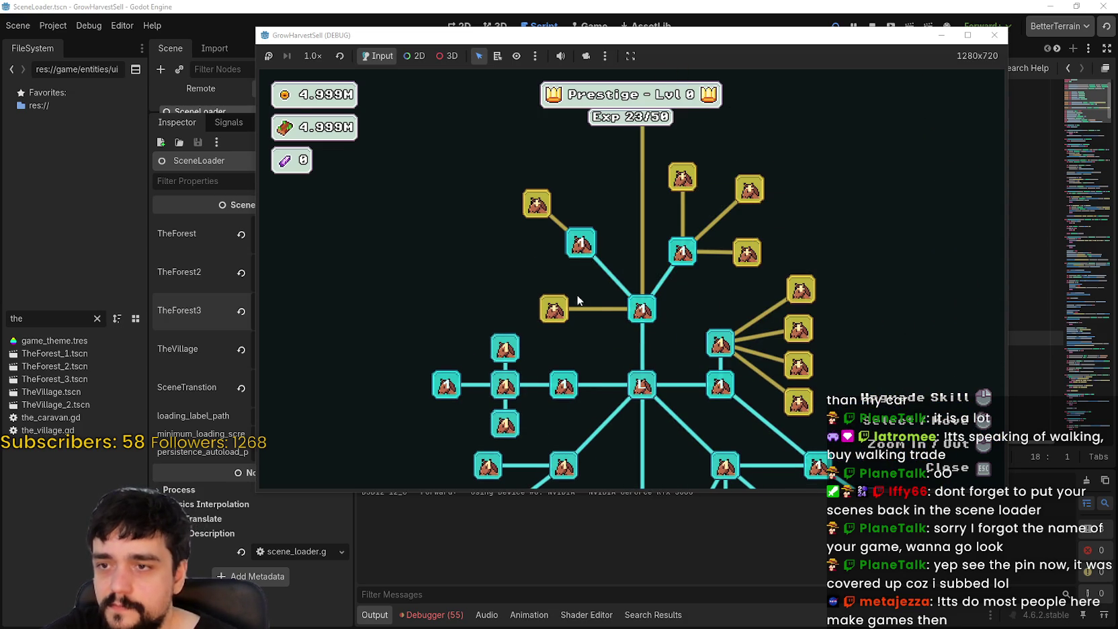
{"action": "left_click", "coordinate": [553, 309]}
{"action": "left_click", "coordinate": [747, 253]}
Step: Buy another Market Stall skill, newly revealed nodes, and the four right-hand branch skills
{"action": "left_click", "coordinate": [684, 179]}
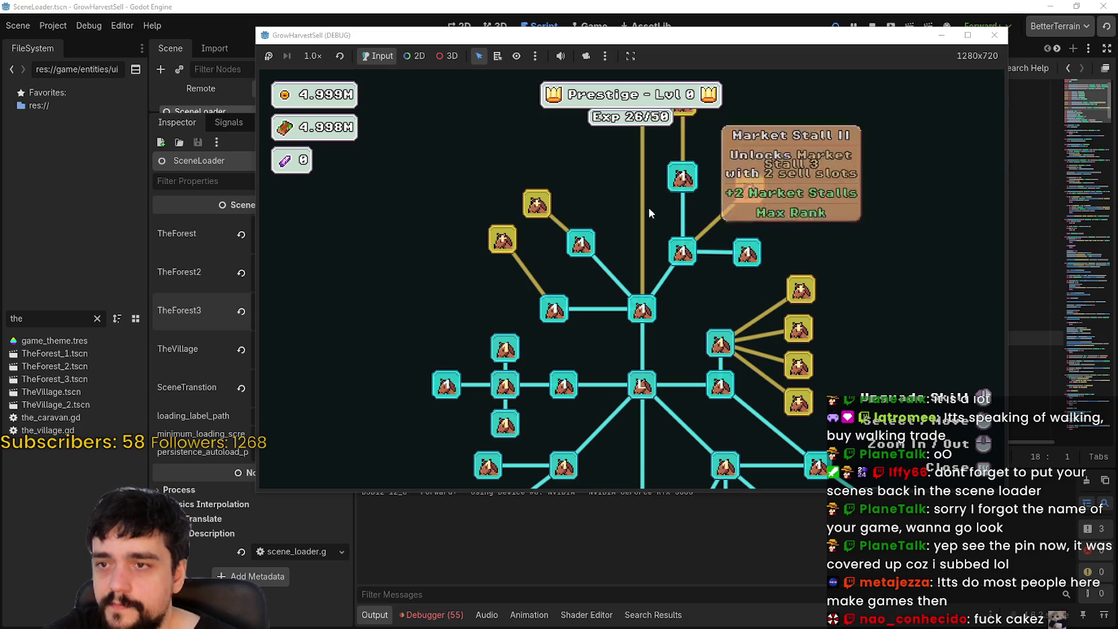
{"action": "left_click", "coordinate": [652, 256]}
{"action": "left_click", "coordinate": [618, 289]}
{"action": "left_click", "coordinate": [798, 151]}
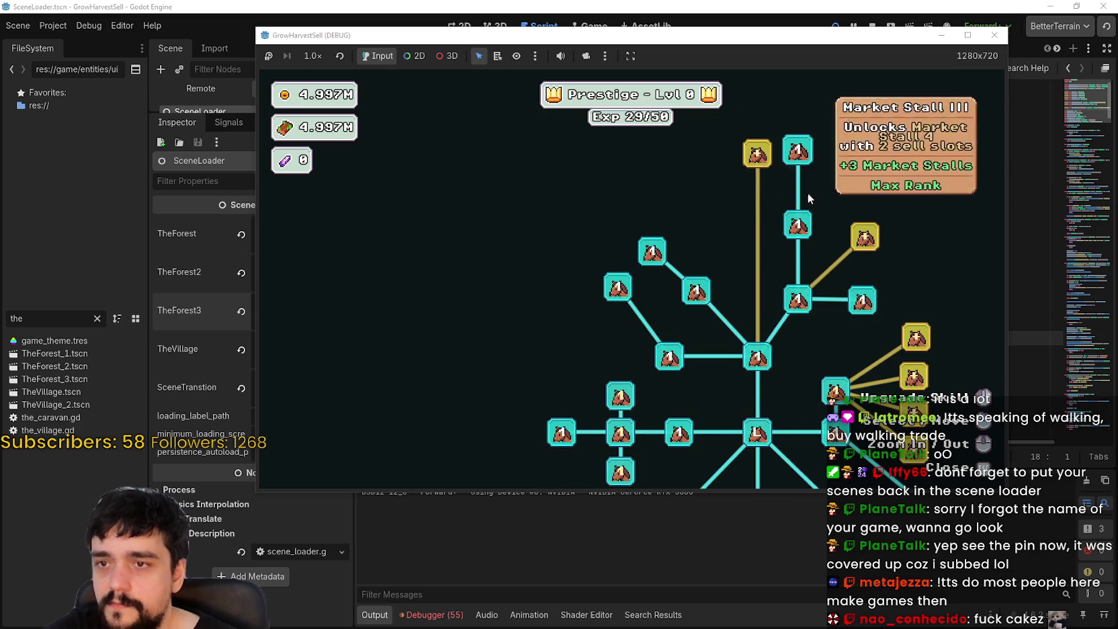
{"action": "left_click", "coordinate": [715, 133]}
{"action": "left_click", "coordinate": [637, 174]}
{"action": "left_click", "coordinate": [768, 220]}
{"action": "left_click", "coordinate": [768, 260]}
{"action": "left_click", "coordinate": [767, 296]}
{"action": "left_click", "coordinate": [767, 333]}
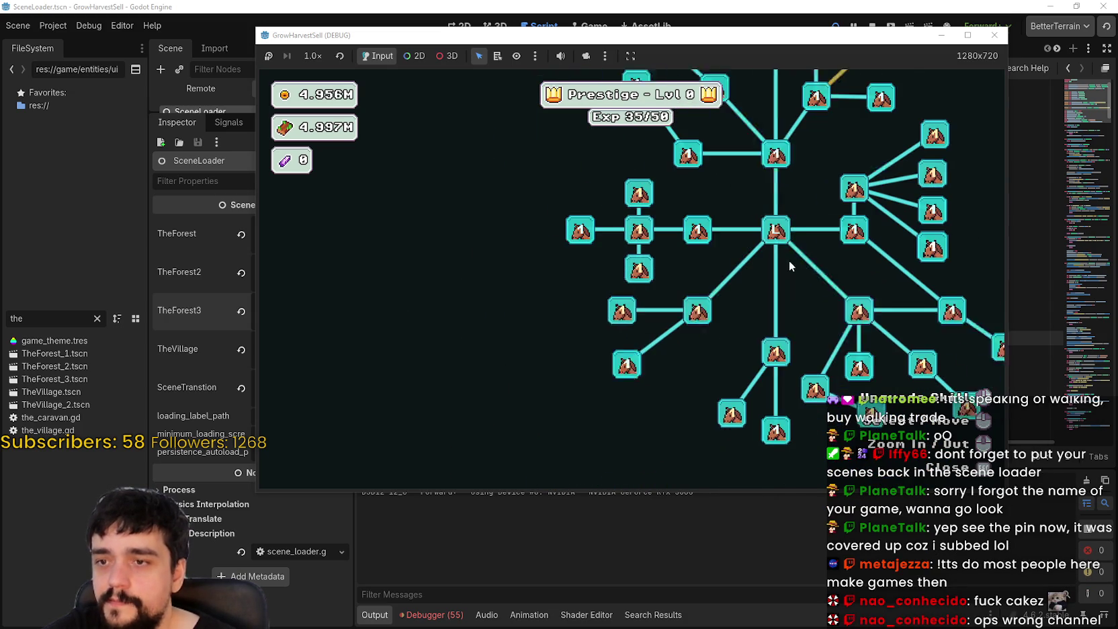
Step: Level Plants Value and Forest 1 - 3 Spawn Rate, reach Prestige level 1, max Light Feet, and close the tree
{"action": "left_click", "coordinate": [712, 298]}
{"action": "left_click", "coordinate": [640, 299]}
{"action": "left_click", "coordinate": [639, 298]}
{"action": "left_click", "coordinate": [639, 298]}
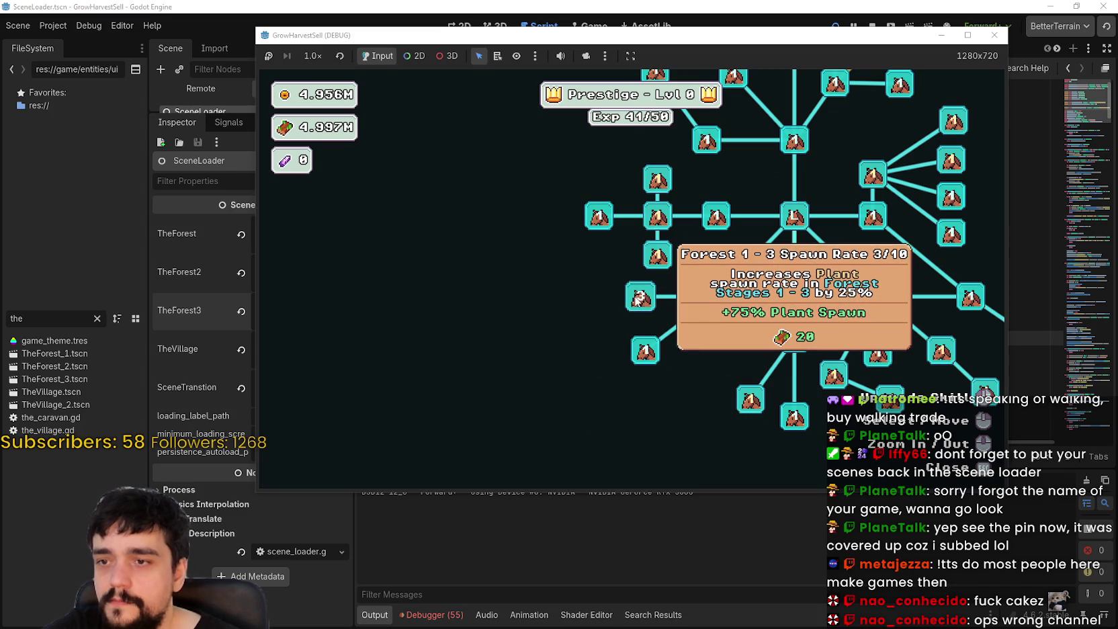
{"action": "left_click", "coordinate": [639, 298]}
{"action": "left_click", "coordinate": [658, 255]}
{"action": "left_click", "coordinate": [658, 217]}
{"action": "left_click", "coordinate": [658, 216]}
{"action": "left_click", "coordinate": [658, 180]}
{"action": "left_click", "coordinate": [658, 180]}
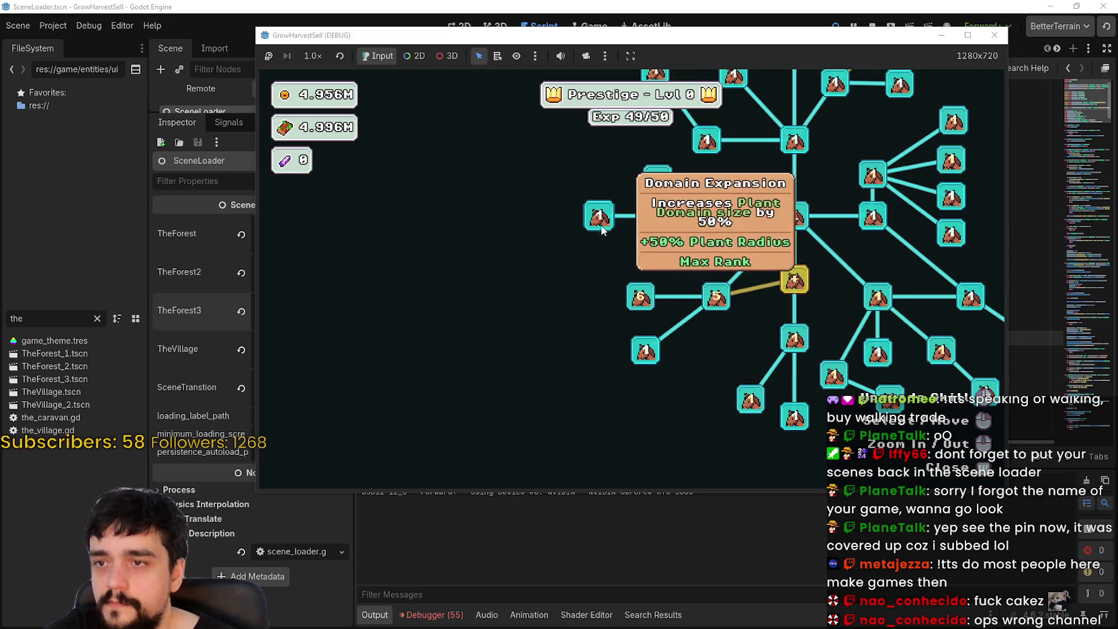
{"action": "left_click", "coordinate": [716, 296]}
{"action": "left_click", "coordinate": [794, 279]}
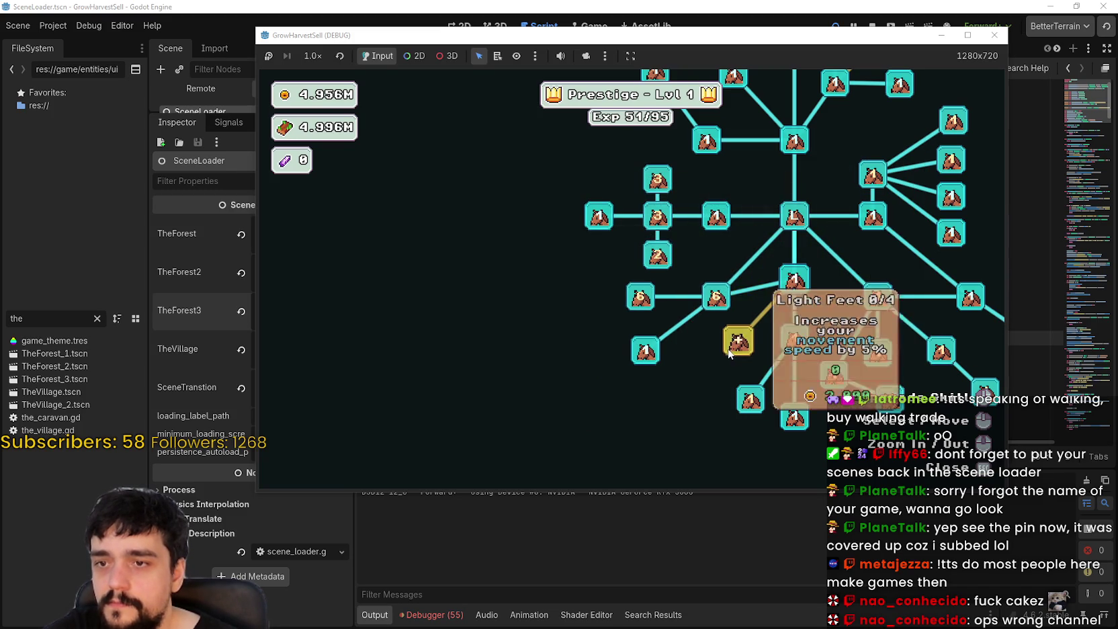
{"action": "left_click_drag", "start_coordinate": [733, 351], "coordinate": [559, 348]}
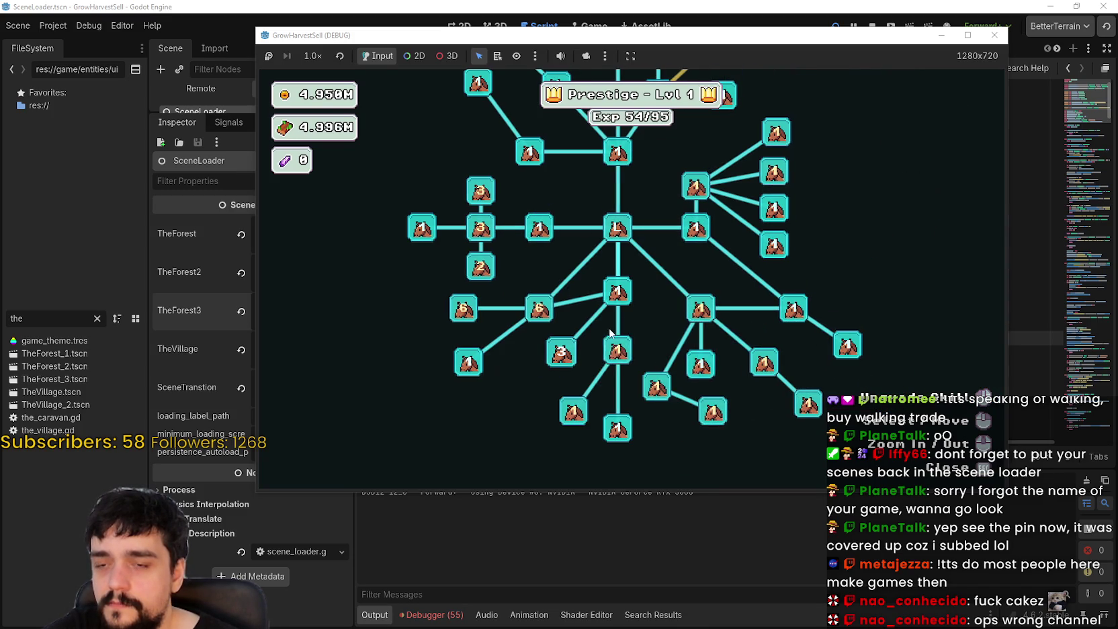
{"action": "left_click", "coordinate": [559, 347]}
{"action": "key", "text": "Escape"}
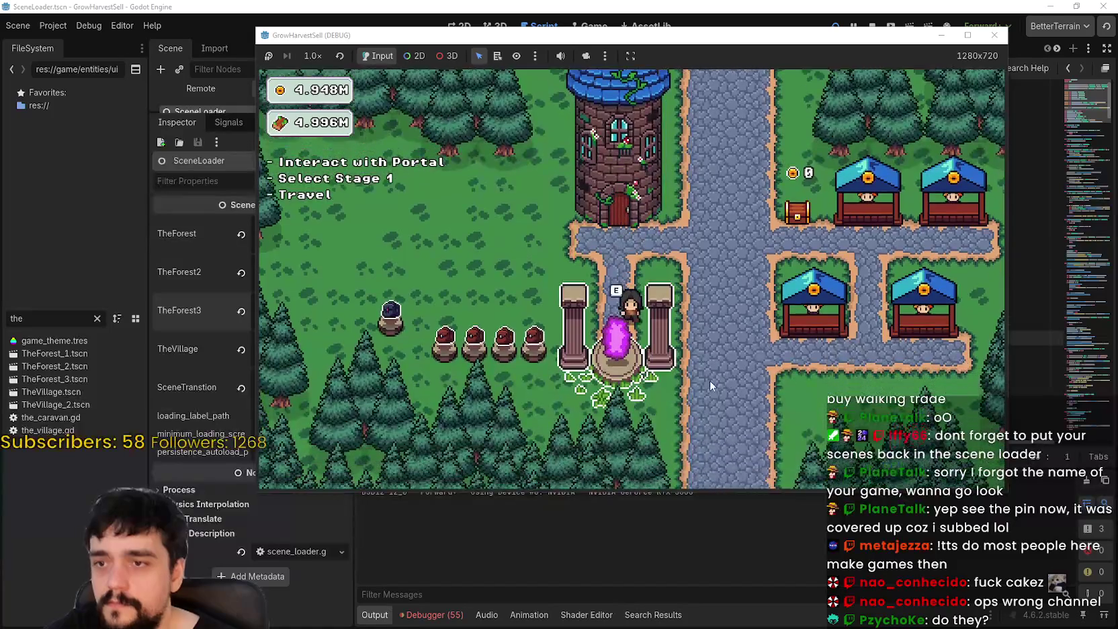
Step: Restart the debug game with F8 and F5, moving its window up and right
{"action": "key", "text": "F8"}
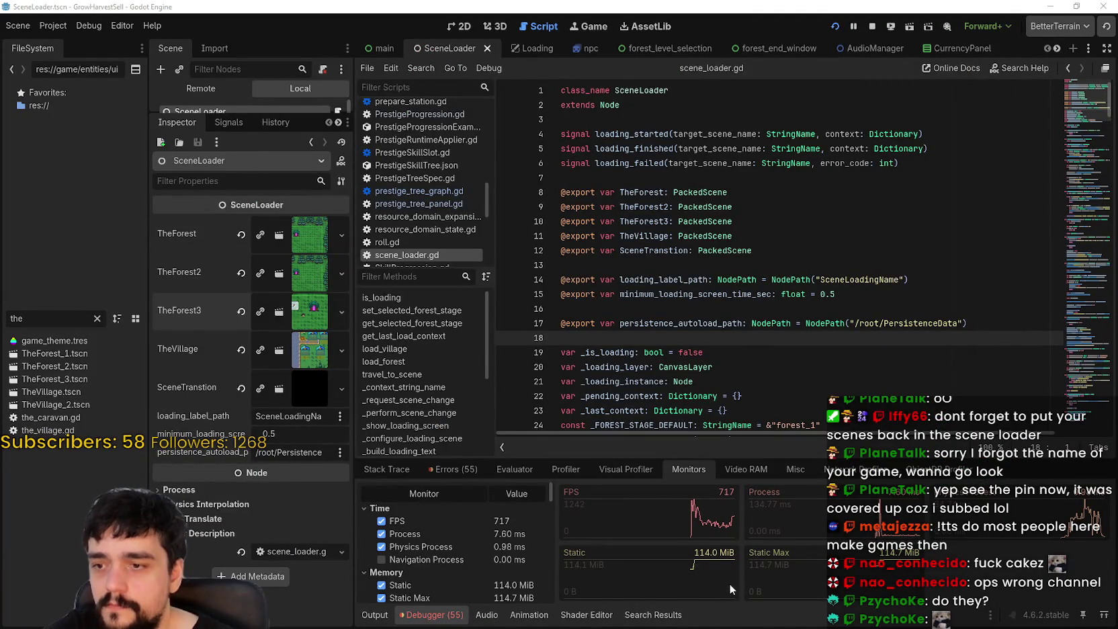
{"action": "key", "text": "F5"}
{"action": "mouse_move", "coordinate": [685, 37]}
{"action": "left_mouse_down"}
{"action": "mouse_move", "coordinate": [720, 18]}
{"action": "mouse_move", "coordinate": [759, 17]}
{"action": "left_mouse_up"}
Step: Walk the character into the portal and bring up Select a Stage
{"action": "key", "text": "d"}
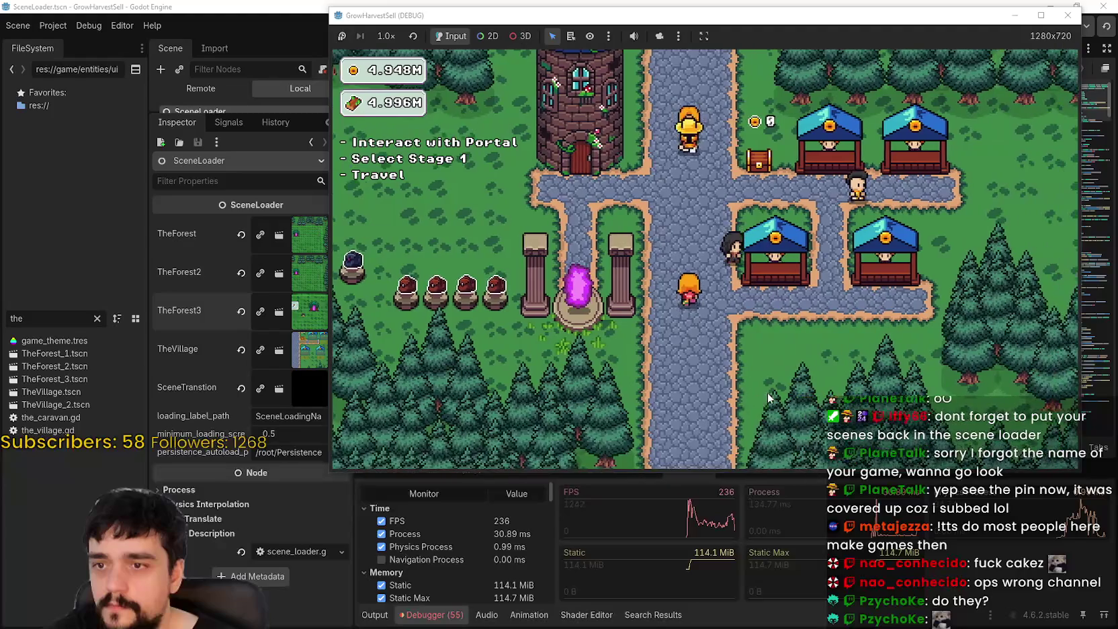
{"action": "key", "text": "a"}
{"action": "key", "text": "w"}
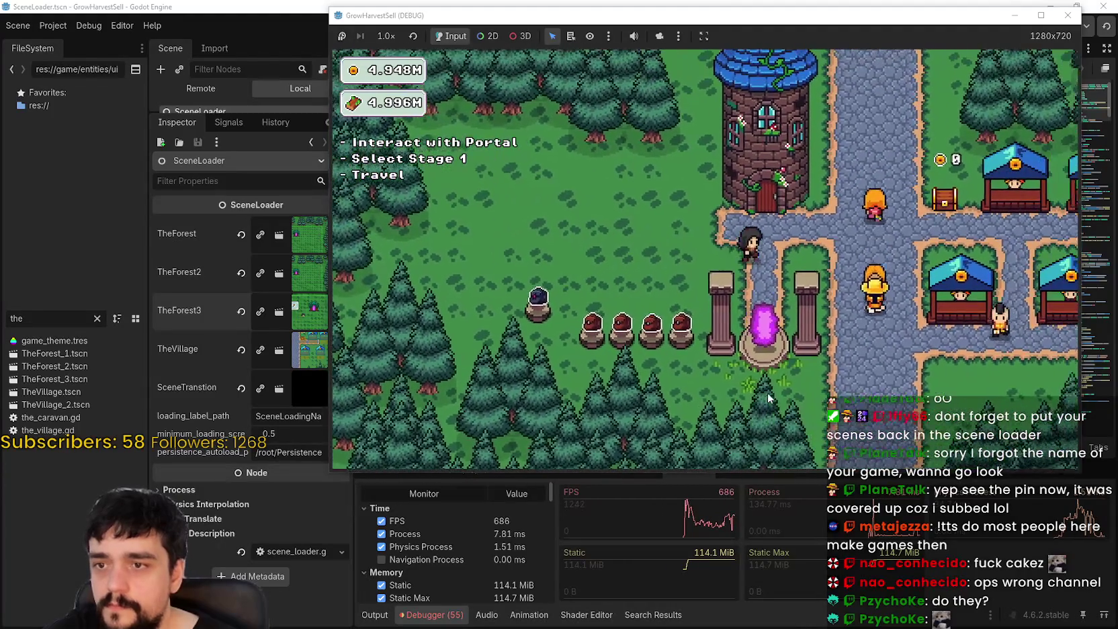
{"action": "key", "text": "s"}
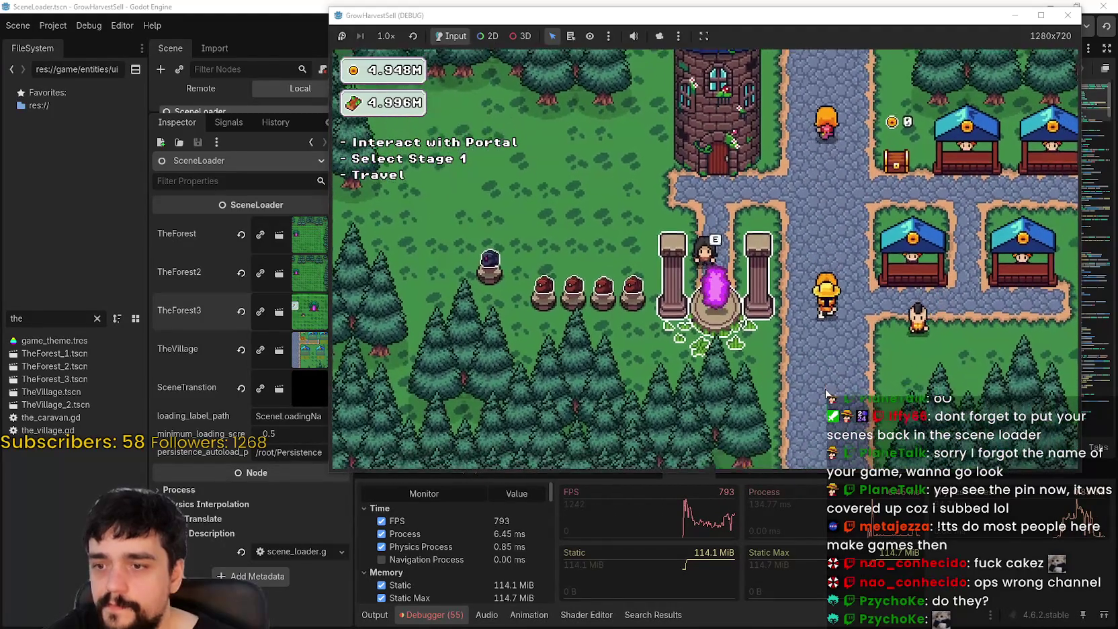
{"action": "key", "text": "e"}
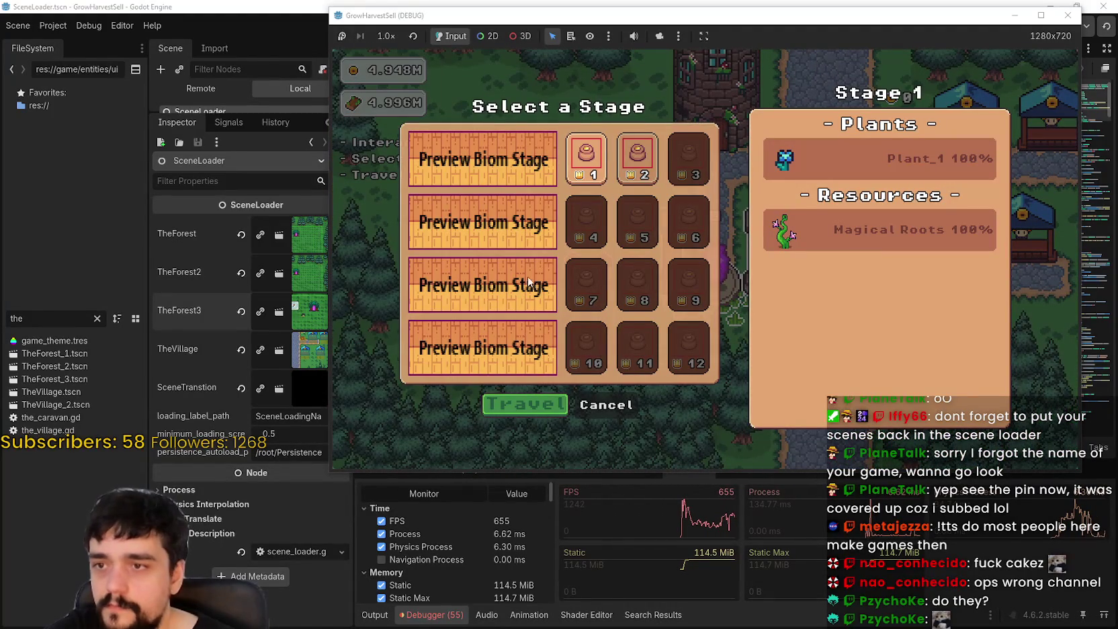
Step: Travel to forest Stage 1 and walk left and down among the plants with the second tool
{"action": "left_click", "coordinate": [524, 401]}
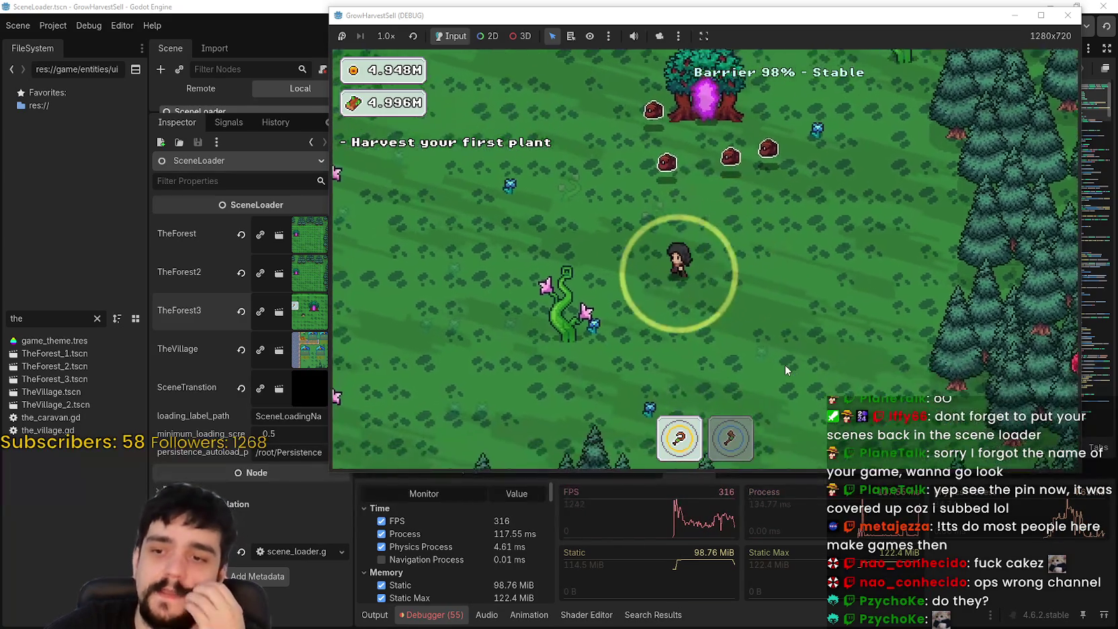
{"action": "key", "text": "a"}
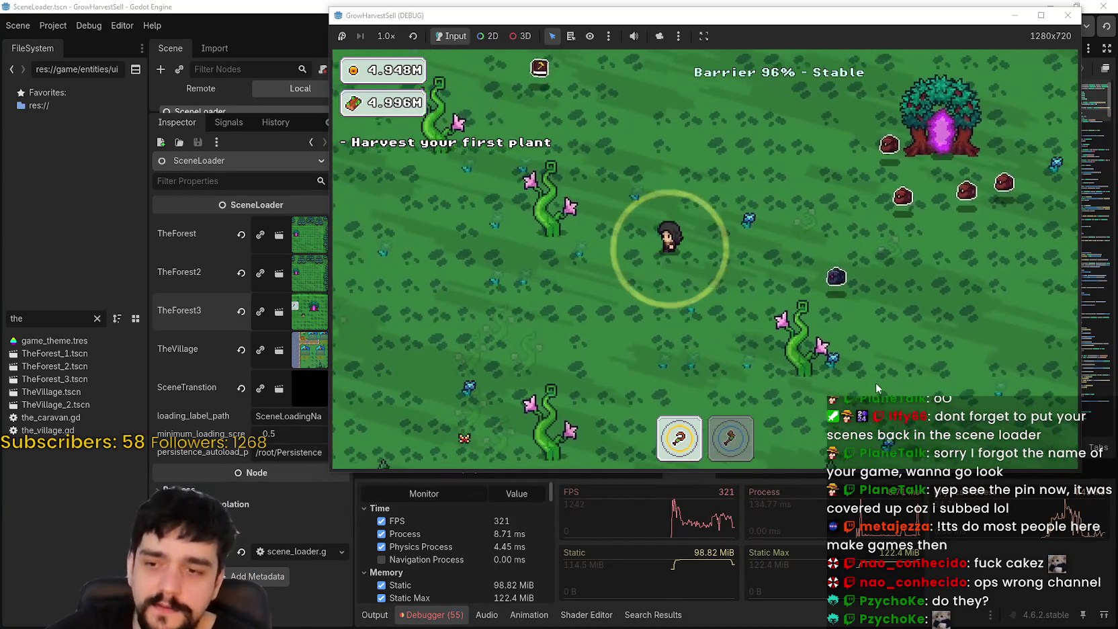
{"action": "key", "text": "2"}
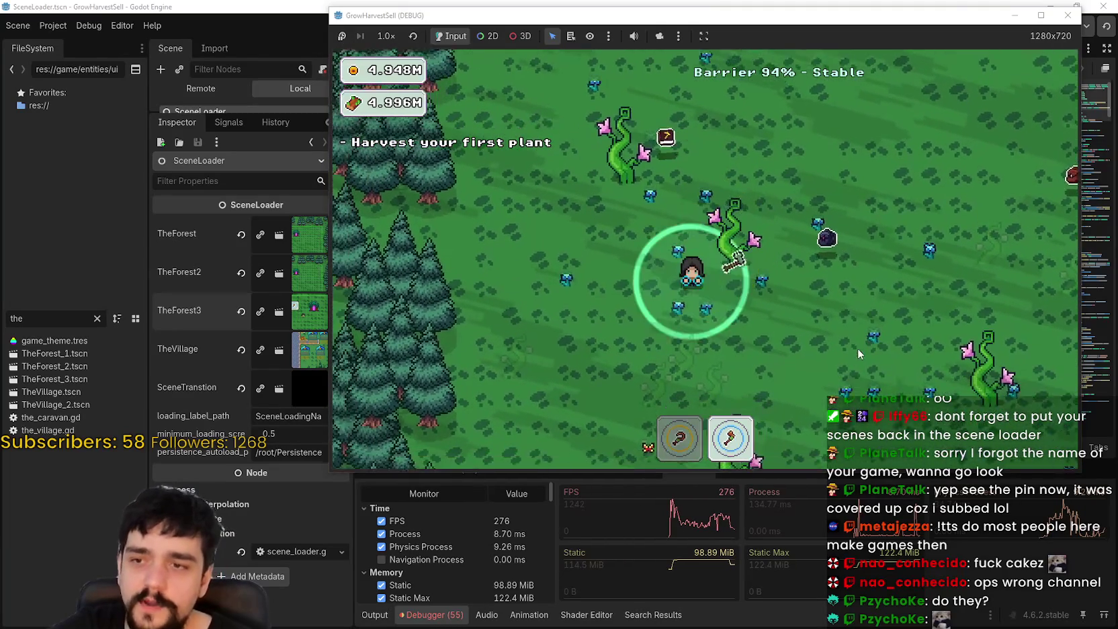
{"action": "key", "text": "s"}
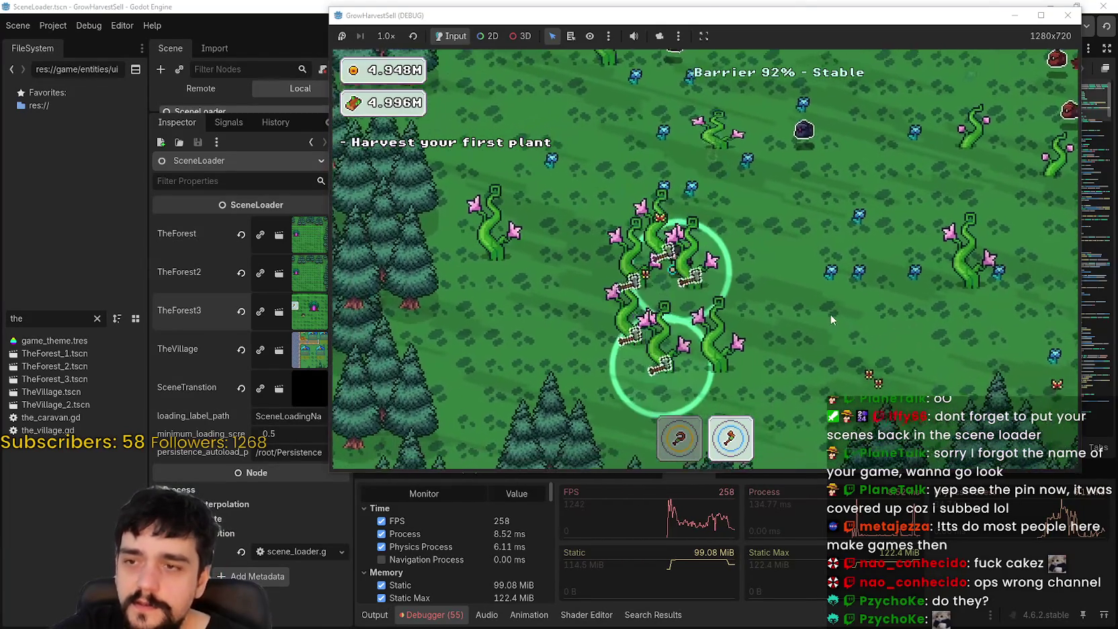
{"action": "key", "text": "d"}
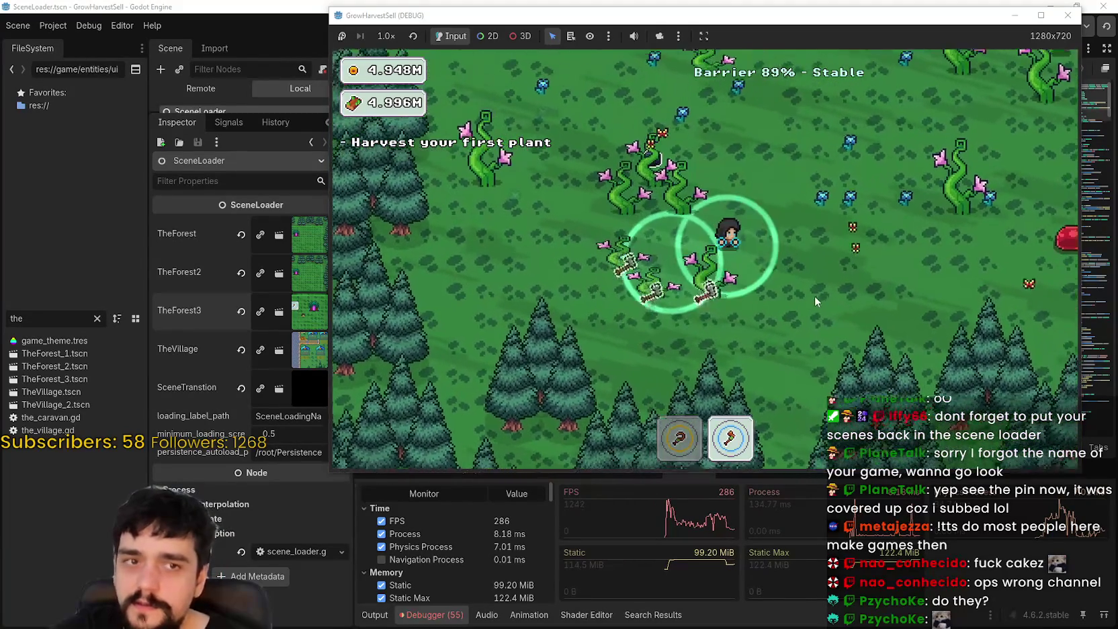
Step: Harvest plants while heading up and right toward the portal tree, switching back to the first tool
{"action": "key", "text": "w"}
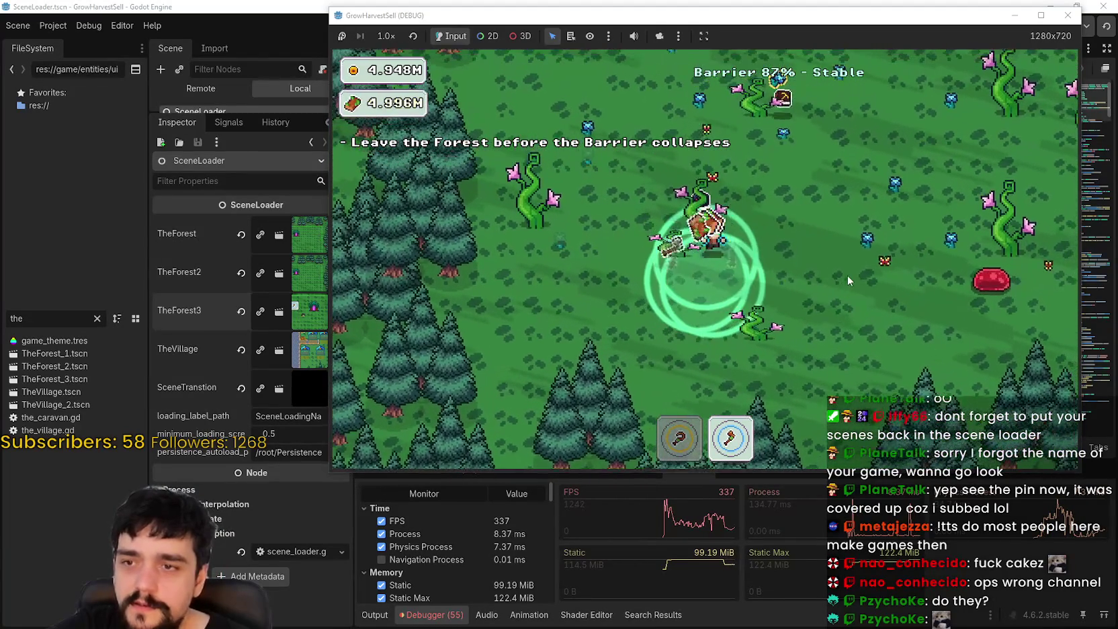
{"action": "key", "text": "d"}
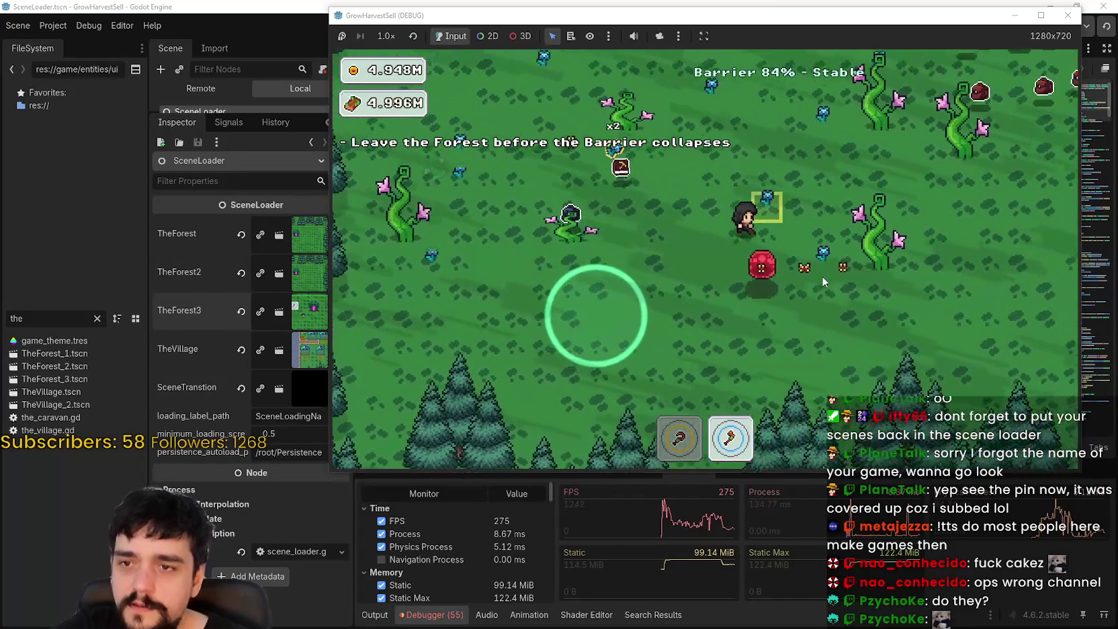
{"action": "key", "text": "w"}
{"action": "key", "text": "1"}
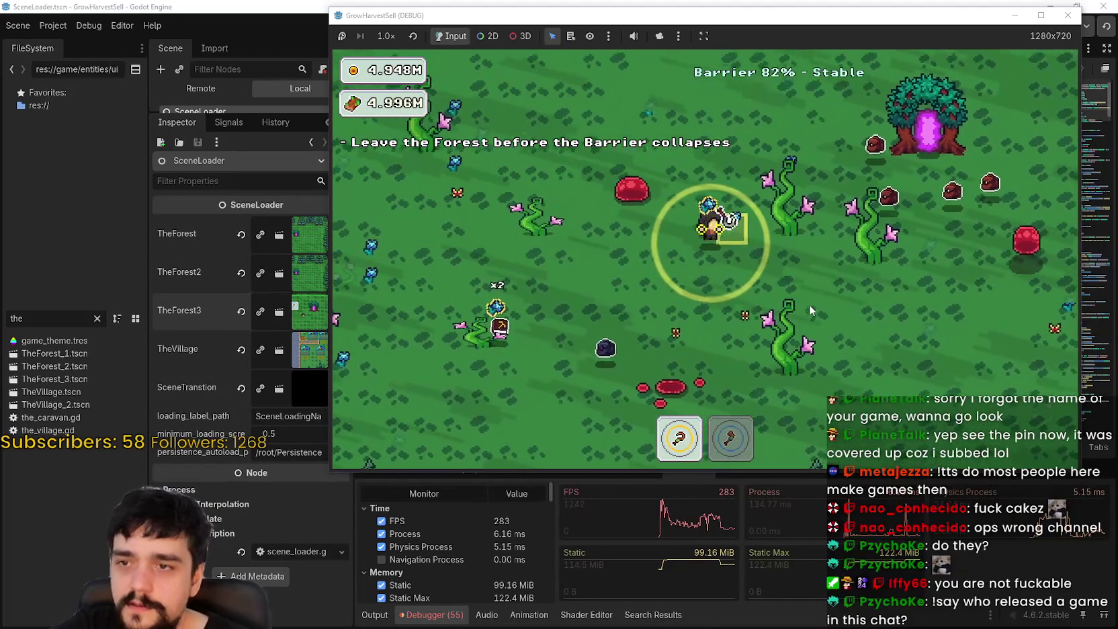
{"action": "key", "text": "d"}
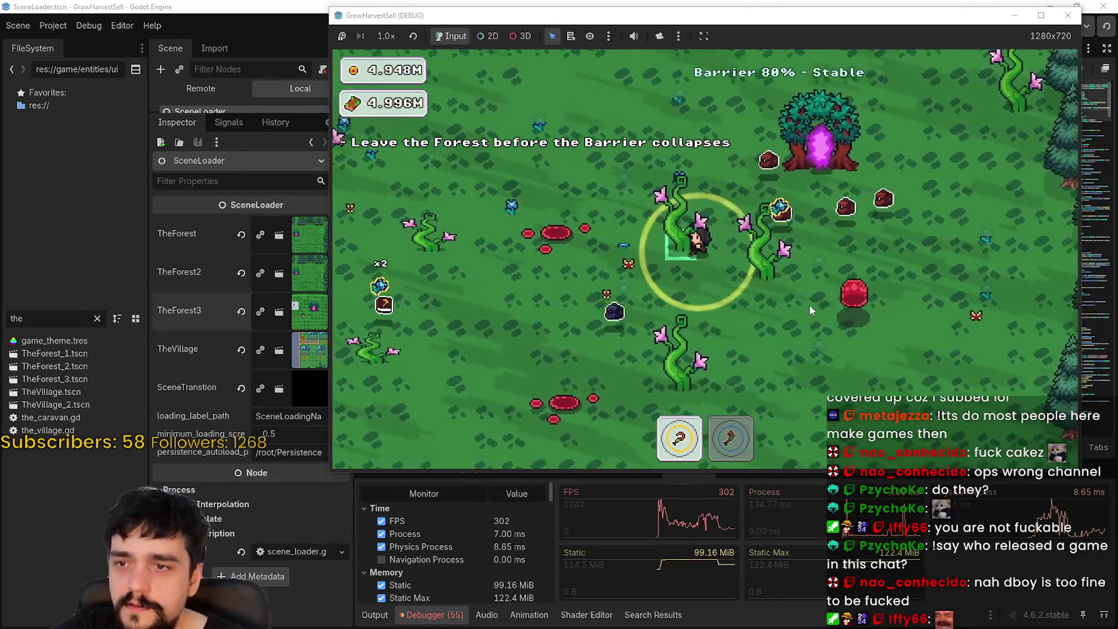
{"action": "key", "text": "w"}
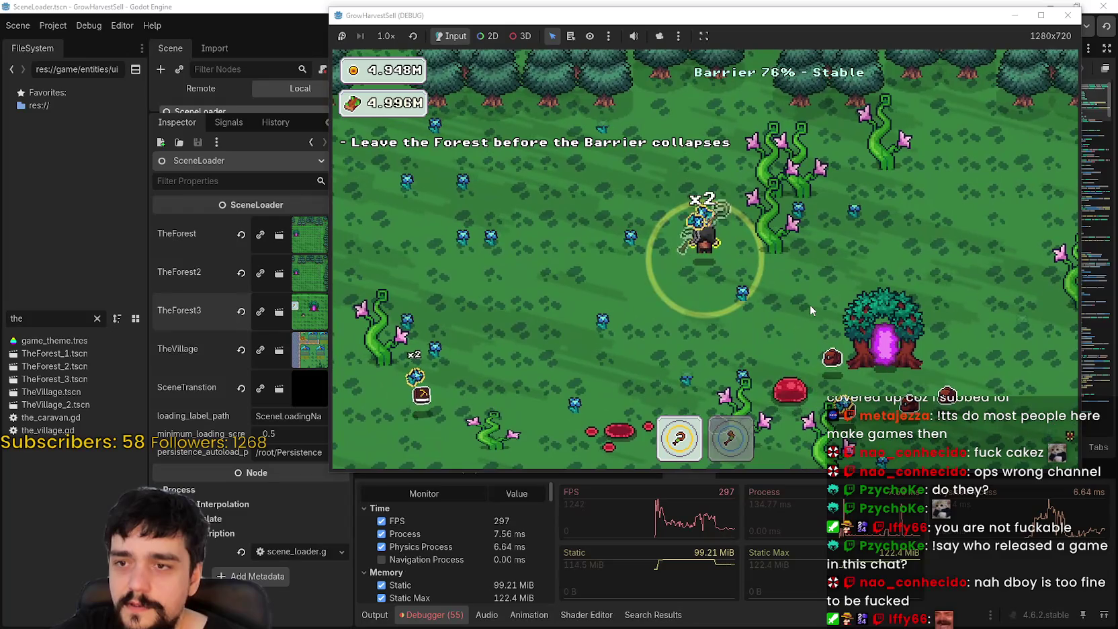
Step: Walk the character around the forest, switching to the axe (2) and back to the pickaxe (1)
{"action": "key", "text": "s"}
{"action": "key", "text": "d"}
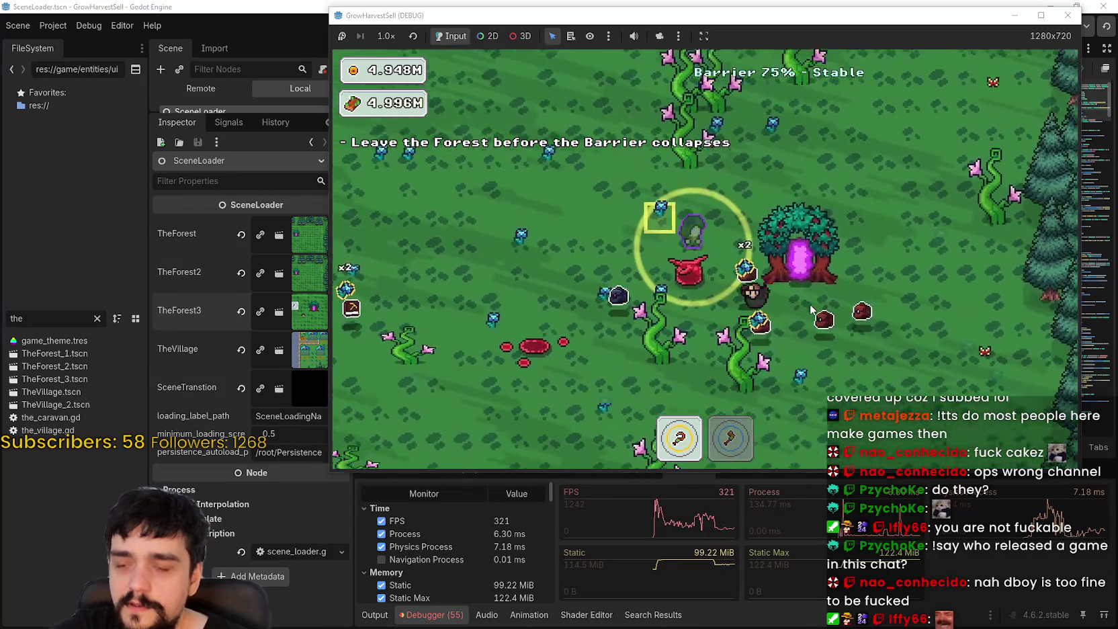
{"action": "key", "text": "d"}
{"action": "key", "text": "s"}
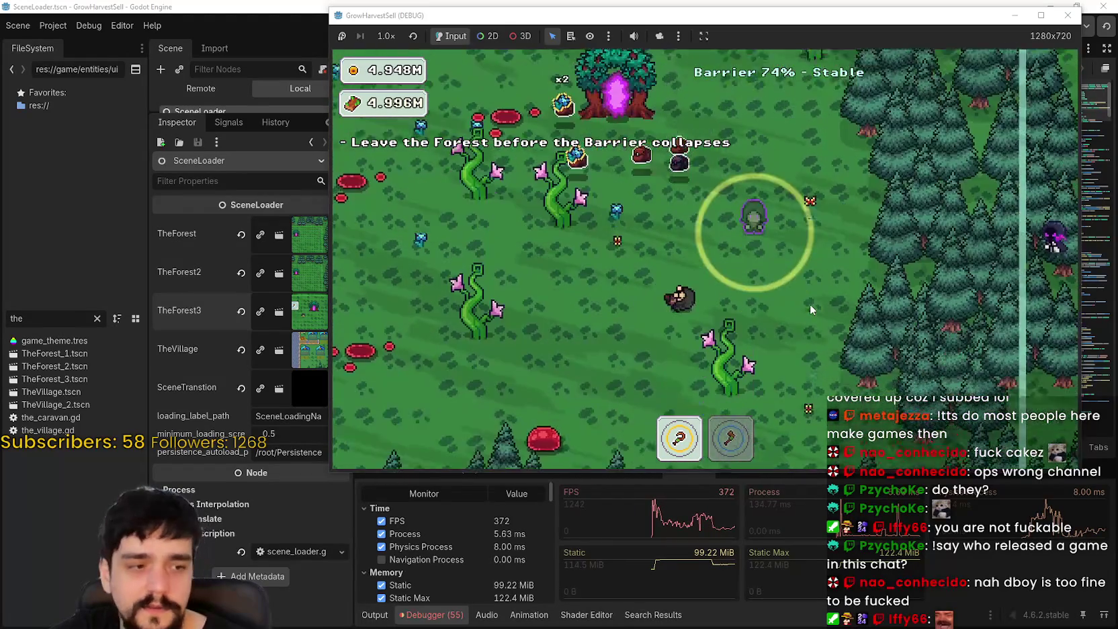
{"action": "key", "text": "w"}
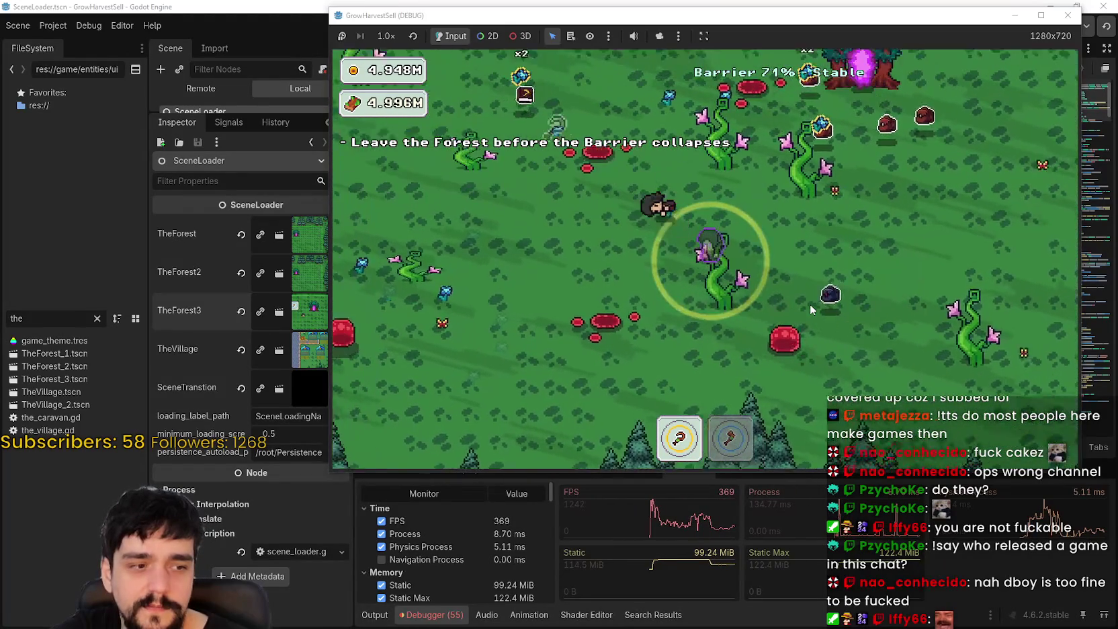
{"action": "key", "text": "a"}
{"action": "key", "text": "w"}
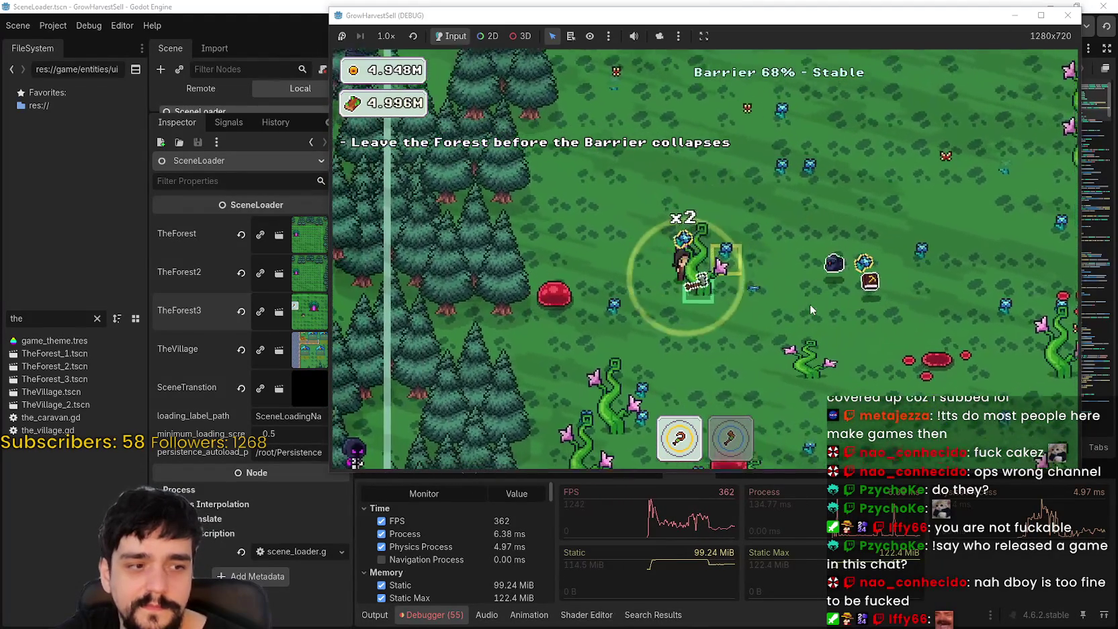
{"action": "key", "text": "s"}
{"action": "key", "text": "a"}
{"action": "key", "text": "2"}
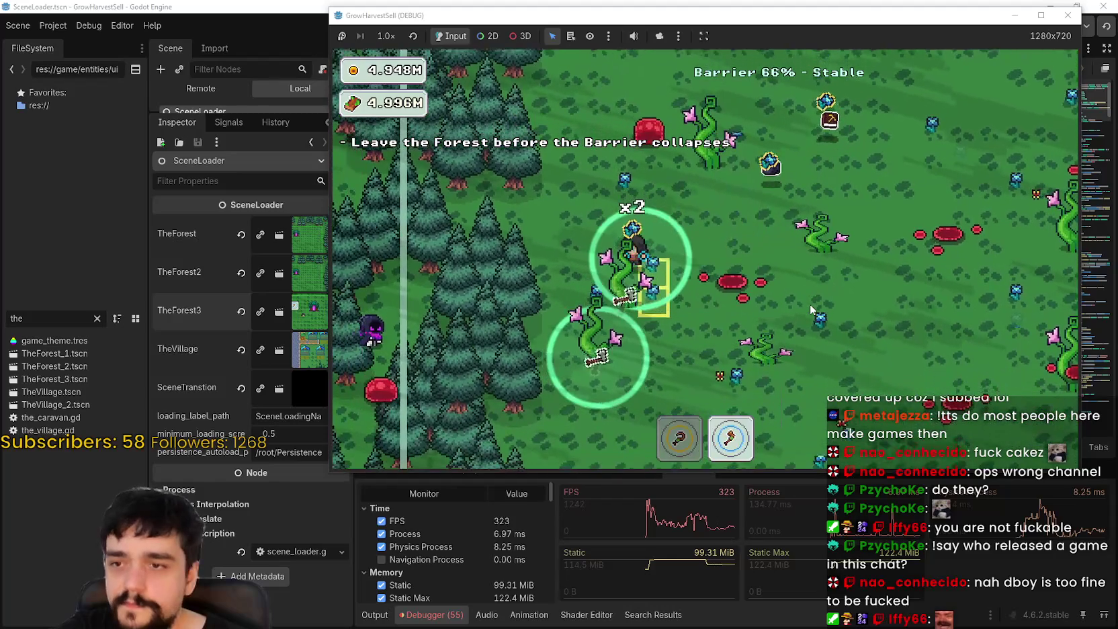
{"action": "key", "text": "s"}
{"action": "key", "text": "1"}
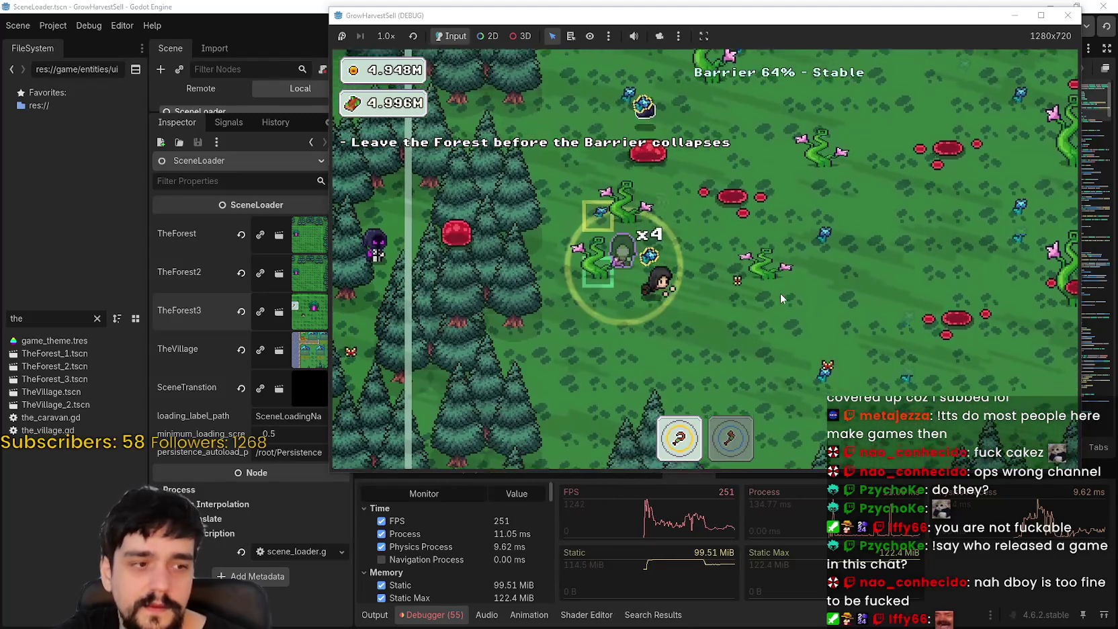
Step: Roam the forest clearing with WASD, gathering more plants along the way
{"action": "key", "text": "d"}
{"action": "key", "text": "w"}
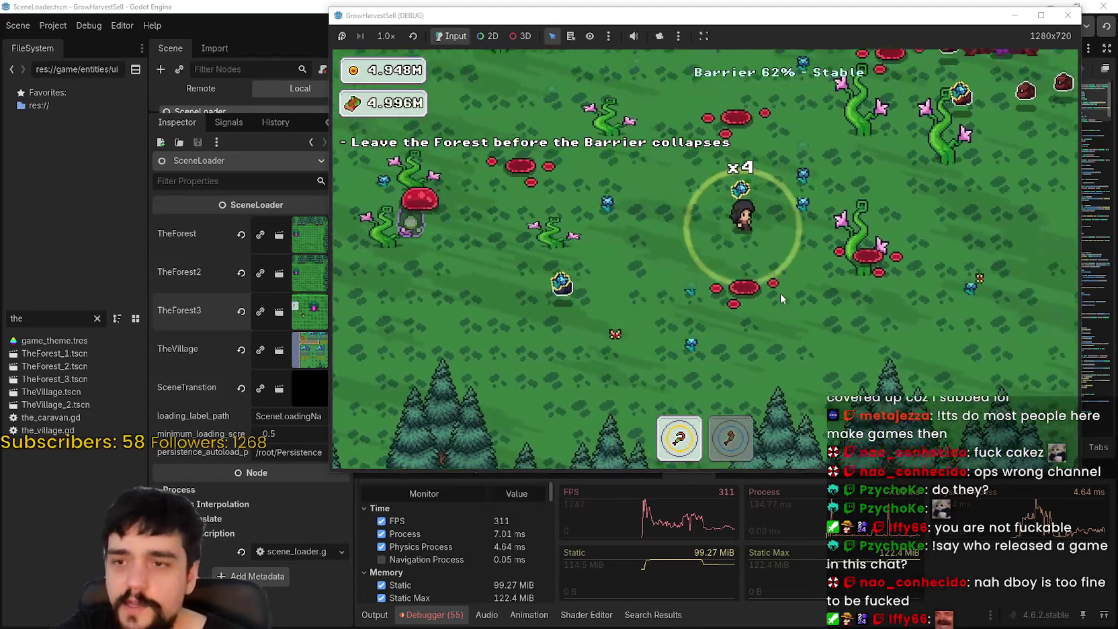
{"action": "key", "text": "w"}
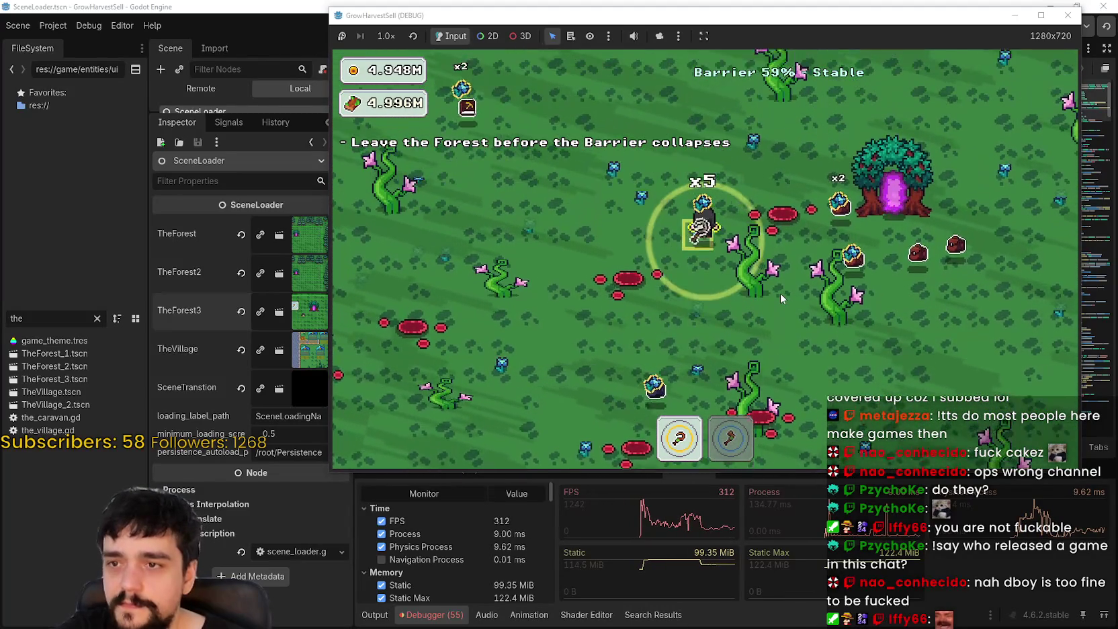
{"action": "key", "text": "w"}
{"action": "key", "text": "a"}
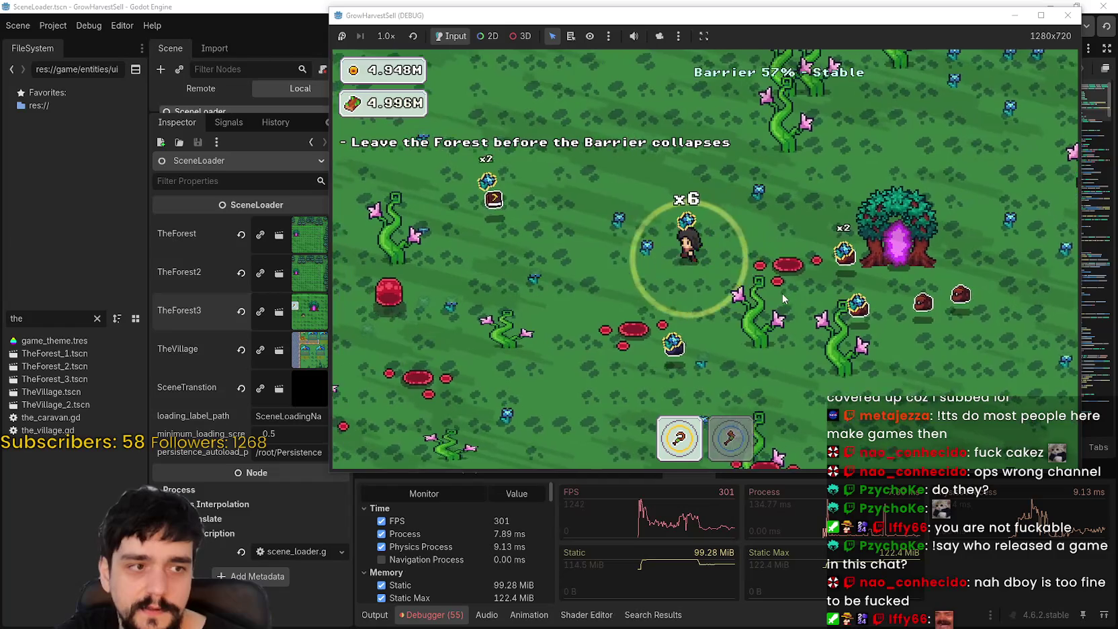
{"action": "key", "text": "d"}
{"action": "key", "text": "s"}
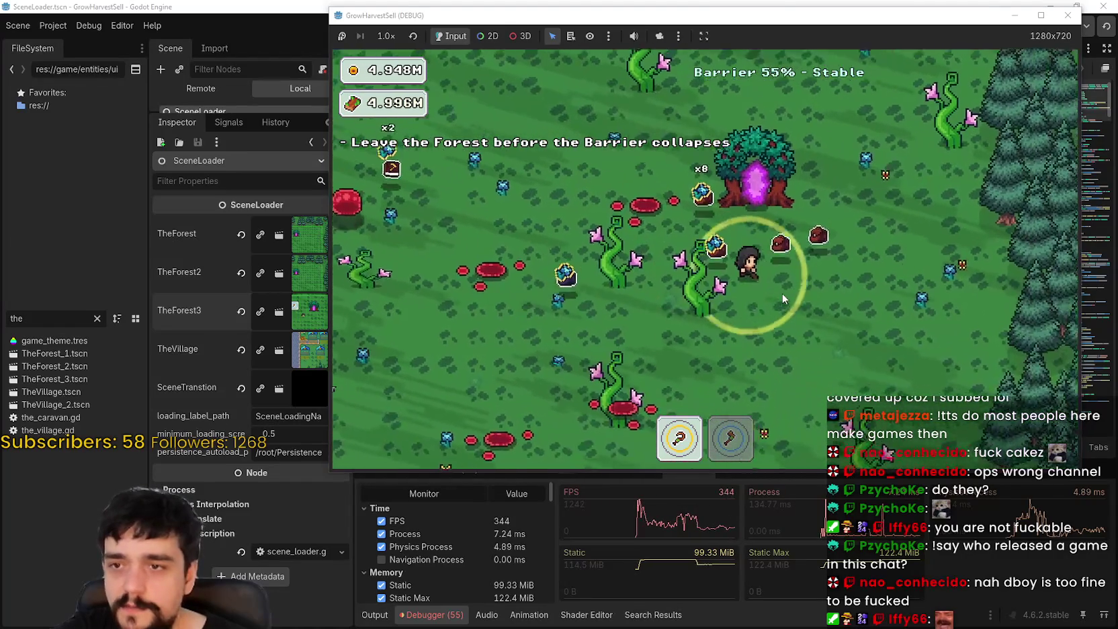
{"action": "key", "text": "d"}
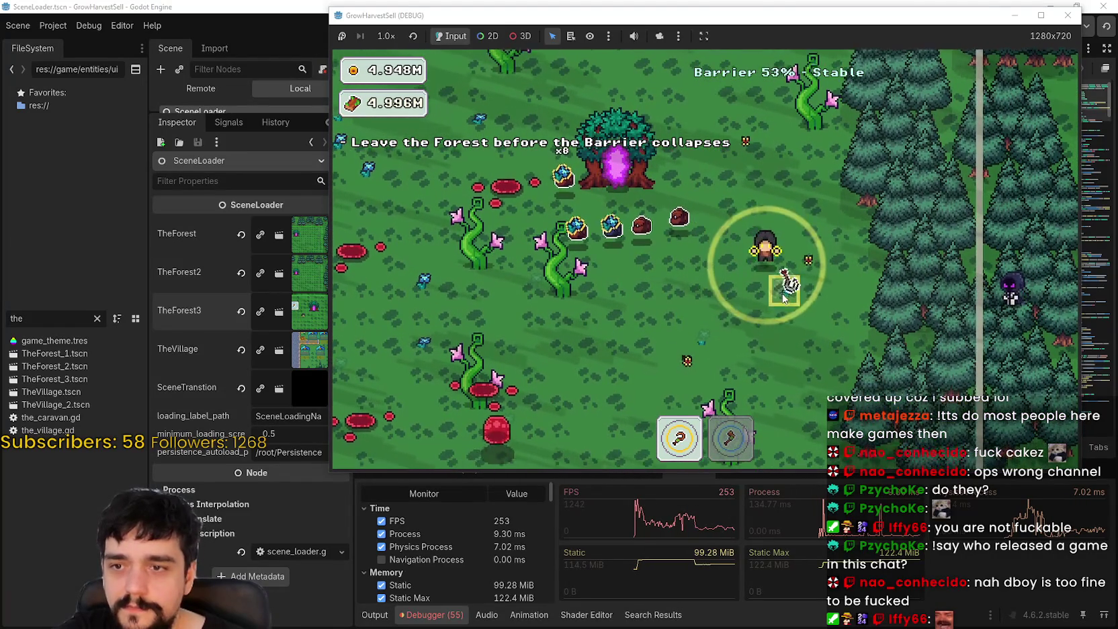
{"action": "key", "text": "a"}
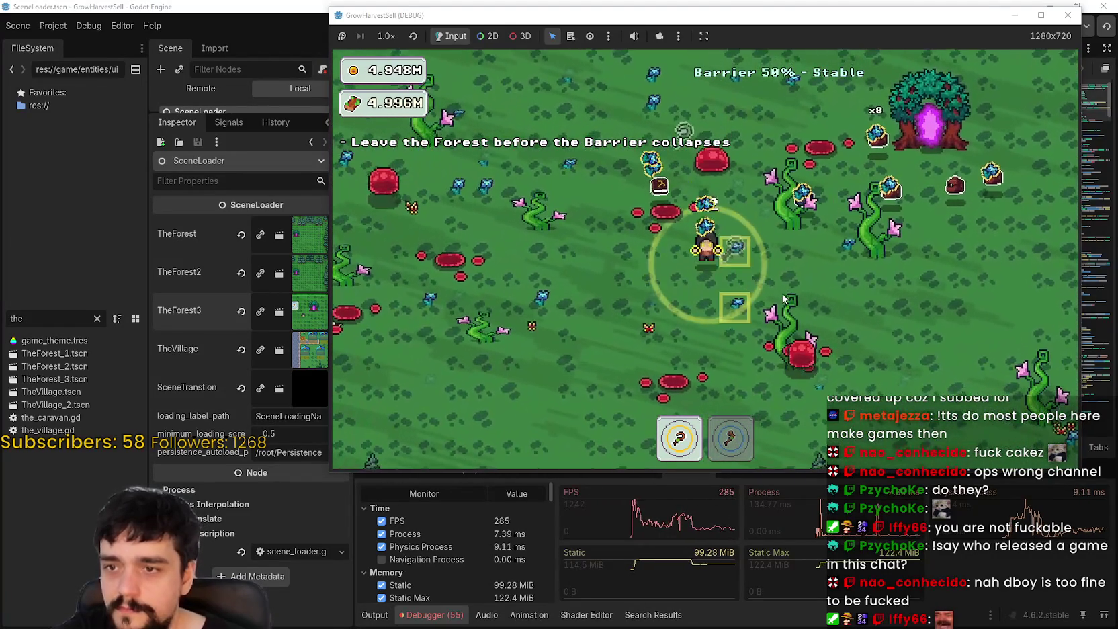
{"action": "key", "text": "d"}
{"action": "key", "text": "w"}
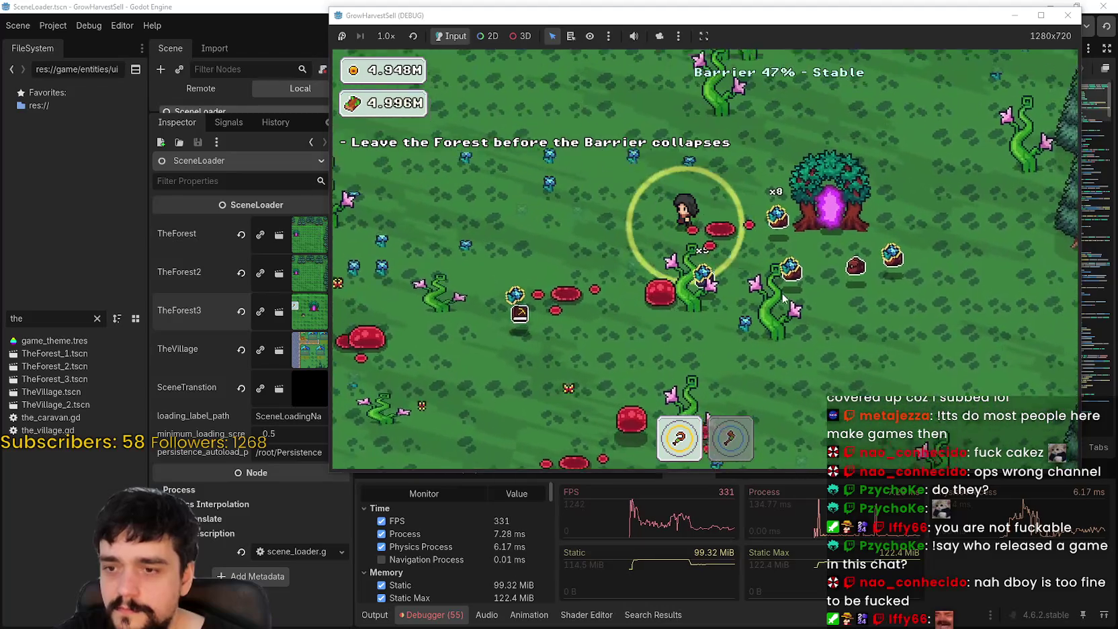
{"action": "key", "text": "a"}
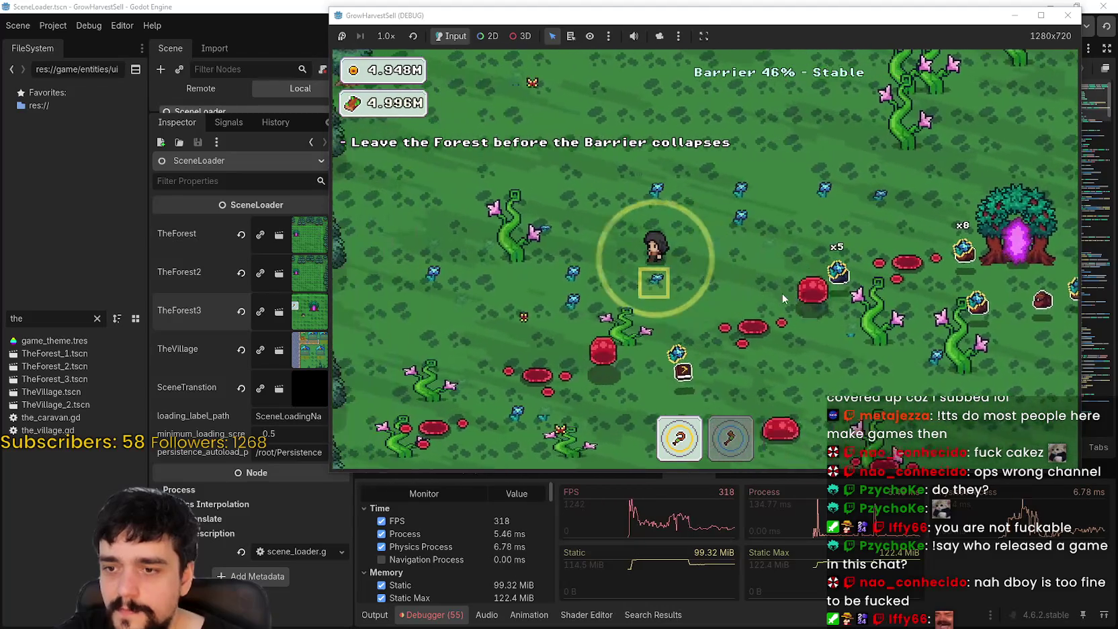
{"action": "key", "text": "d"}
{"action": "key", "text": "s"}
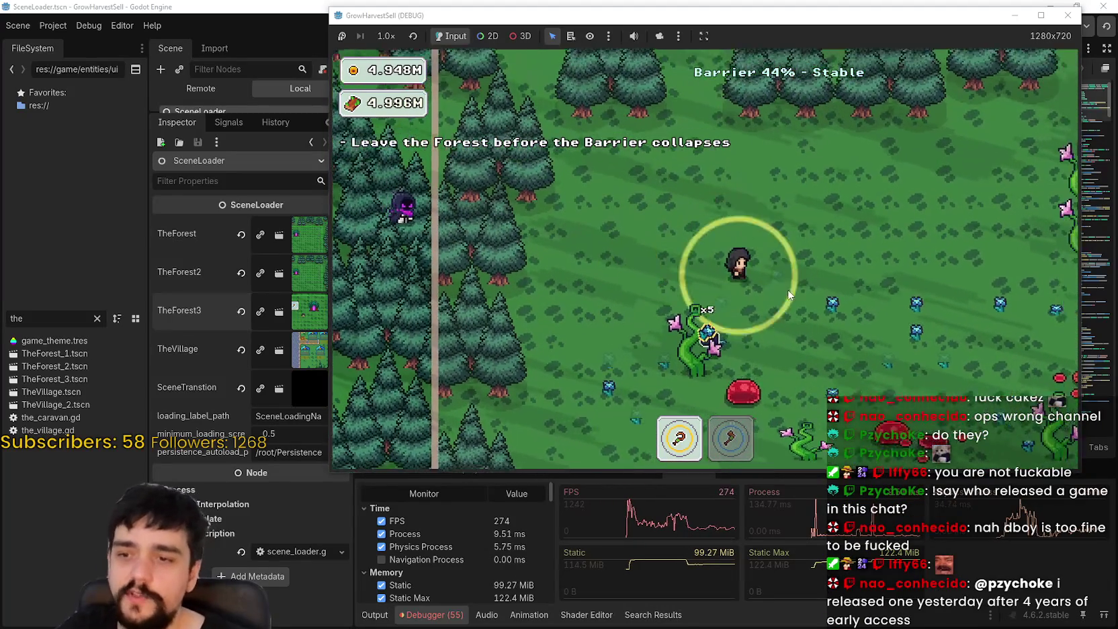
{"action": "key", "text": "a"}
{"action": "key", "text": "s"}
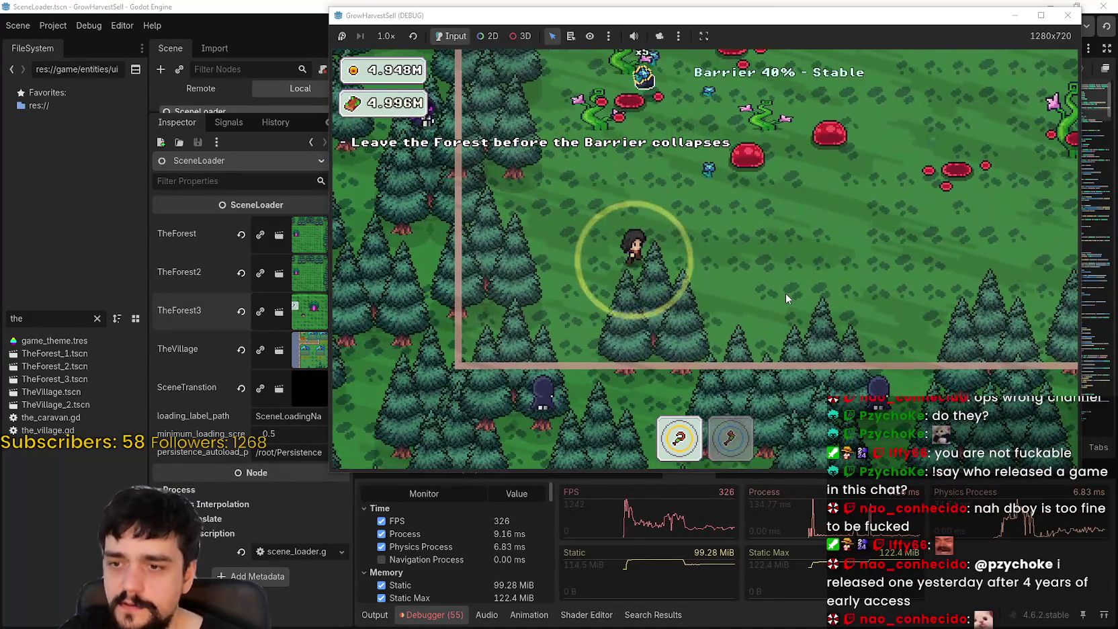
{"action": "key", "text": "d"}
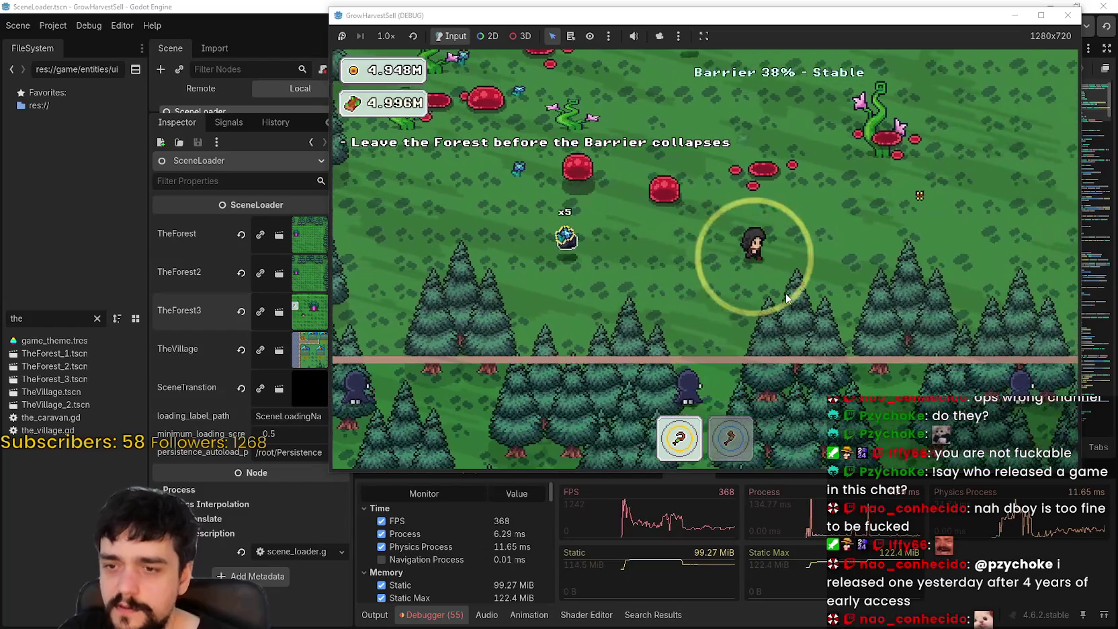
Step: Steer the character up and right into the glowing portal tree to exit the forest
{"action": "key", "text": "w"}
{"action": "key", "text": "a"}
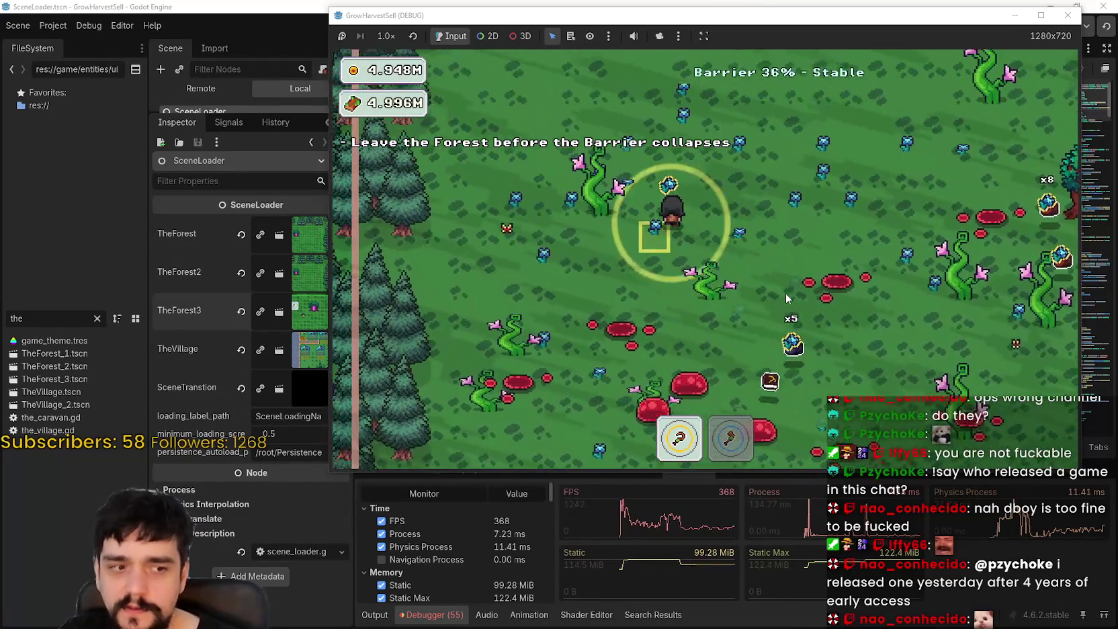
{"action": "key", "text": "w"}
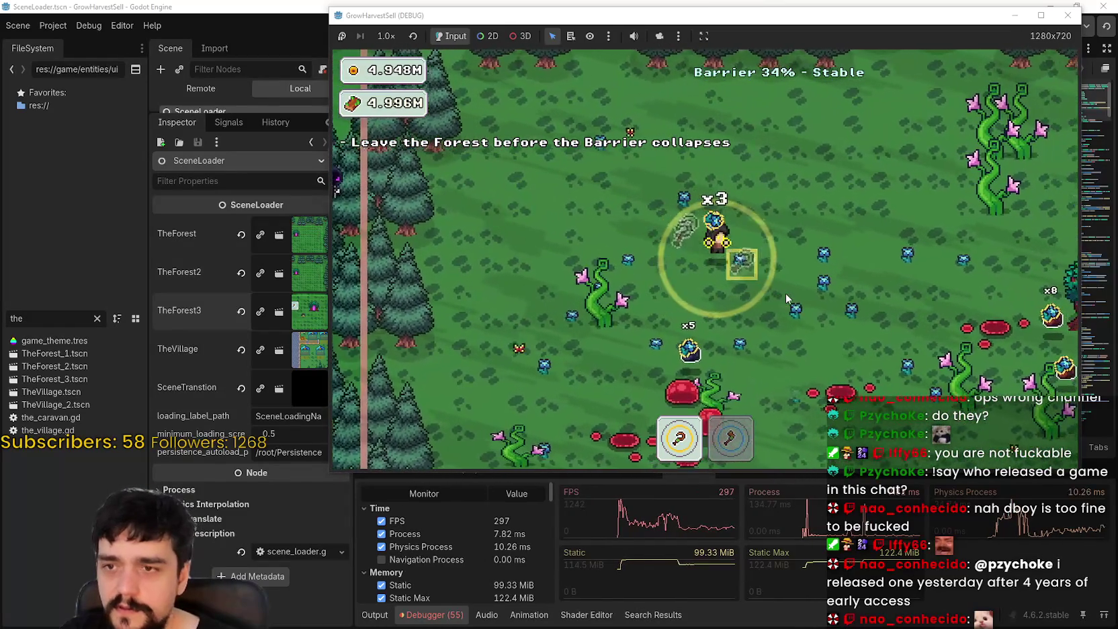
{"action": "key", "text": "d"}
{"action": "key", "text": "s"}
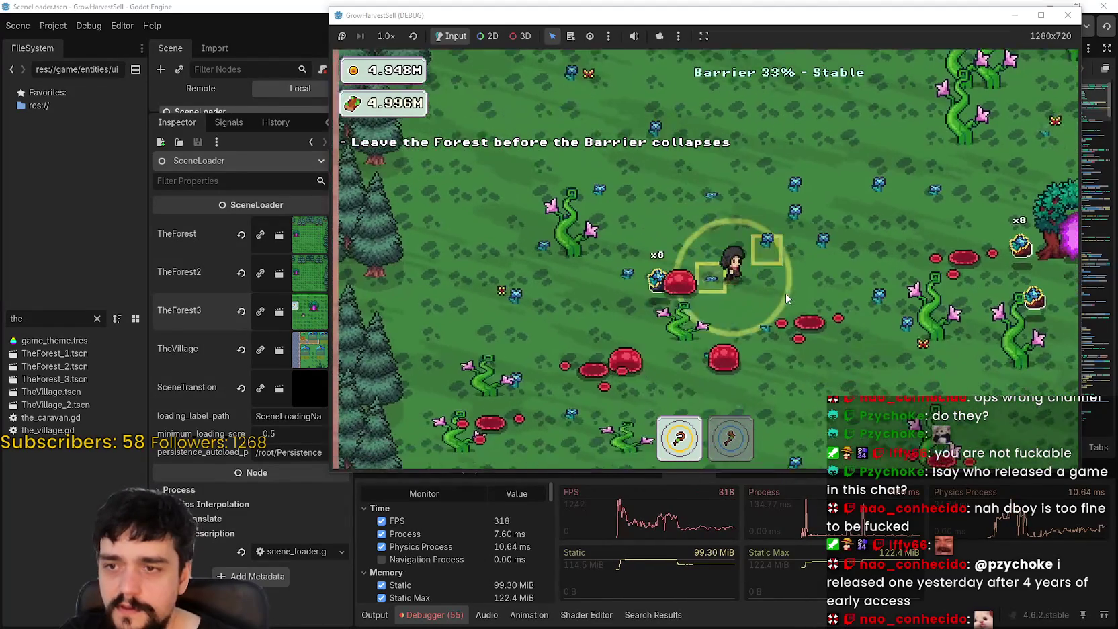
{"action": "key", "text": "w"}
{"action": "key", "text": "a"}
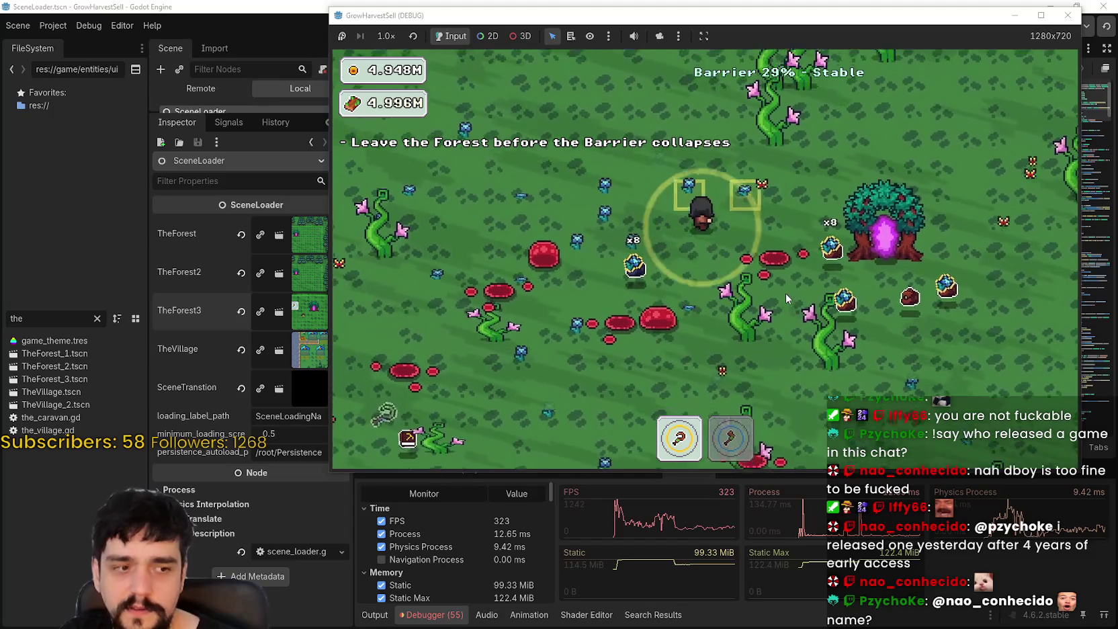
{"action": "key", "text": "s"}
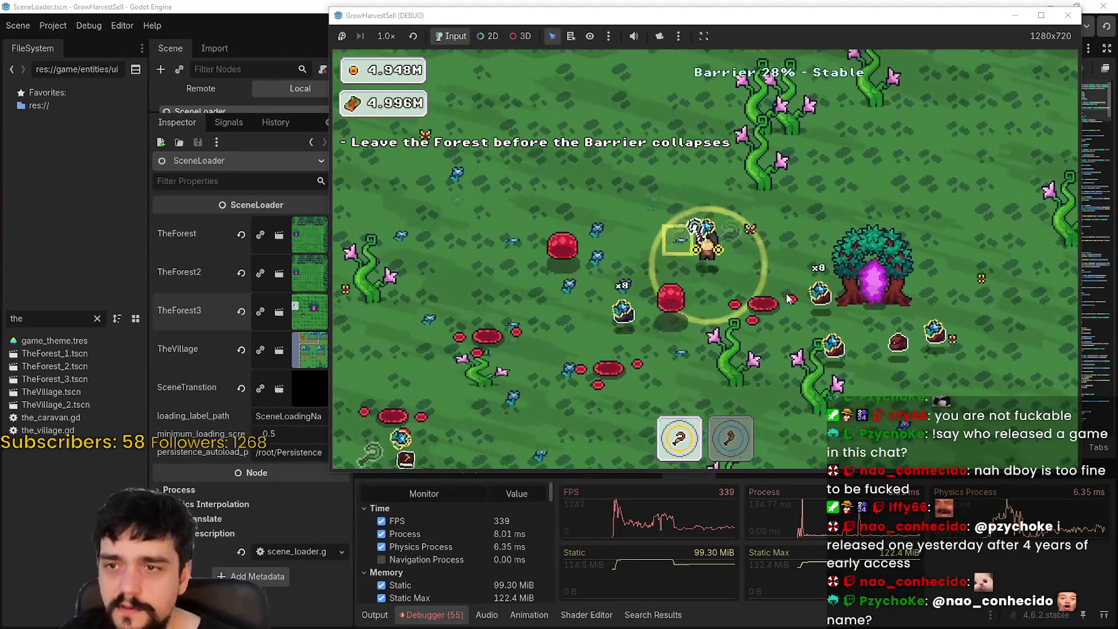
{"action": "key", "text": "d"}
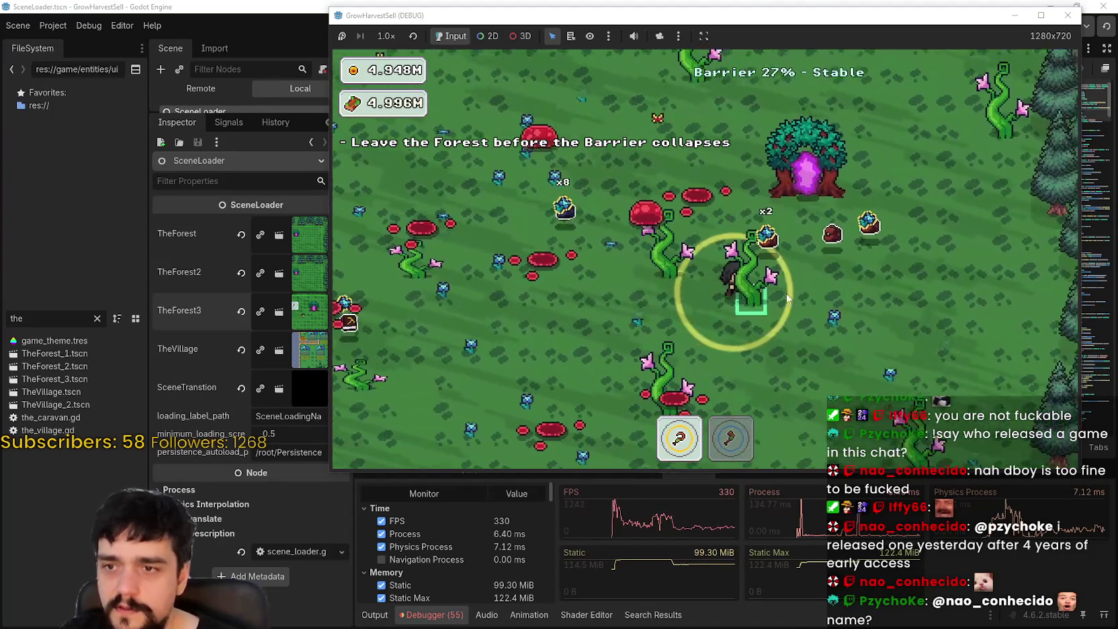
{"action": "key", "text": "d"}
{"action": "key", "text": "s"}
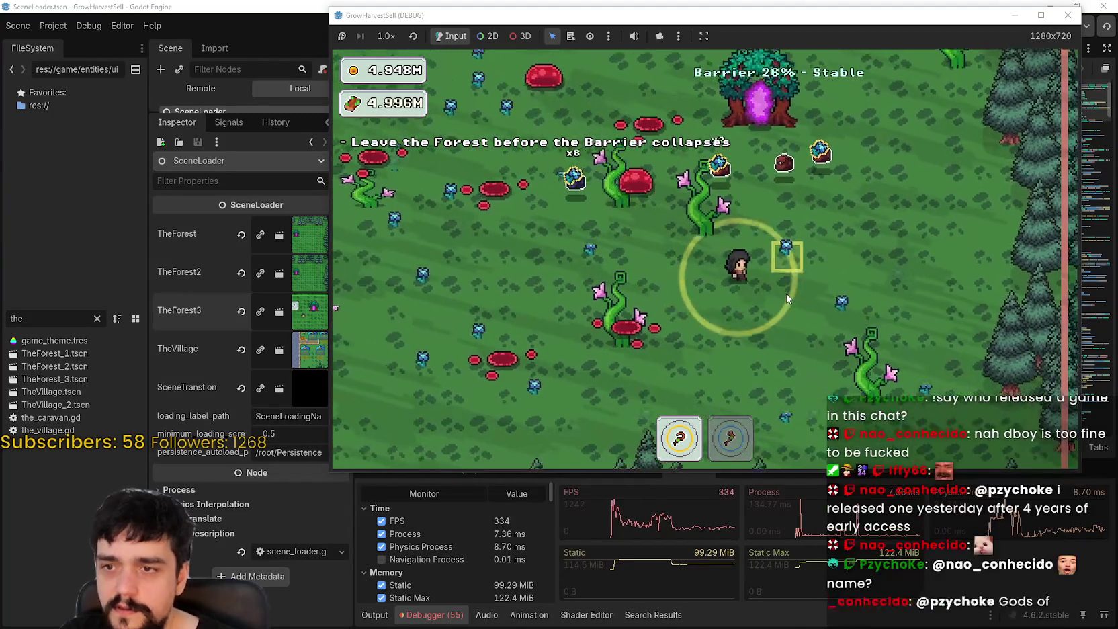
{"action": "key", "text": "s"}
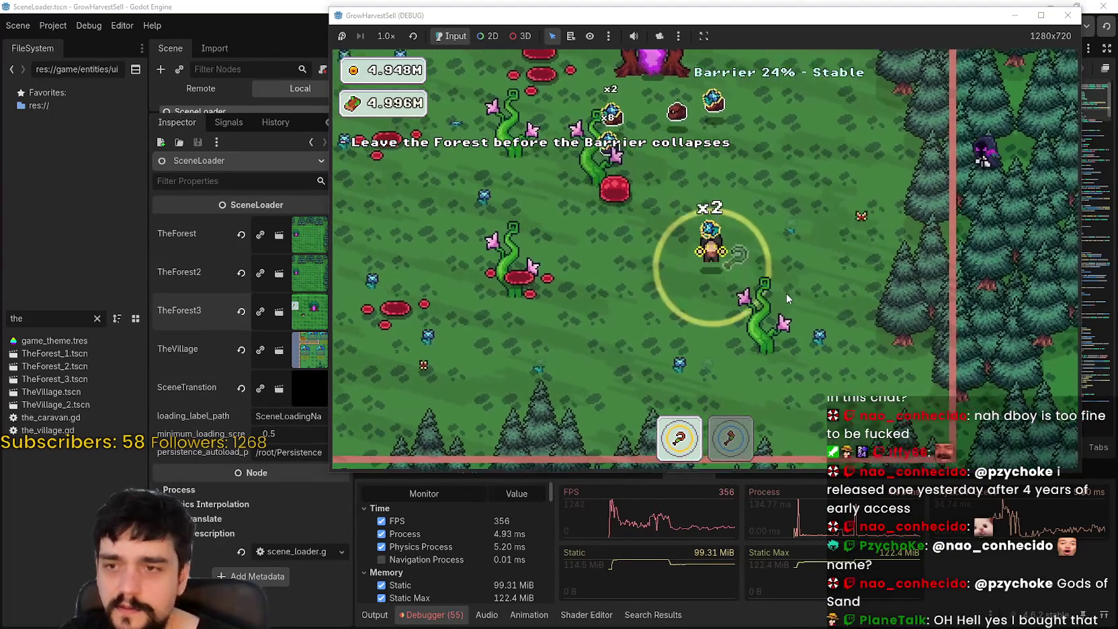
{"action": "key", "text": "w"}
{"action": "key", "text": "d"}
{"action": "key", "text": "d"}
{"action": "key", "text": "w"}
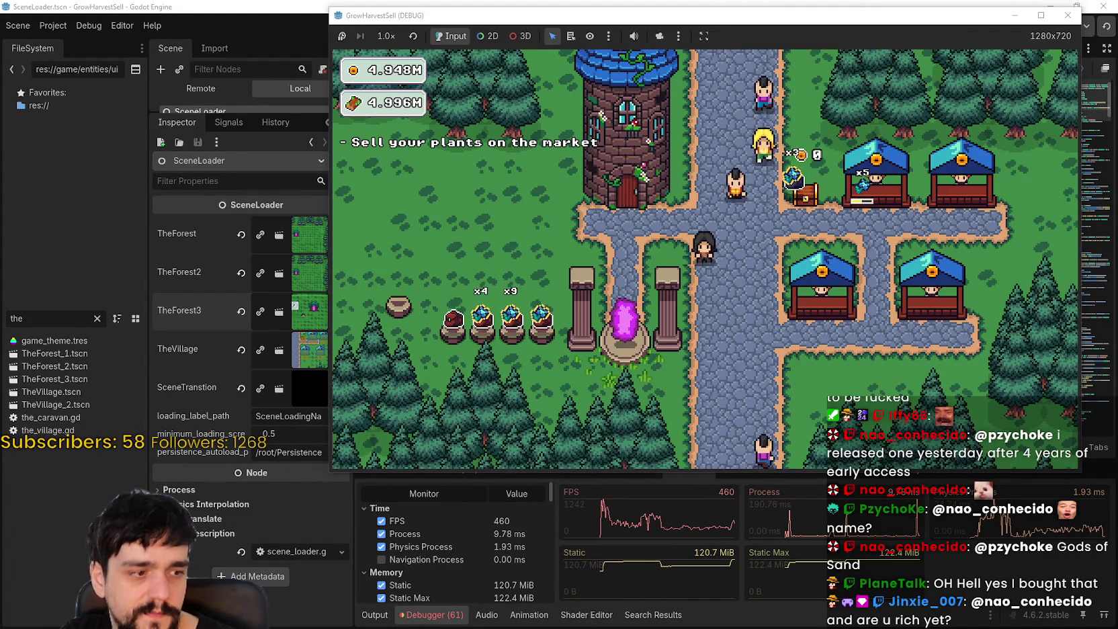
Step: Bring the Steam store window in front of the game with Alt+Tab
{"action": "key", "text": "alt+Tab"}
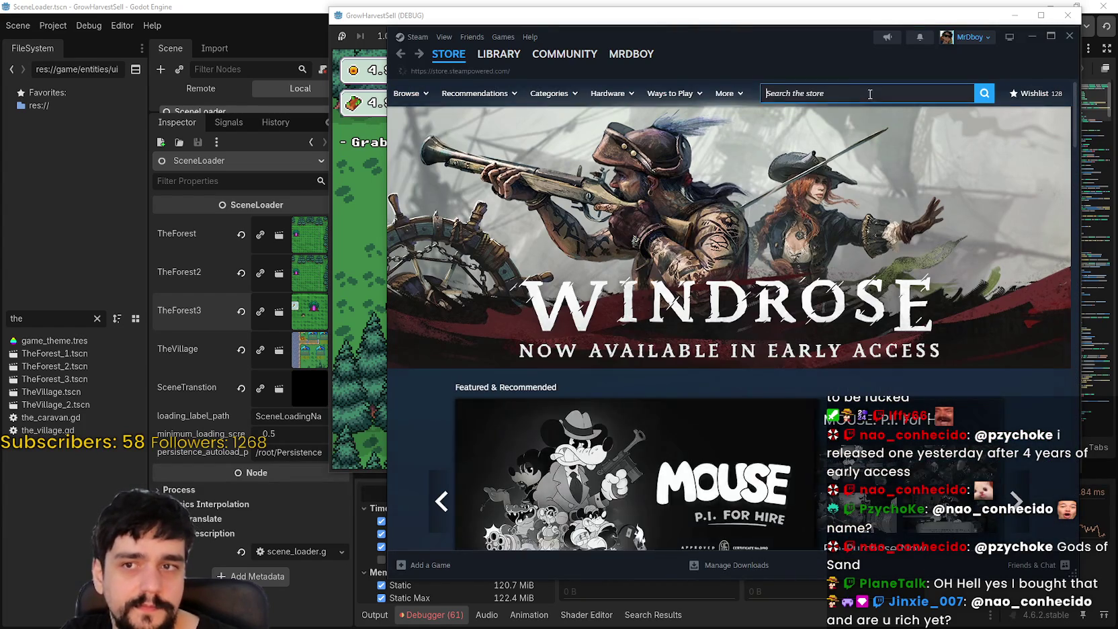
Step: Search the Steam store for 'Gods of Sand'
{"action": "left_click", "coordinate": [869, 92]}
{"action": "type", "text": "God"}
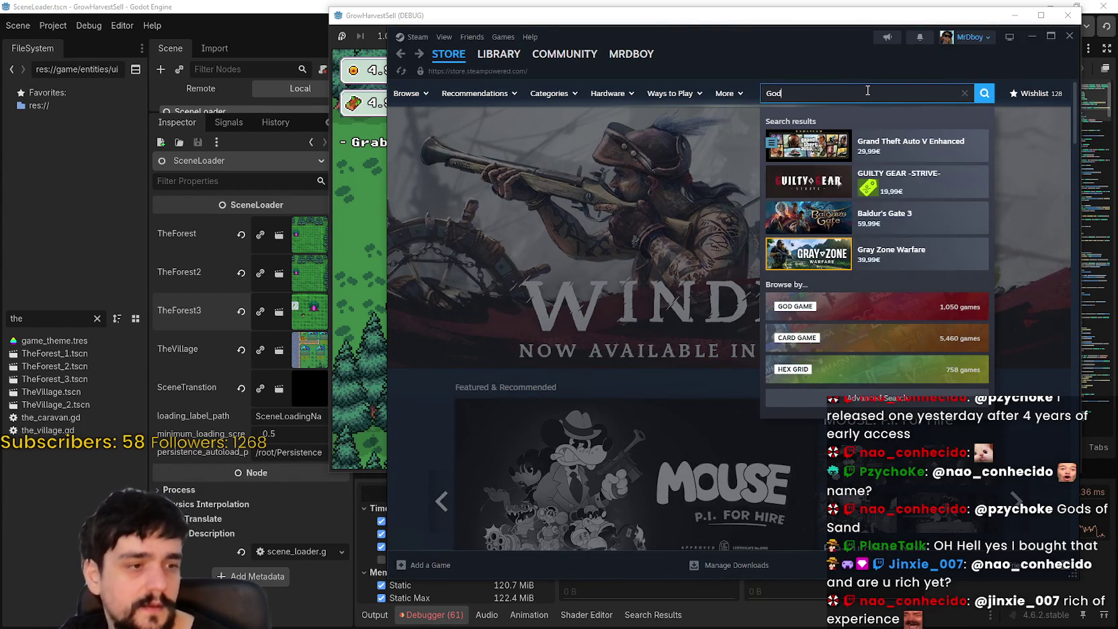
{"action": "type", "text": "s of Sand"}
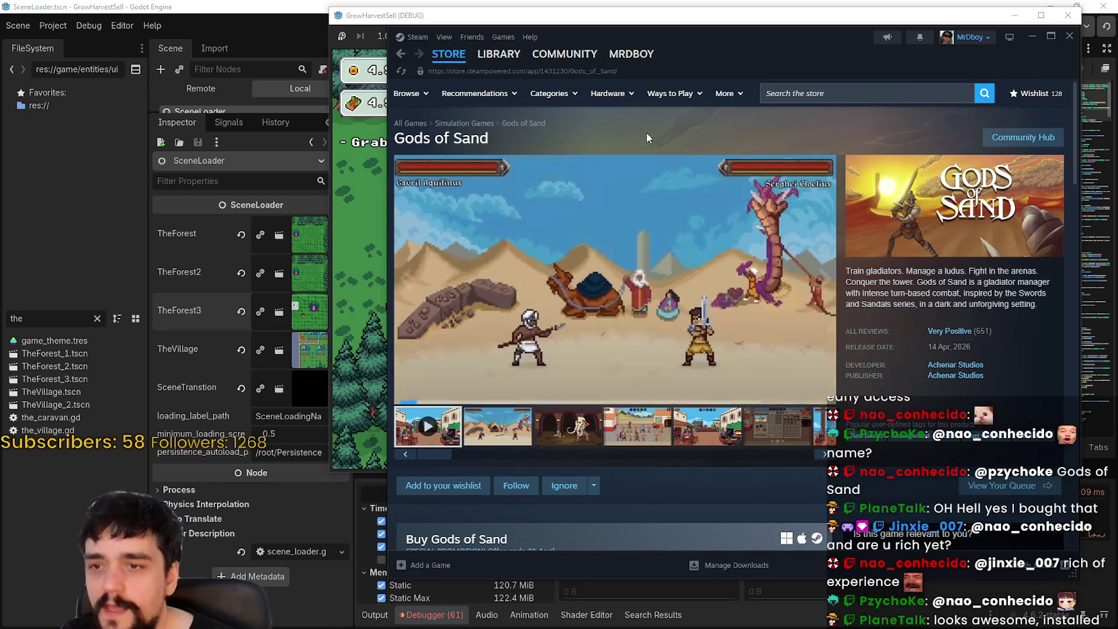
{"action": "scroll", "coordinate": [720, 461], "scroll_direction": "down", "scroll_amount": 2}
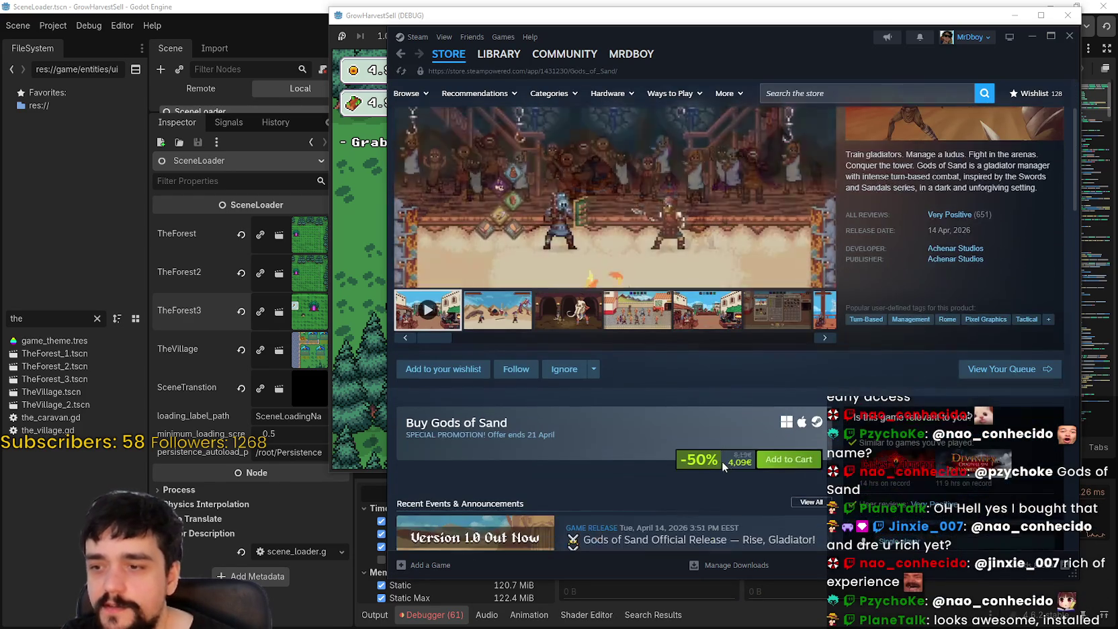
{"action": "scroll", "coordinate": [695, 492], "scroll_direction": "down", "scroll_amount": 3}
{"action": "scroll", "coordinate": [689, 476], "scroll_direction": "up", "scroll_amount": 5}
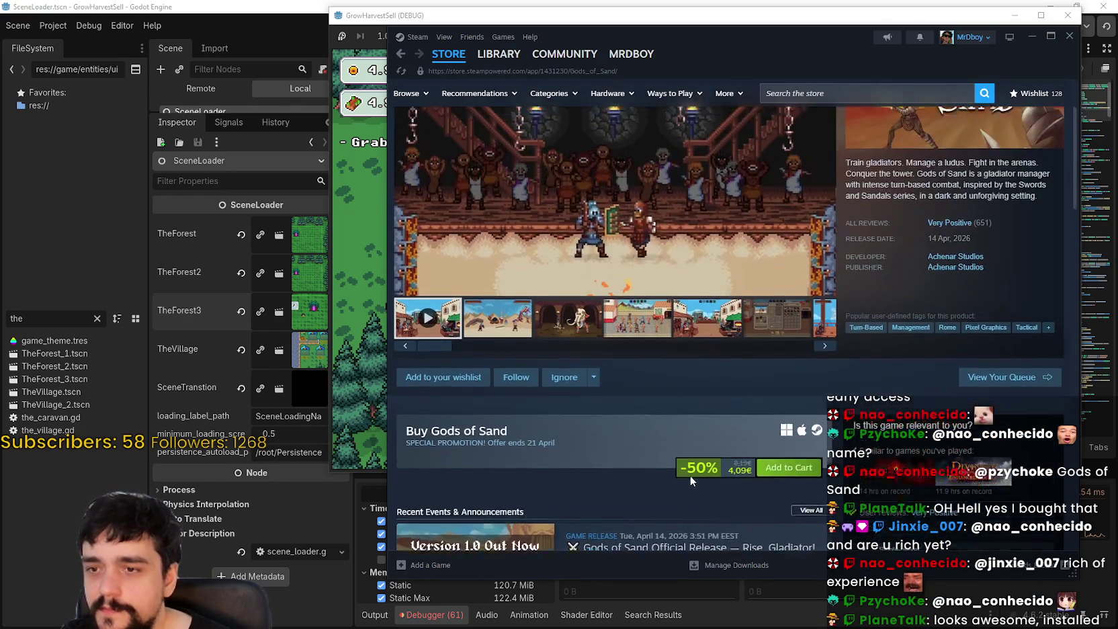
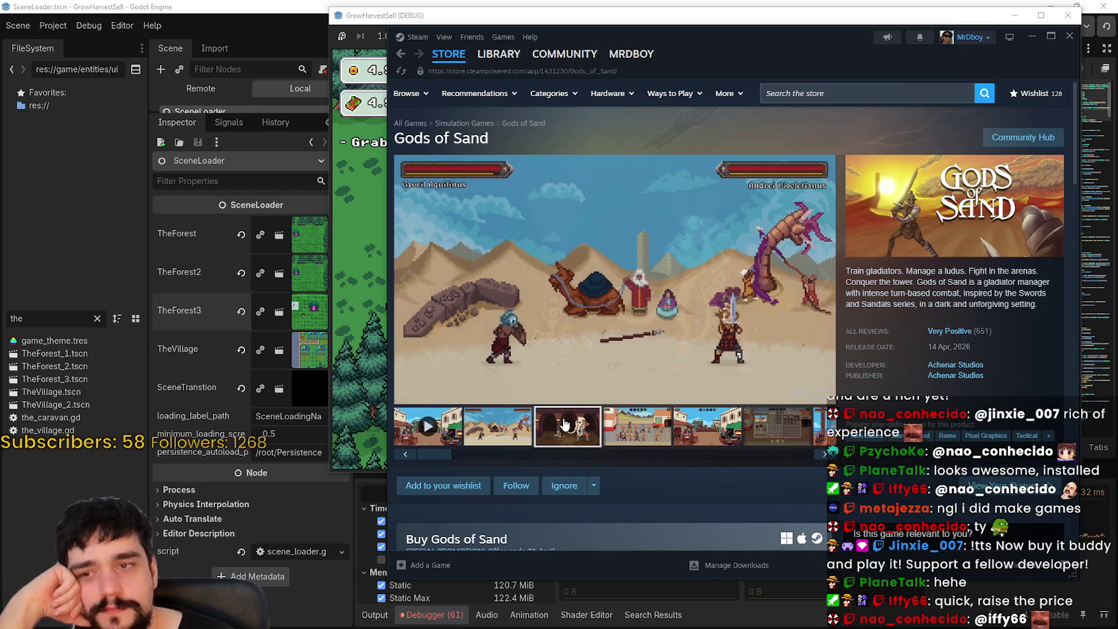
Step: Scroll the Gods of Sand store page and open the desert screenshot enlarged
{"action": "scroll", "coordinate": [563, 393], "scroll_direction": "down", "scroll_amount": 5}
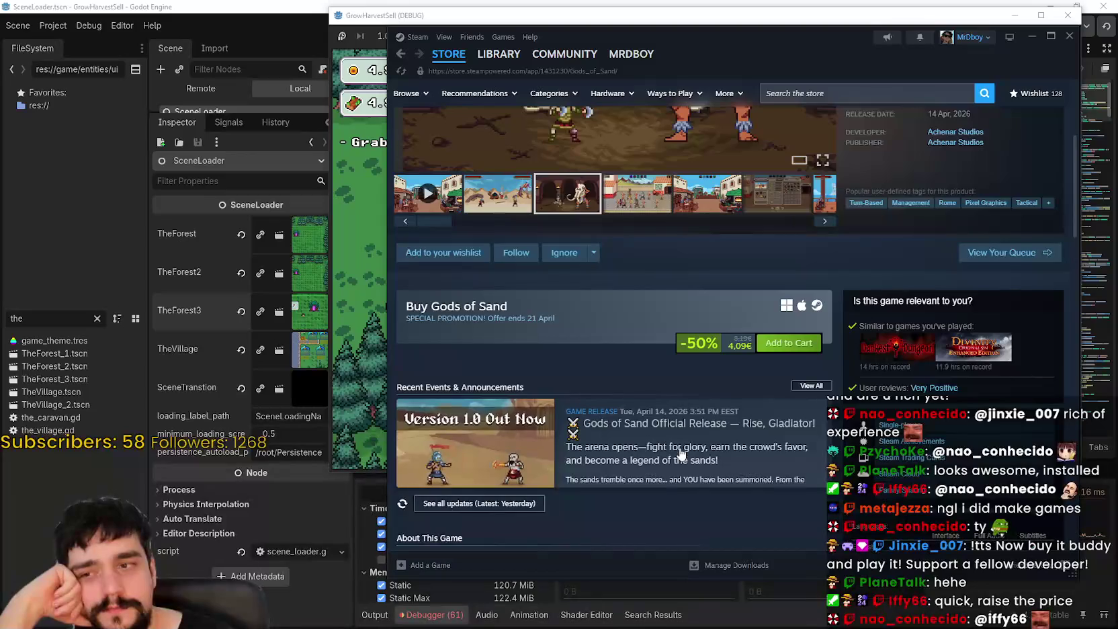
{"action": "scroll", "coordinate": [770, 464], "scroll_direction": "down", "scroll_amount": 6}
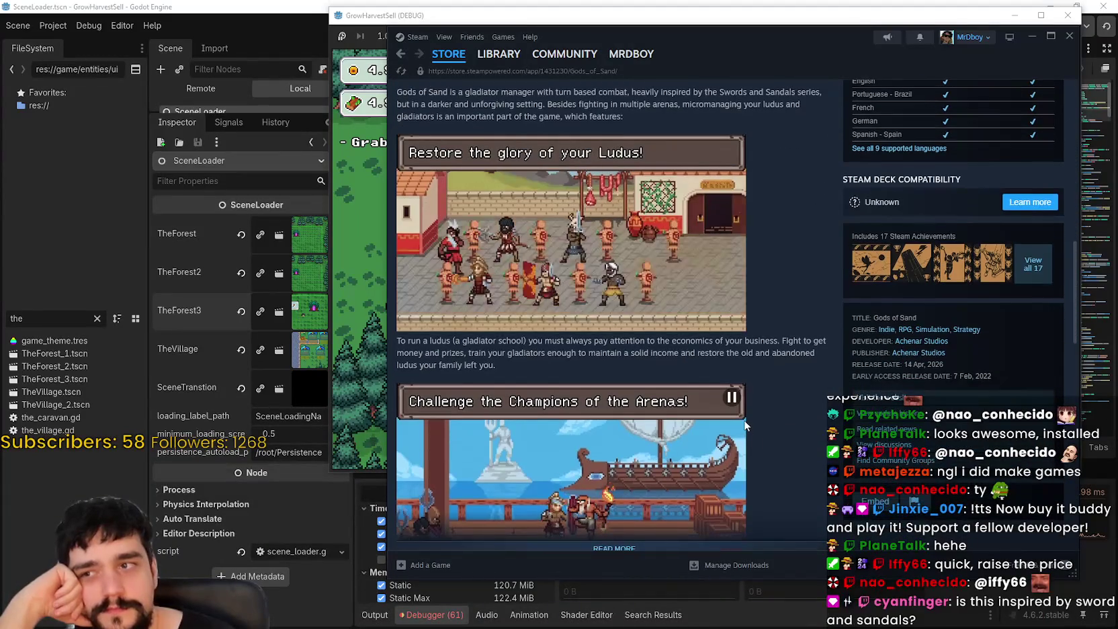
{"action": "scroll", "coordinate": [748, 411], "scroll_direction": "down", "scroll_amount": 4}
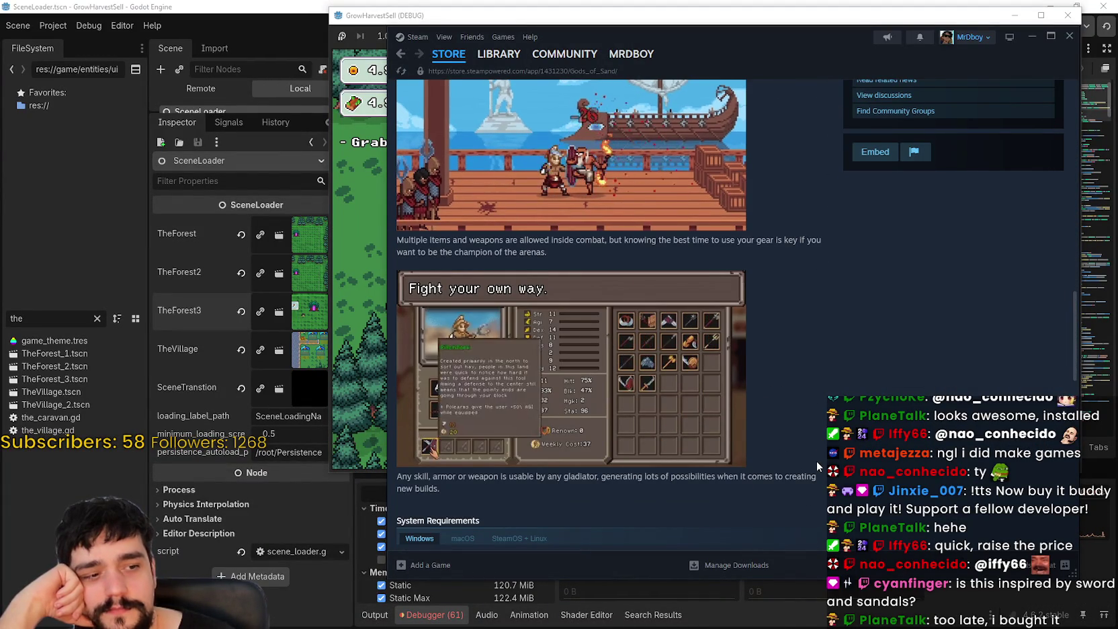
{"action": "scroll", "coordinate": [815, 461], "scroll_direction": "down", "scroll_amount": 2}
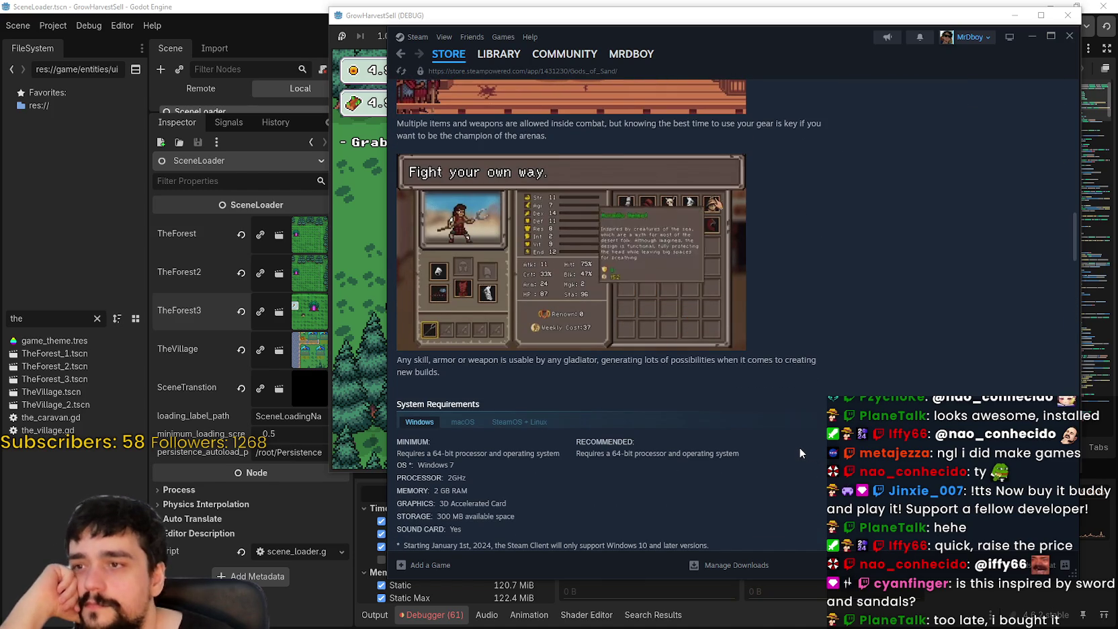
{"action": "scroll", "coordinate": [799, 446], "scroll_direction": "down", "scroll_amount": 3}
{"action": "scroll", "coordinate": [801, 447], "scroll_direction": "up", "scroll_amount": 10}
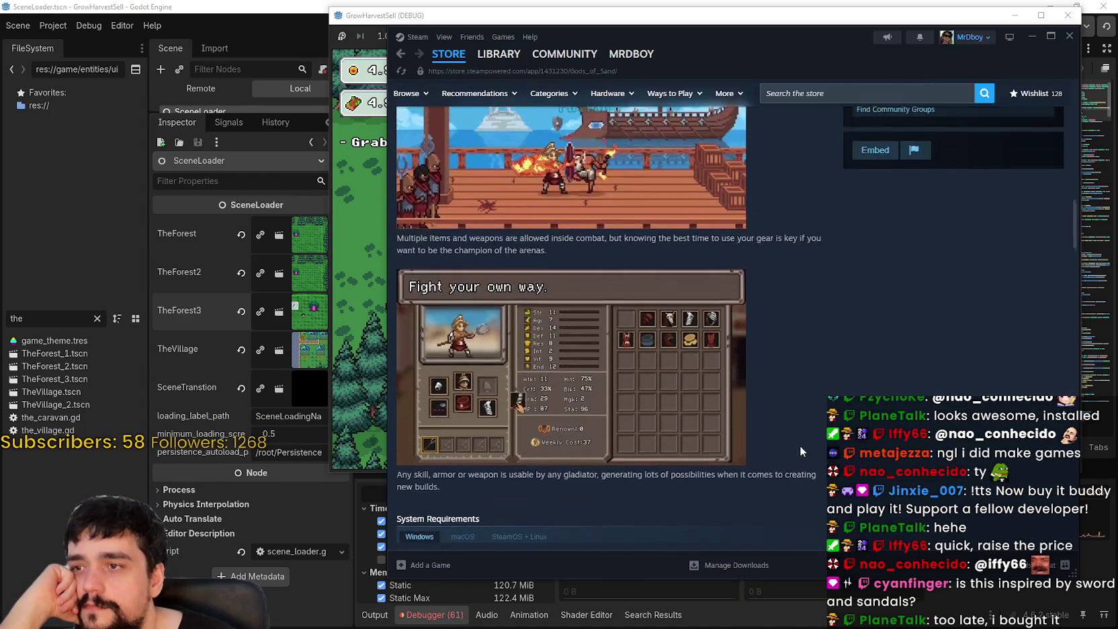
{"action": "scroll", "coordinate": [799, 444], "scroll_direction": "up", "scroll_amount": 10}
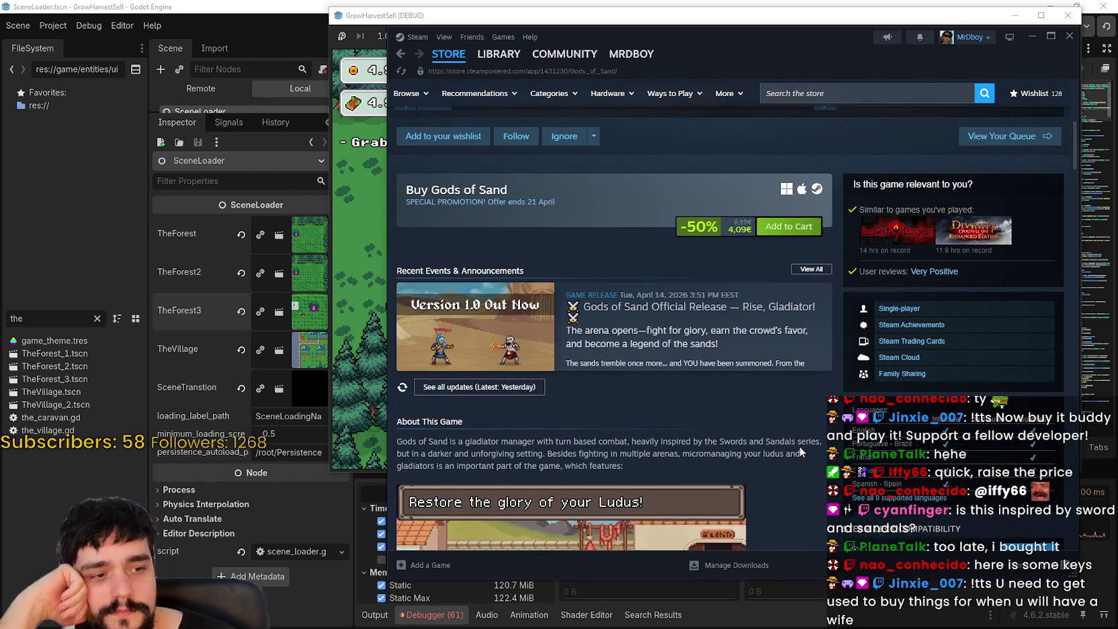
{"action": "scroll", "coordinate": [799, 446], "scroll_direction": "up", "scroll_amount": 5}
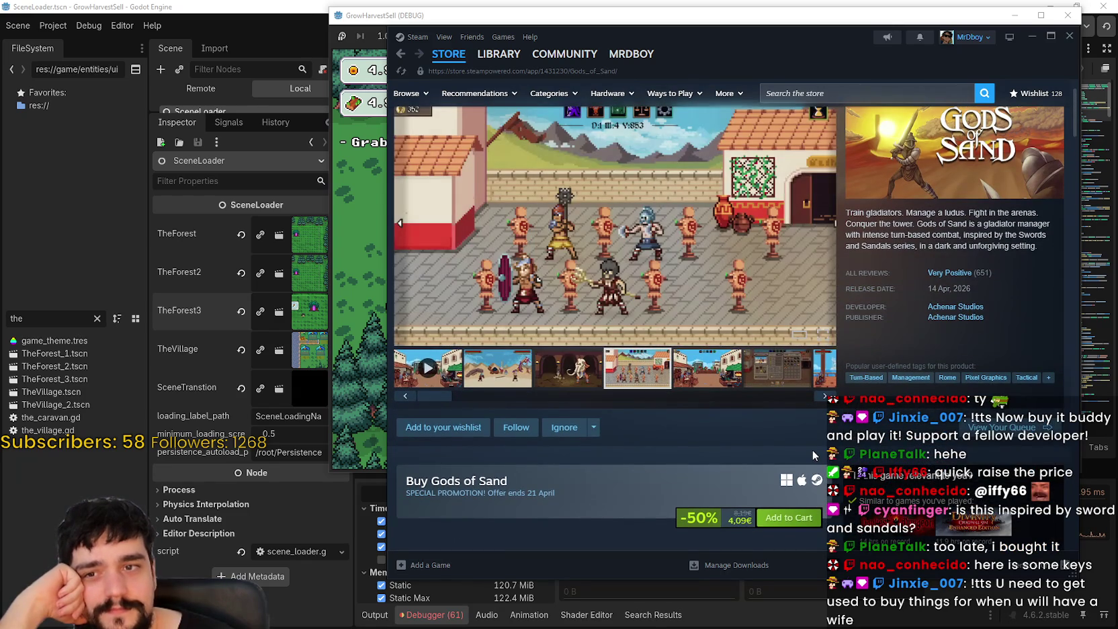
{"action": "scroll", "coordinate": [812, 449], "scroll_direction": "up", "scroll_amount": 2}
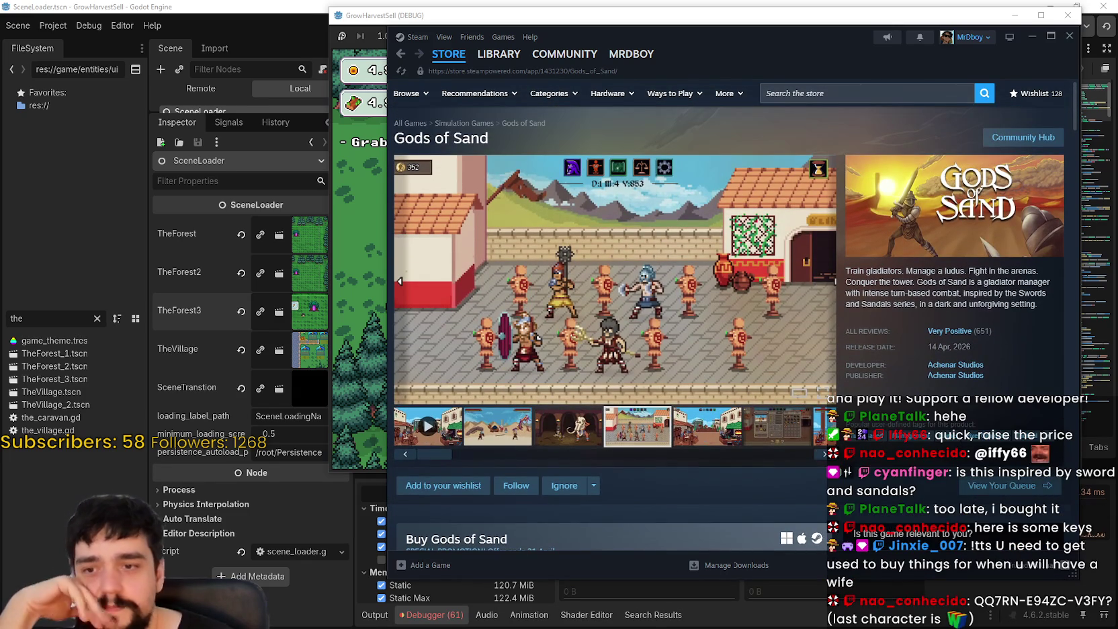
{"action": "left_click", "coordinate": [497, 426]}
{"action": "left_click", "coordinate": [674, 281]}
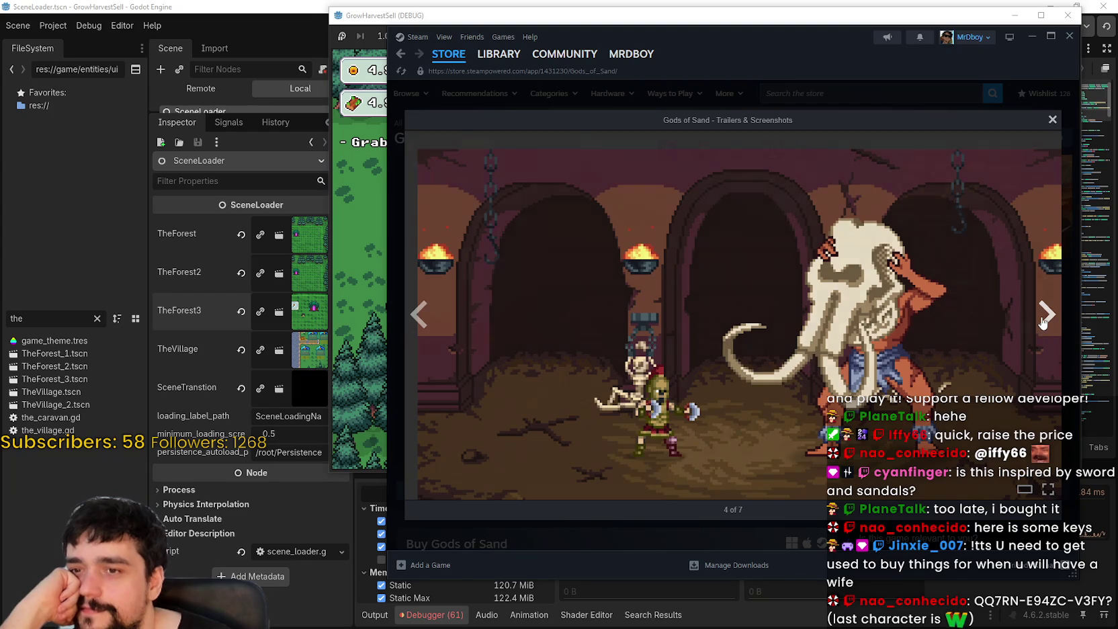
Step: Step through the remaining screenshots, close the viewer, and show a later screenshot
{"action": "left_click", "coordinate": [1038, 320]}
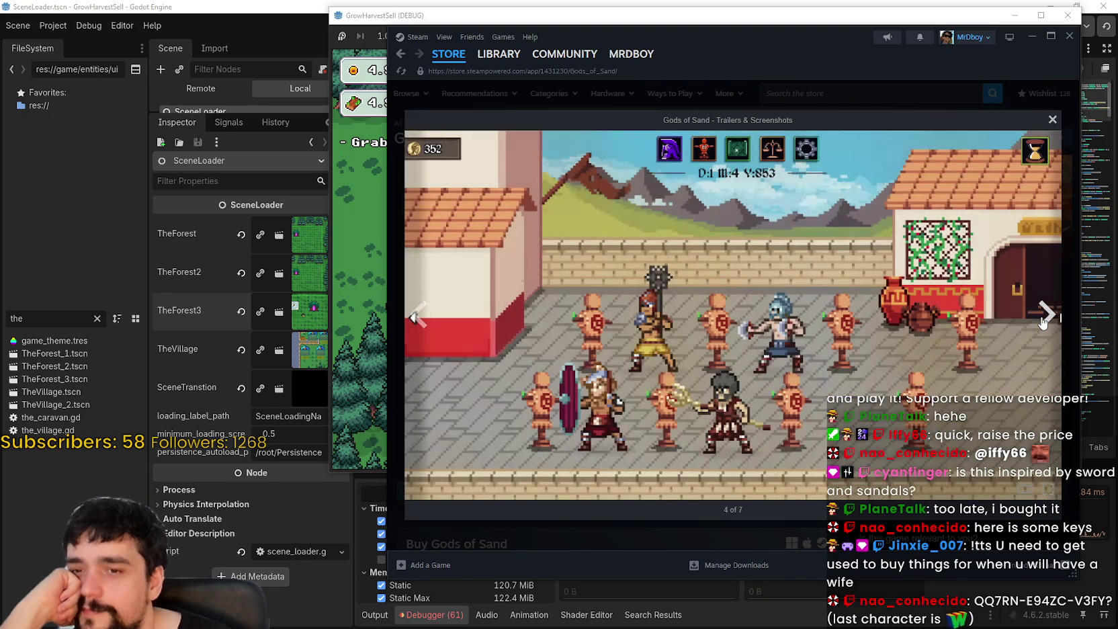
{"action": "left_click", "coordinate": [1037, 322]}
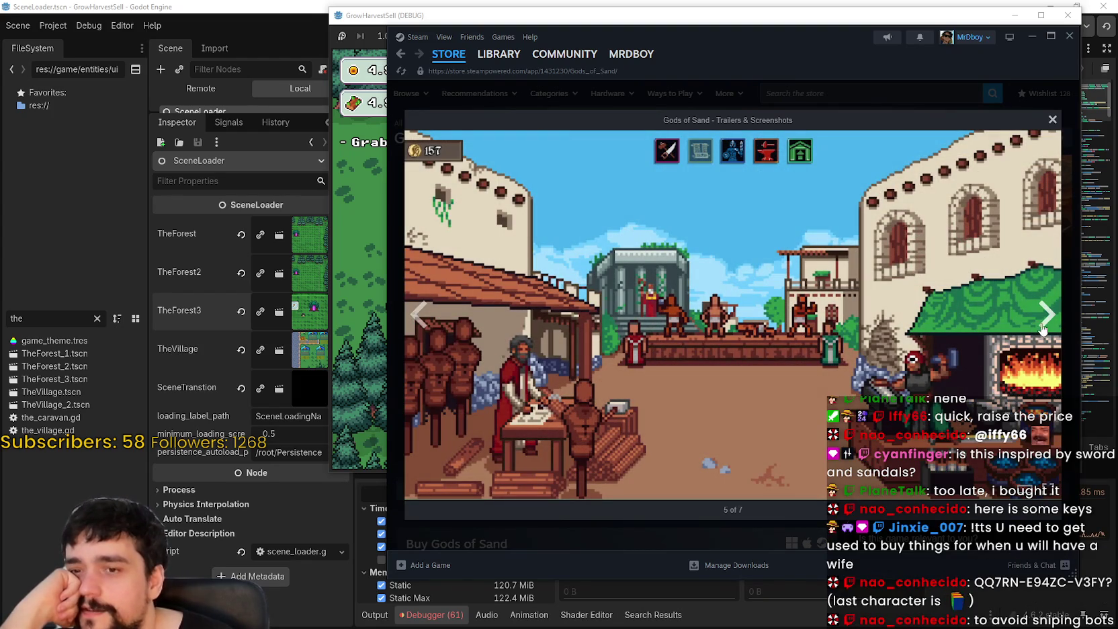
{"action": "left_click", "coordinate": [1046, 322]}
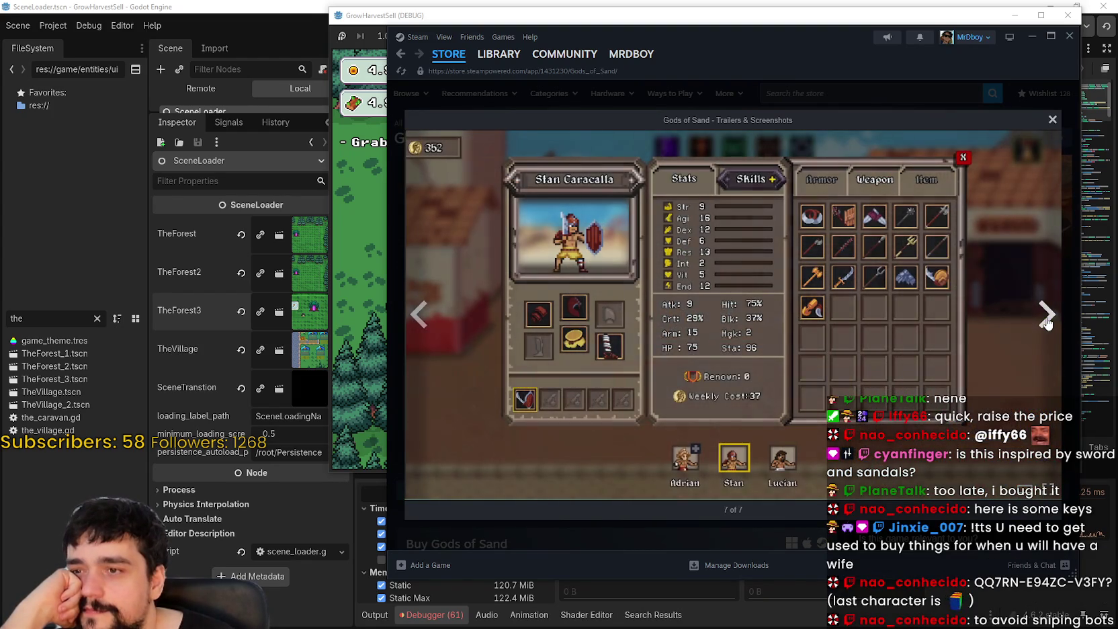
{"action": "left_click", "coordinate": [1047, 324]}
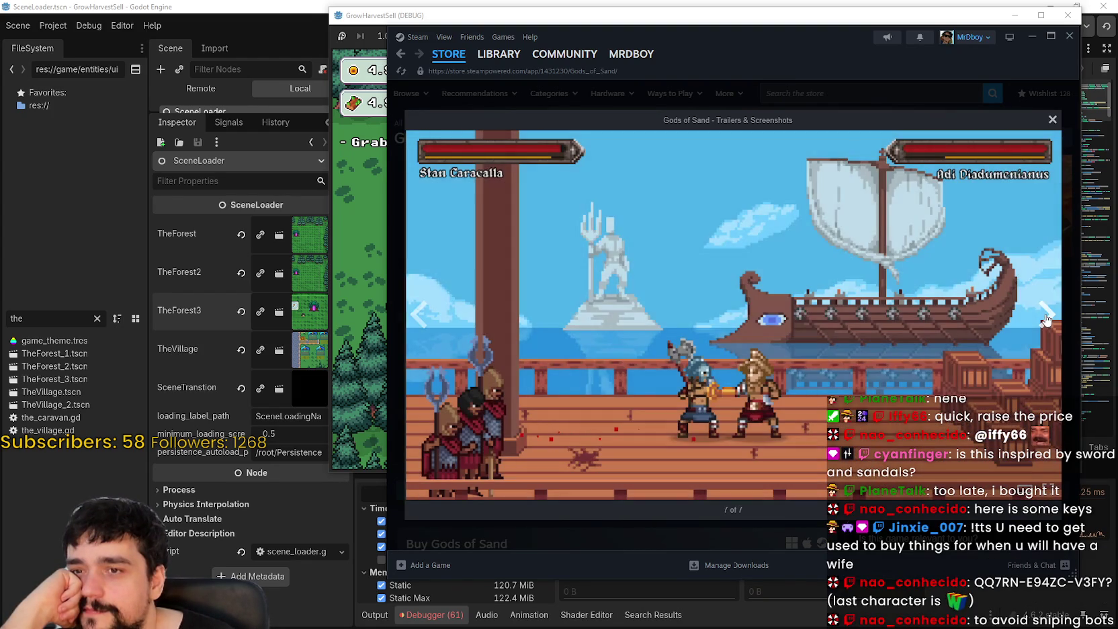
{"action": "key", "text": "Escape"}
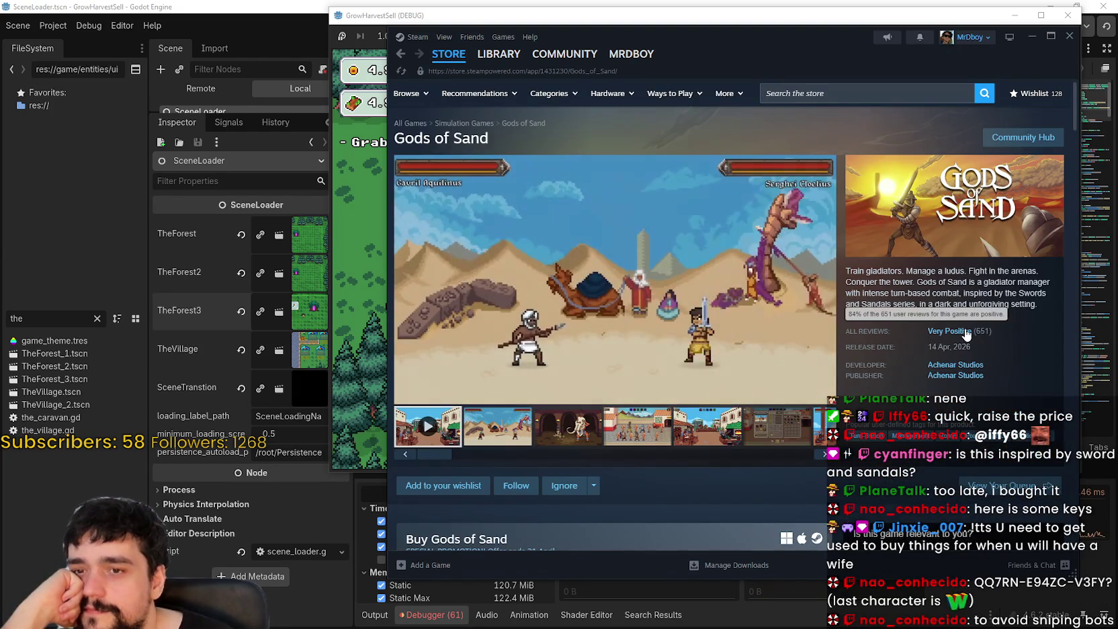
{"action": "left_click", "coordinate": [642, 437]}
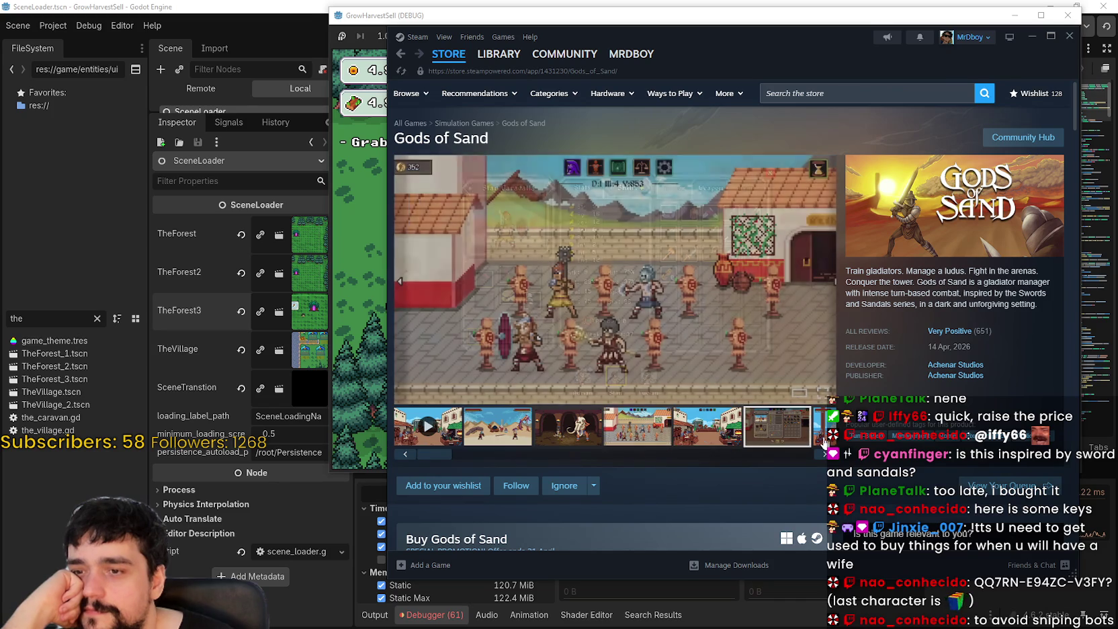
Step: Scroll down to Customer reviews: 237 reviews, Mostly Positive
{"action": "scroll", "coordinate": [676, 450], "scroll_direction": "down", "scroll_amount": 4}
{"action": "scroll", "coordinate": [676, 450], "scroll_direction": "down", "scroll_amount": 15}
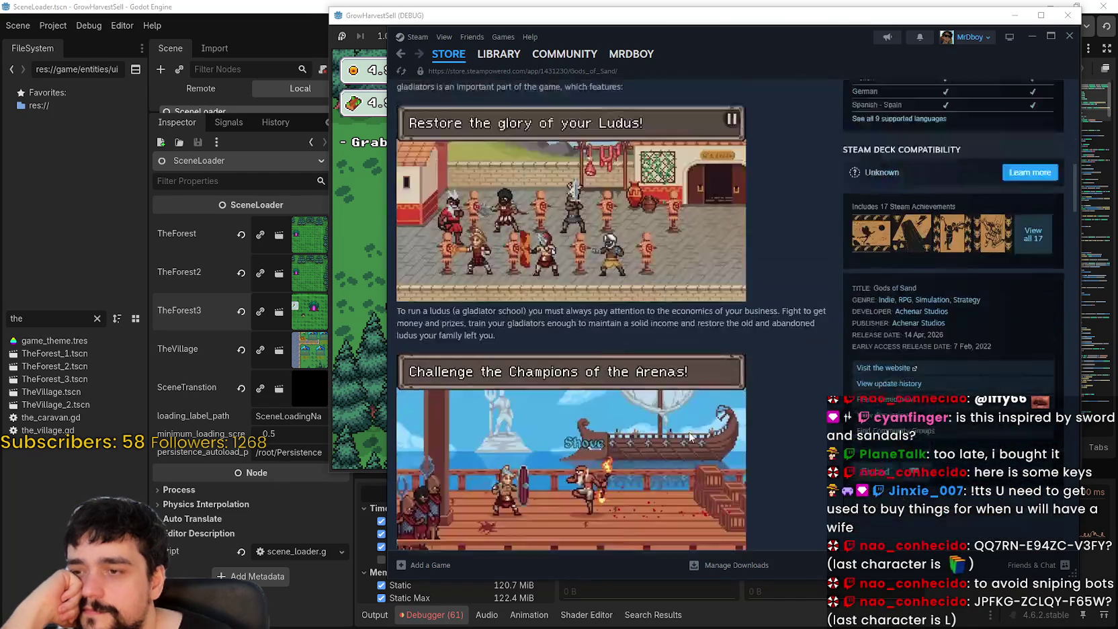
{"action": "scroll", "coordinate": [683, 421], "scroll_direction": "down", "scroll_amount": 5}
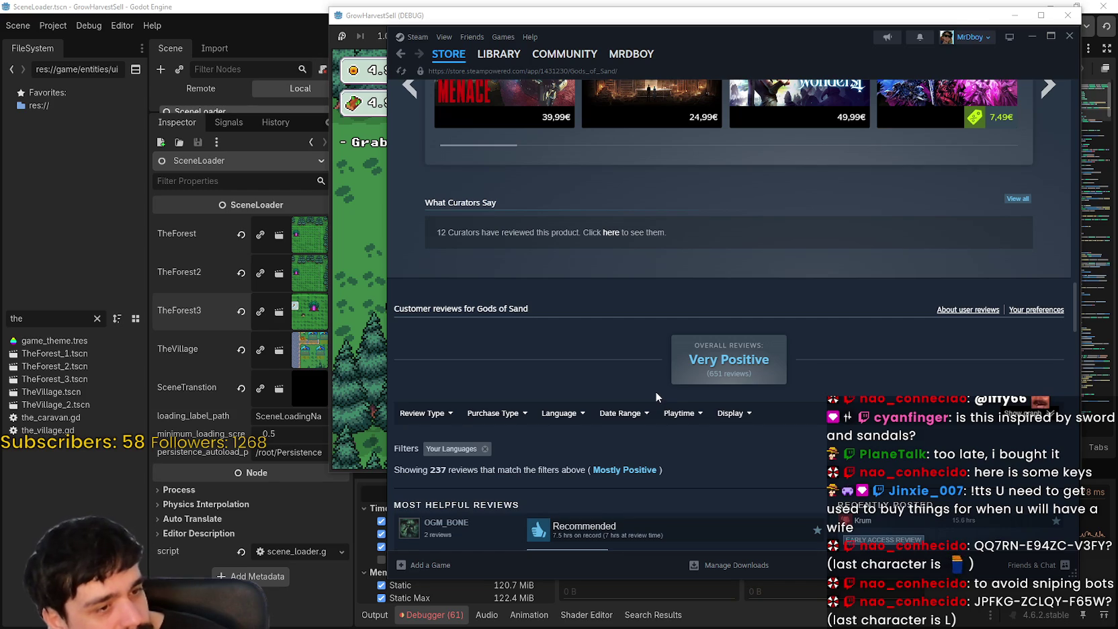
{"action": "scroll", "coordinate": [657, 397], "scroll_direction": "down", "scroll_amount": 2}
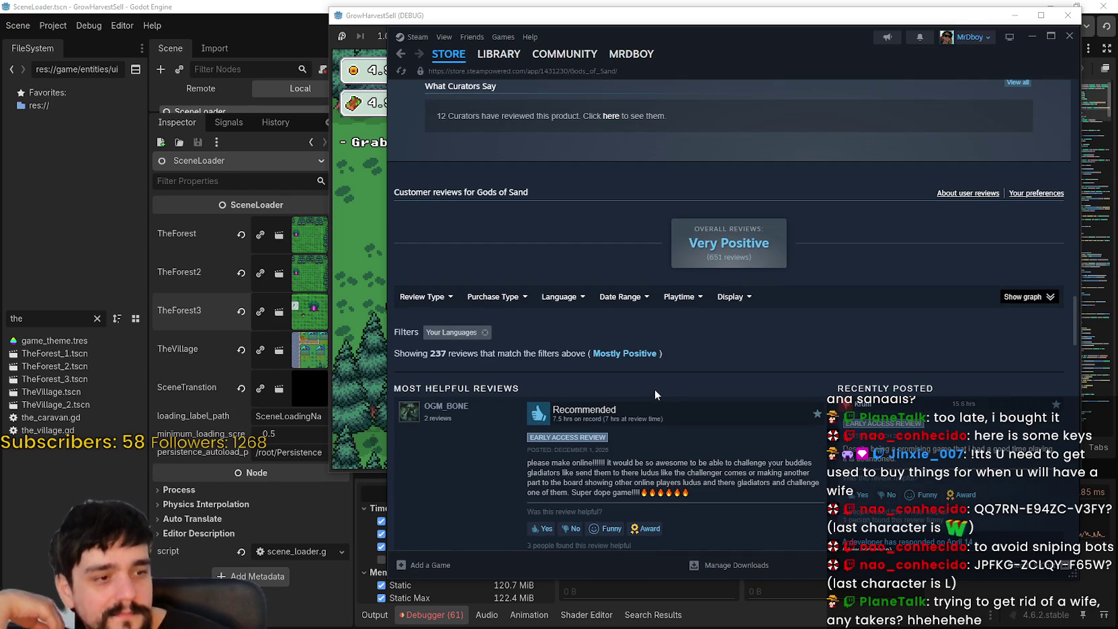
{"action": "scroll", "coordinate": [641, 410], "scroll_direction": "down", "scroll_amount": 2}
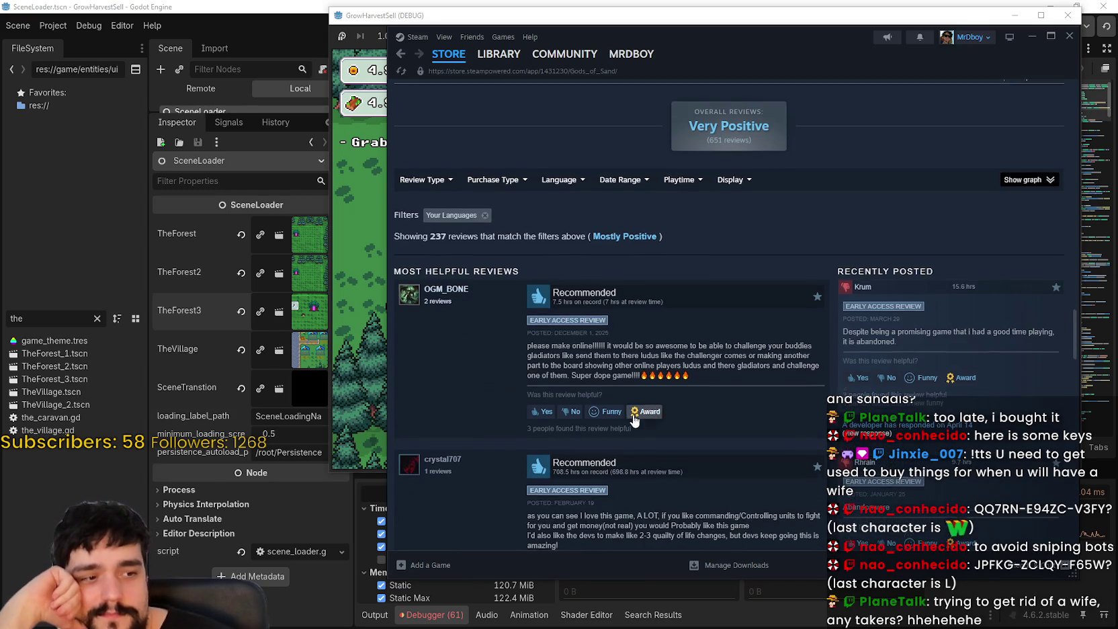
{"action": "scroll", "coordinate": [637, 417], "scroll_direction": "down", "scroll_amount": 2}
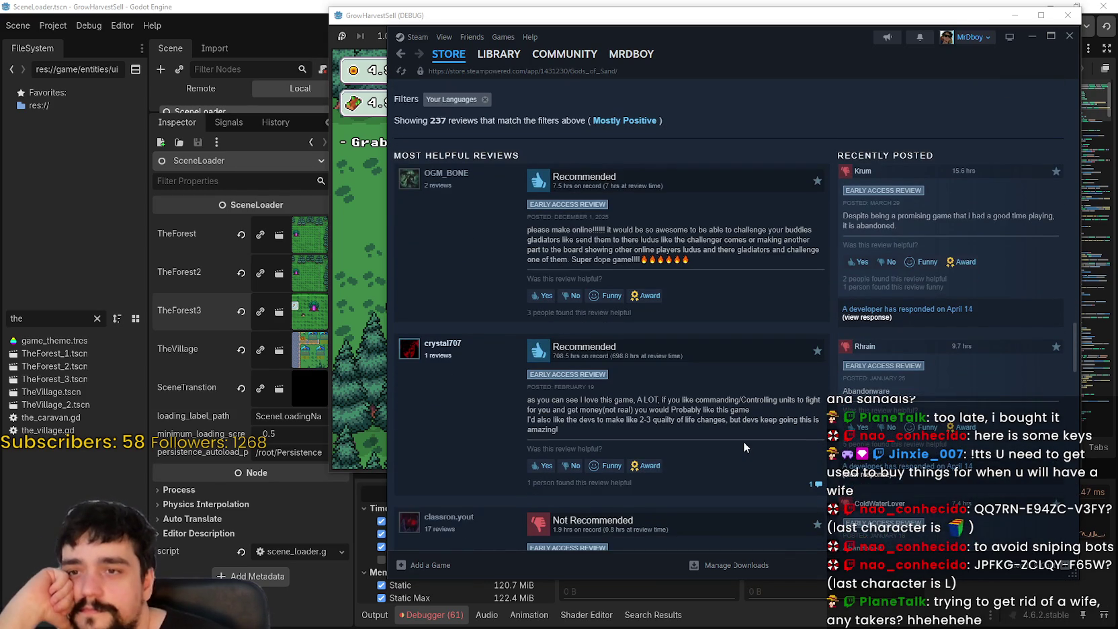
{"action": "scroll", "coordinate": [743, 439], "scroll_direction": "up", "scroll_amount": 2}
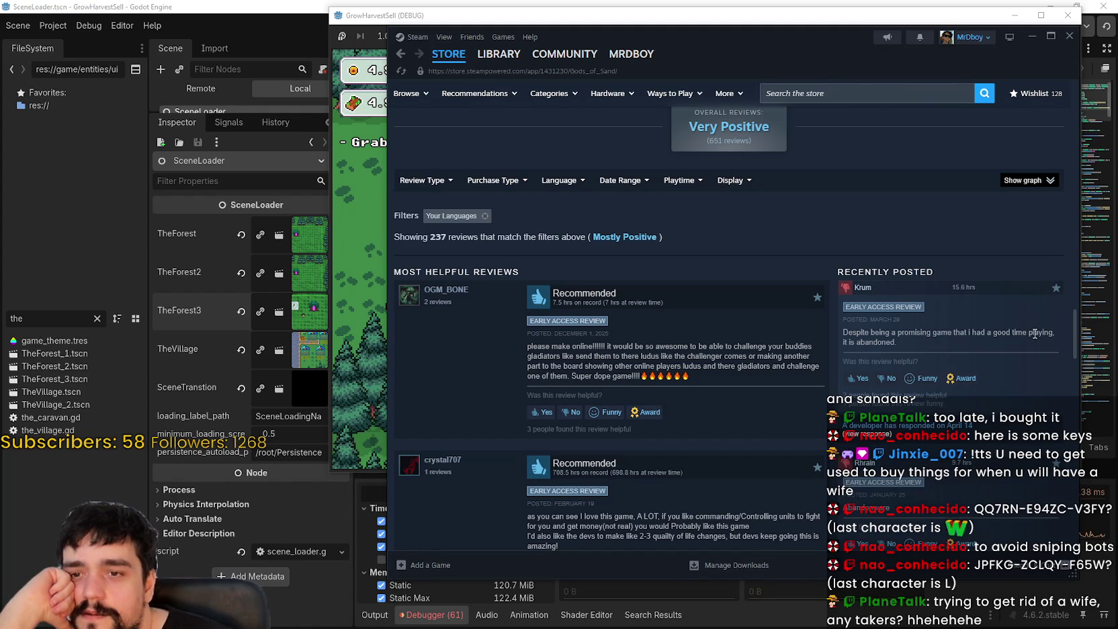
Step: Highlight recent reviews calling the game abandoned, including the words 'Abandonware' and 'Abandoned'
{"action": "left_click_drag", "start_coordinate": [889, 344], "coordinate": [847, 334]}
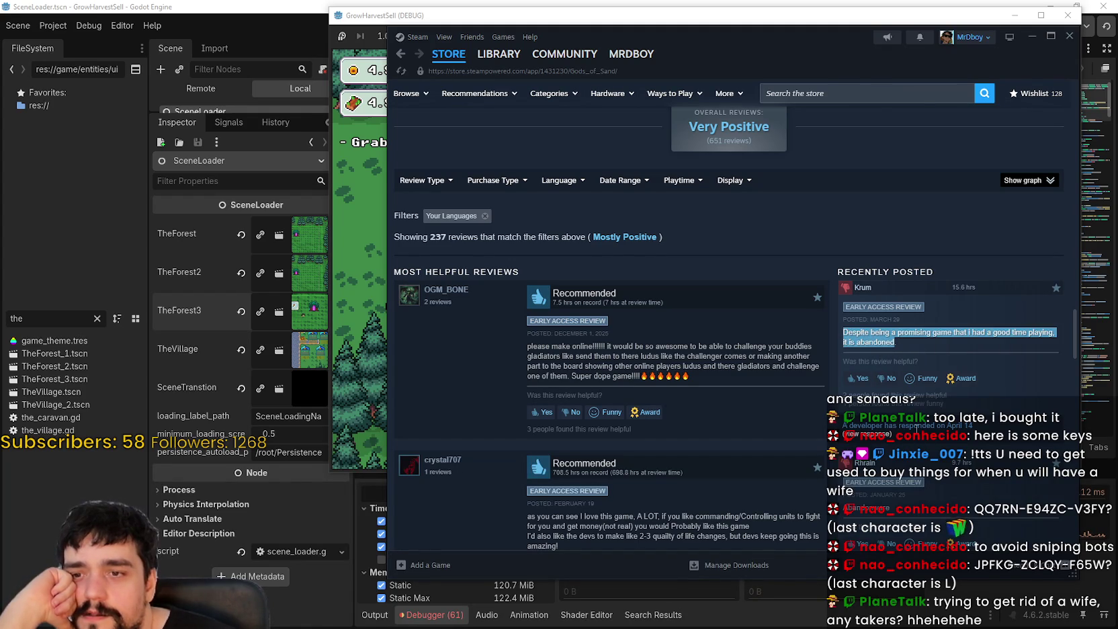
{"action": "scroll", "coordinate": [912, 425], "scroll_direction": "down", "scroll_amount": 2}
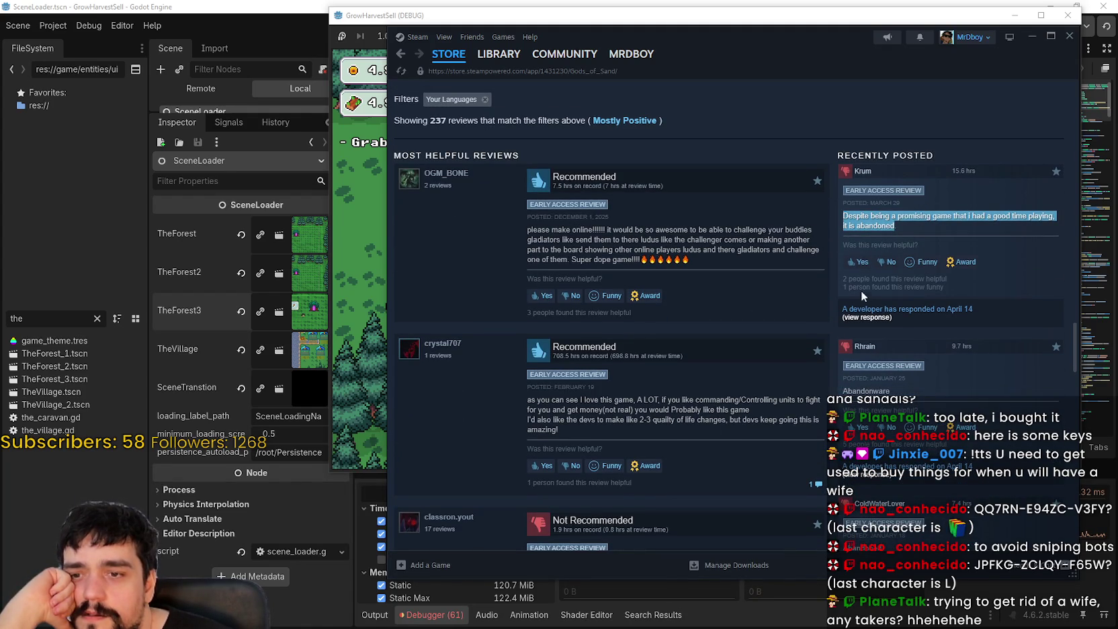
{"action": "double_click", "coordinate": [880, 391]}
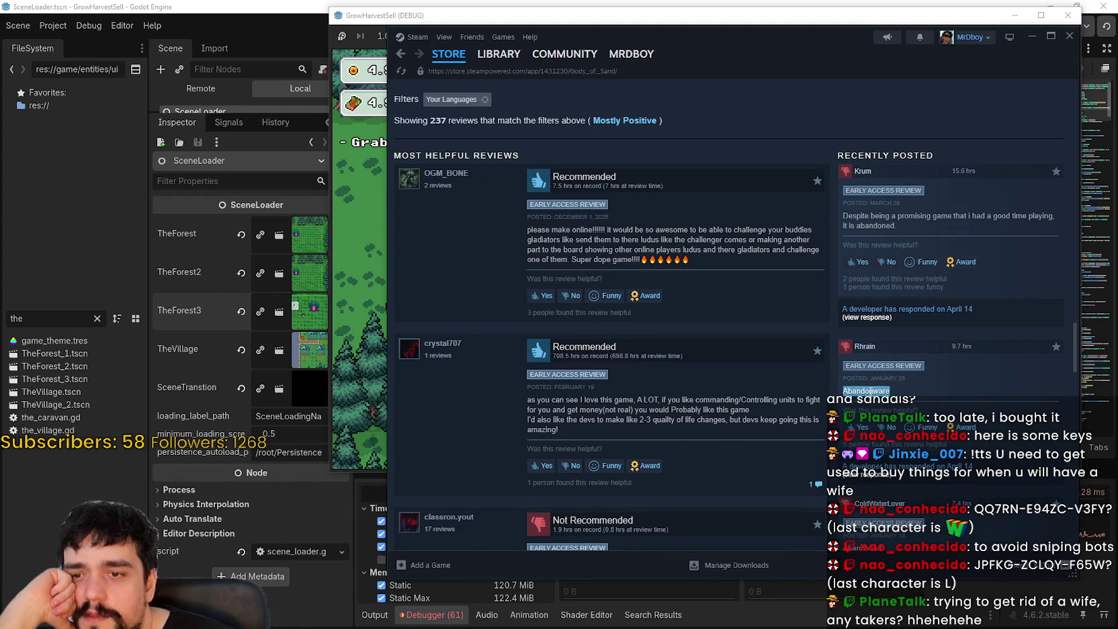
{"action": "scroll", "coordinate": [866, 383], "scroll_direction": "down", "scroll_amount": 3}
{"action": "double_click", "coordinate": [873, 370]}
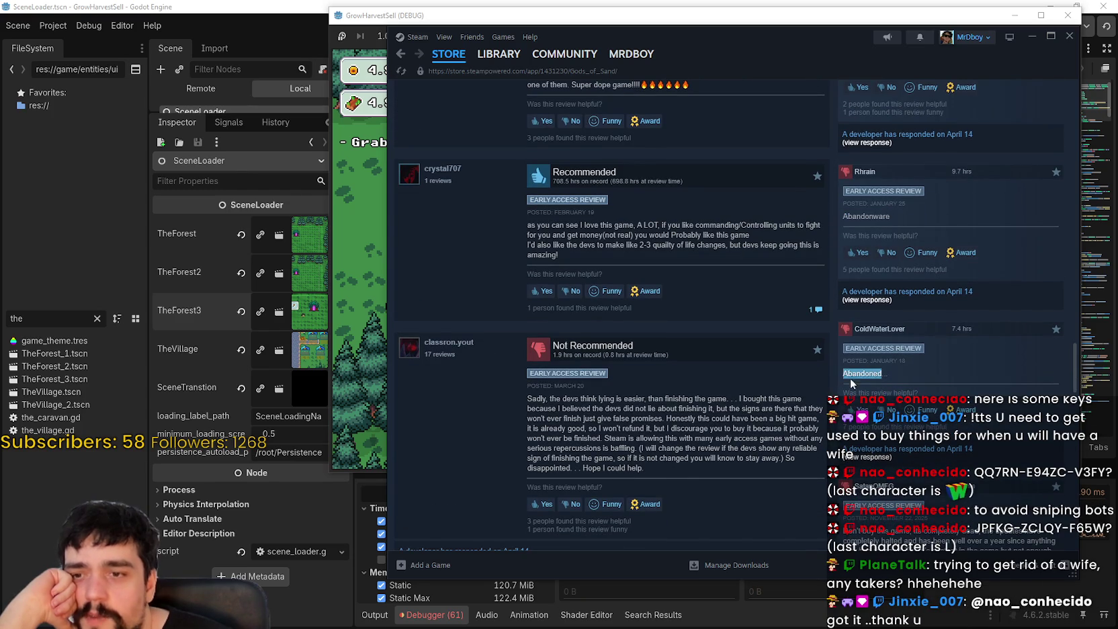
{"action": "scroll", "coordinate": [866, 377], "scroll_direction": "down", "scroll_amount": 1}
{"action": "scroll", "coordinate": [880, 397], "scroll_direction": "down", "scroll_amount": 3}
{"action": "mouse_move", "coordinate": [844, 297]}
{"action": "left_mouse_down"}
{"action": "mouse_move", "coordinate": [1008, 307]}
{"action": "mouse_move", "coordinate": [954, 318]}
{"action": "mouse_move", "coordinate": [998, 329]}
{"action": "left_mouse_up"}
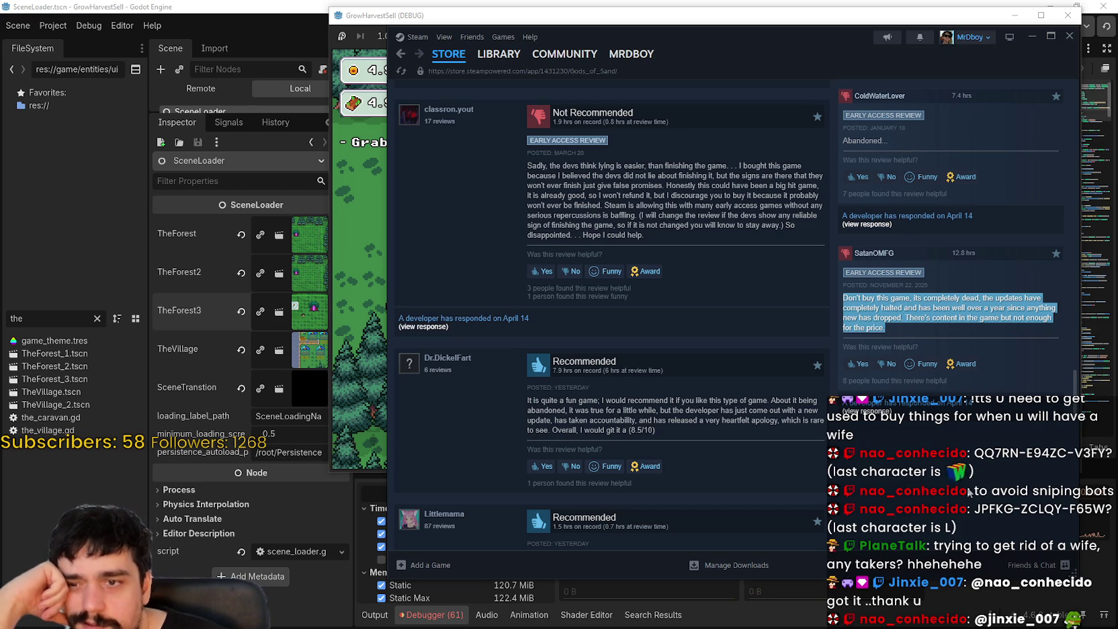
{"action": "scroll", "coordinate": [969, 492], "scroll_direction": "down", "scroll_amount": 3}
{"action": "scroll", "coordinate": [970, 491], "scroll_direction": "down", "scroll_amount": 5}
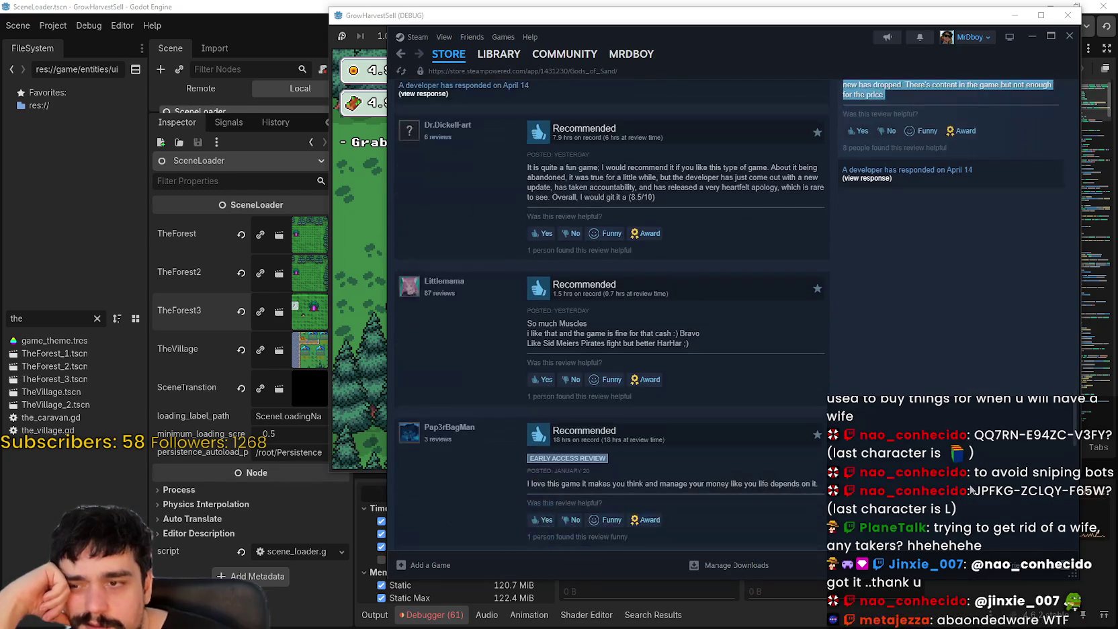
{"action": "scroll", "coordinate": [970, 490], "scroll_direction": "down", "scroll_amount": 4}
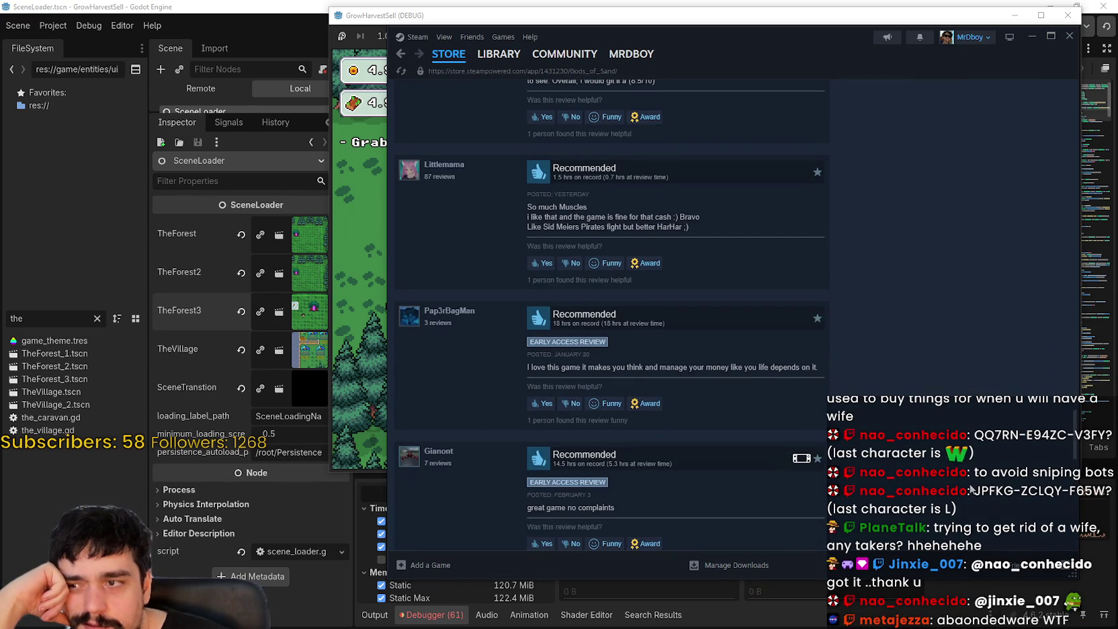
{"action": "scroll", "coordinate": [970, 490], "scroll_direction": "down", "scroll_amount": 4}
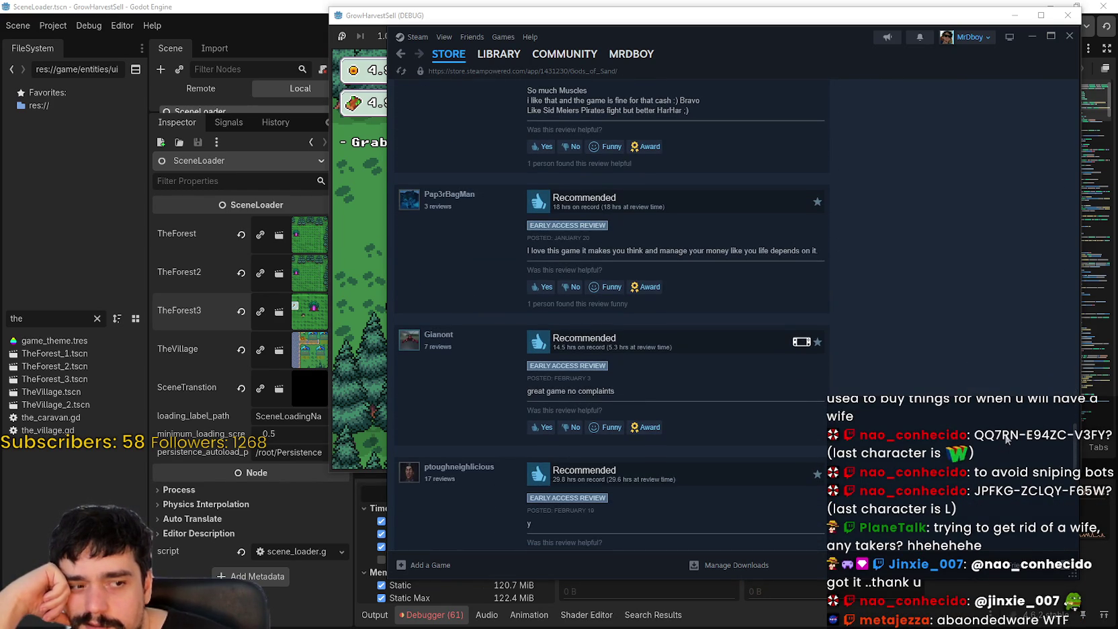
{"action": "scroll", "coordinate": [999, 441], "scroll_direction": "down", "scroll_amount": 12}
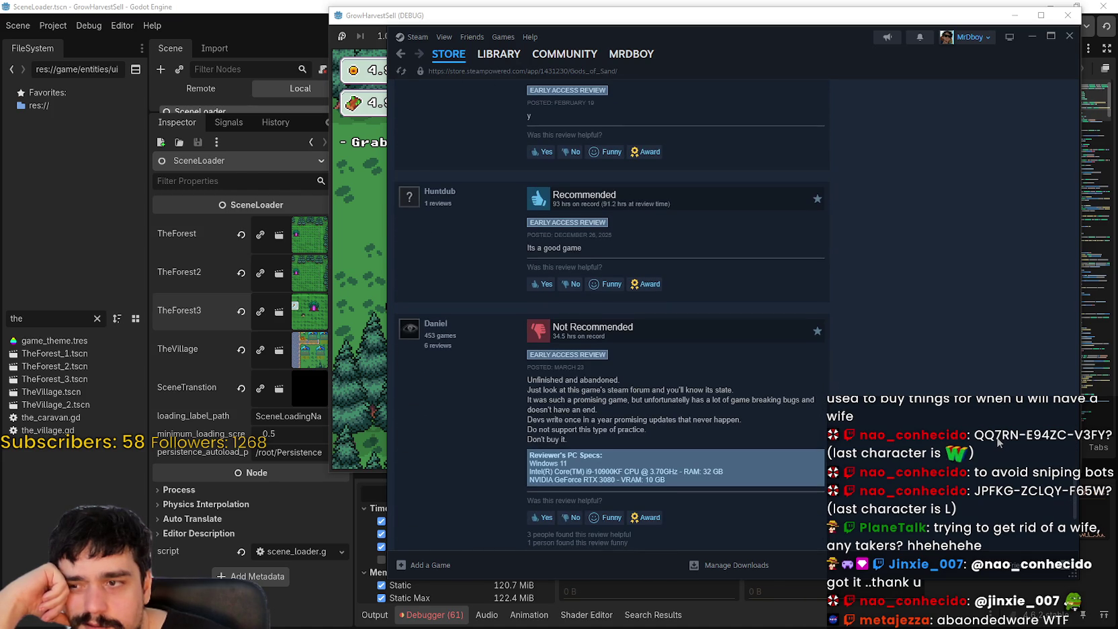
{"action": "scroll", "coordinate": [1000, 442], "scroll_direction": "down", "scroll_amount": 2}
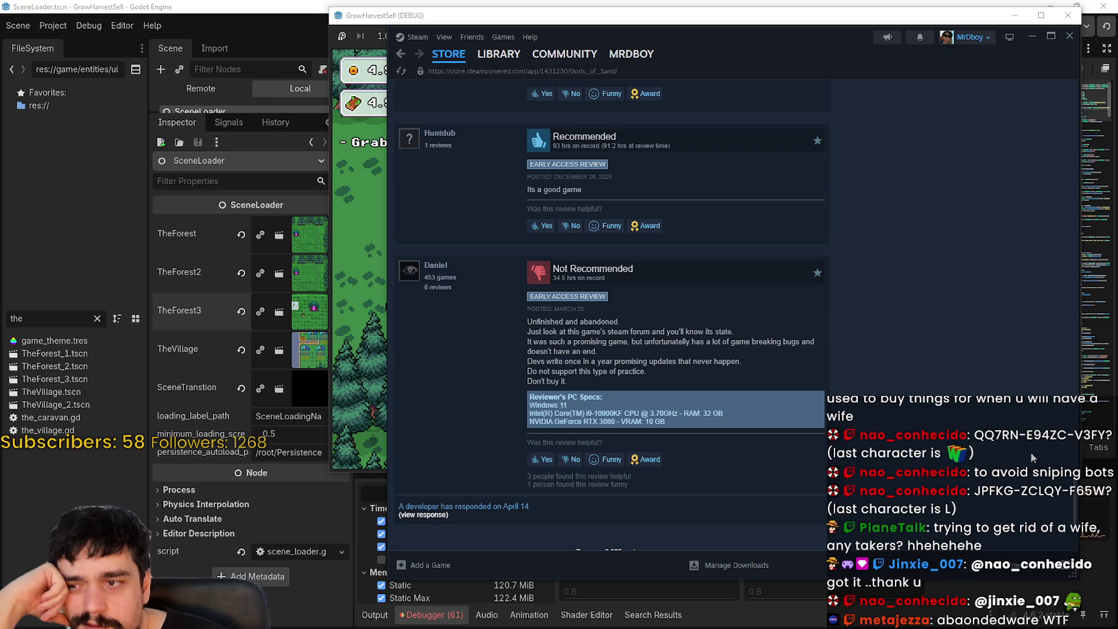
{"action": "scroll", "coordinate": [1031, 453], "scroll_direction": "down", "scroll_amount": 2}
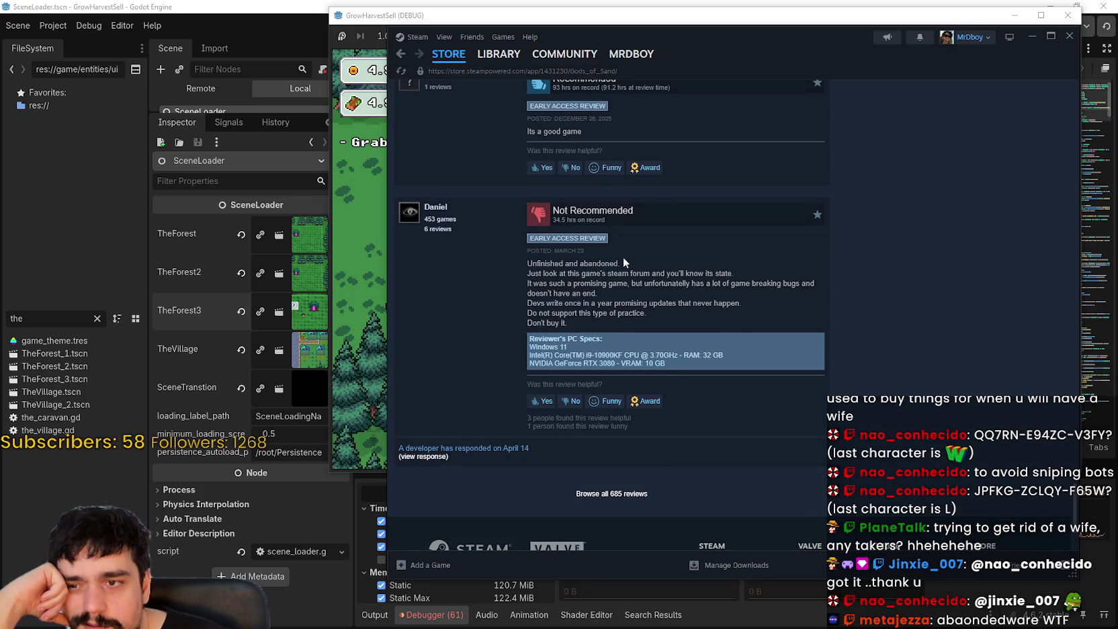
{"action": "left_click_drag", "start_coordinate": [632, 258], "coordinate": [817, 338]}
{"action": "left_click", "coordinate": [973, 403]}
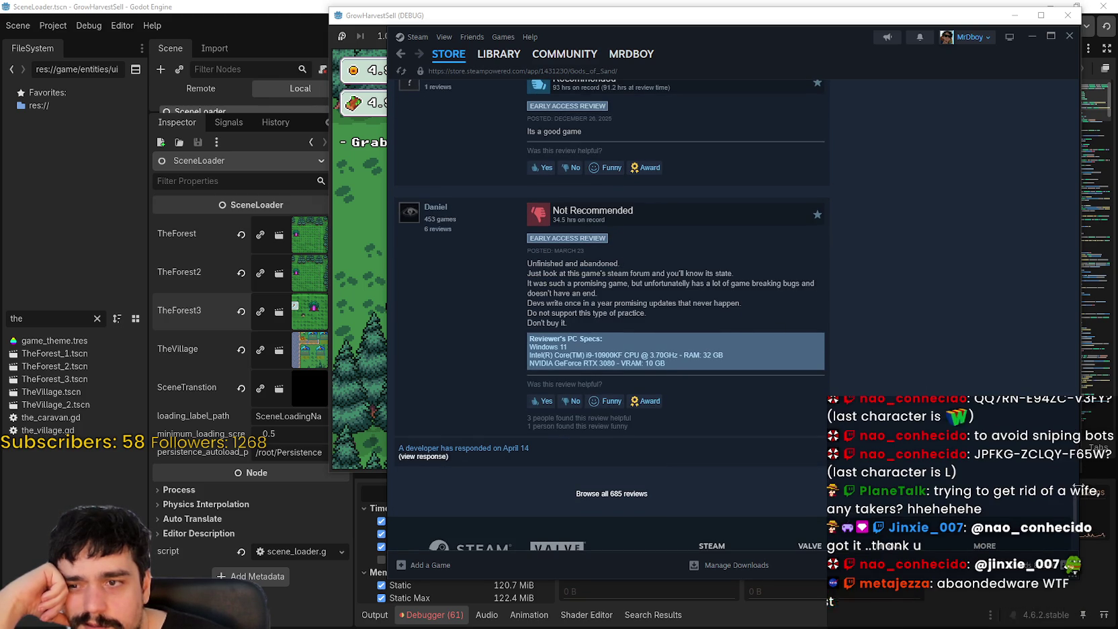
{"action": "scroll", "coordinate": [1058, 464], "scroll_direction": "up", "scroll_amount": 8}
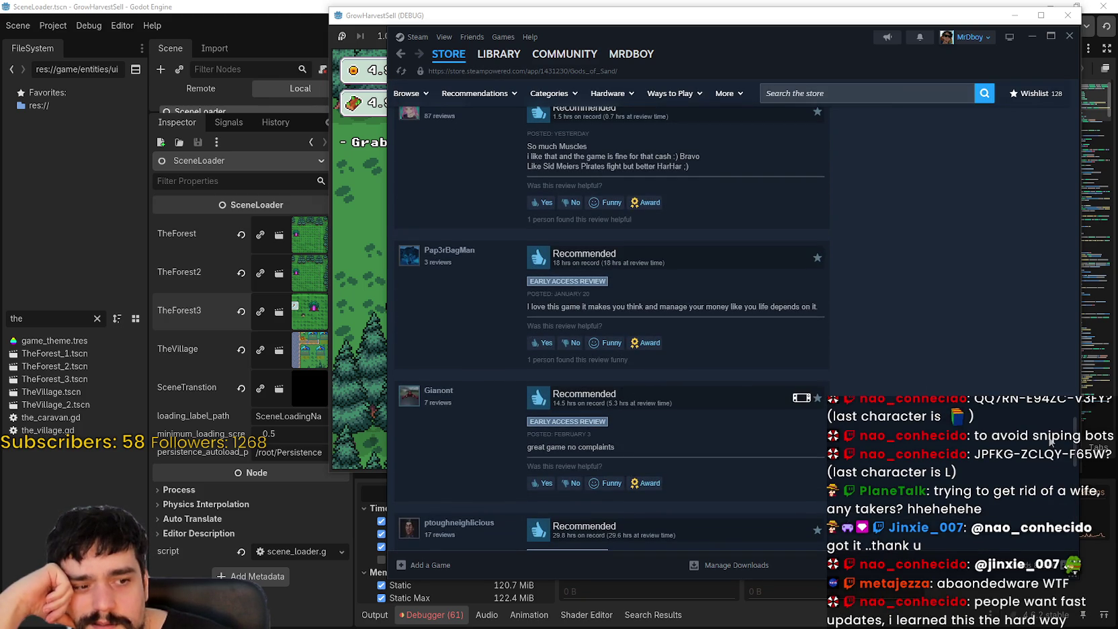
{"action": "scroll", "coordinate": [1024, 270], "scroll_direction": "up", "scroll_amount": 15}
{"action": "scroll", "coordinate": [1044, 108], "scroll_direction": "down", "scroll_amount": 10}
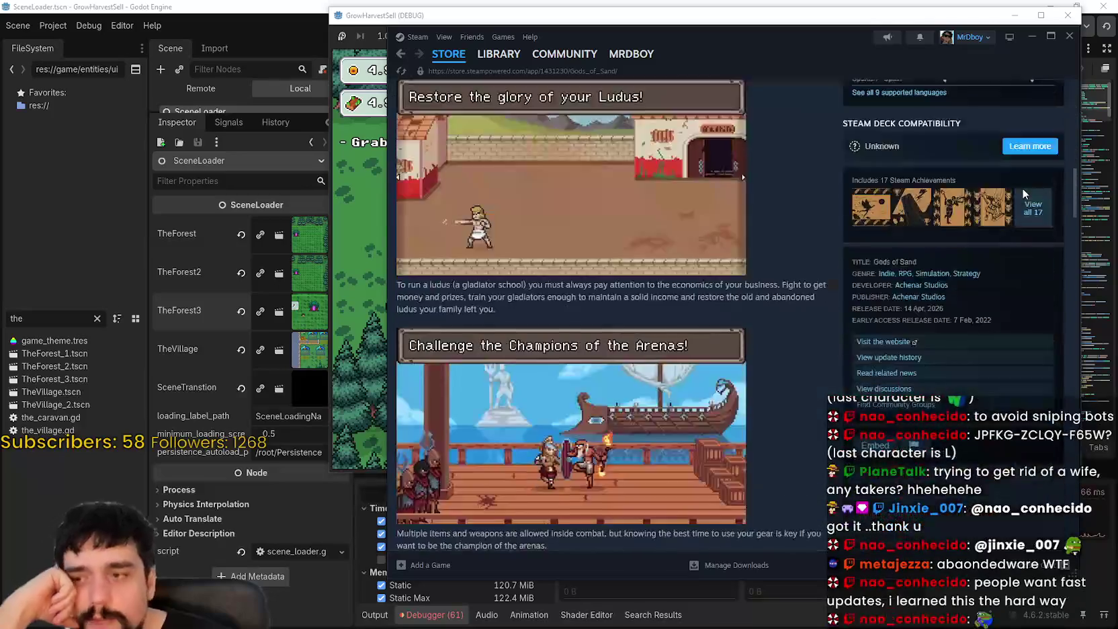
{"action": "scroll", "coordinate": [1022, 175], "scroll_direction": "up", "scroll_amount": 4}
{"action": "scroll", "coordinate": [1020, 158], "scroll_direction": "up", "scroll_amount": 2}
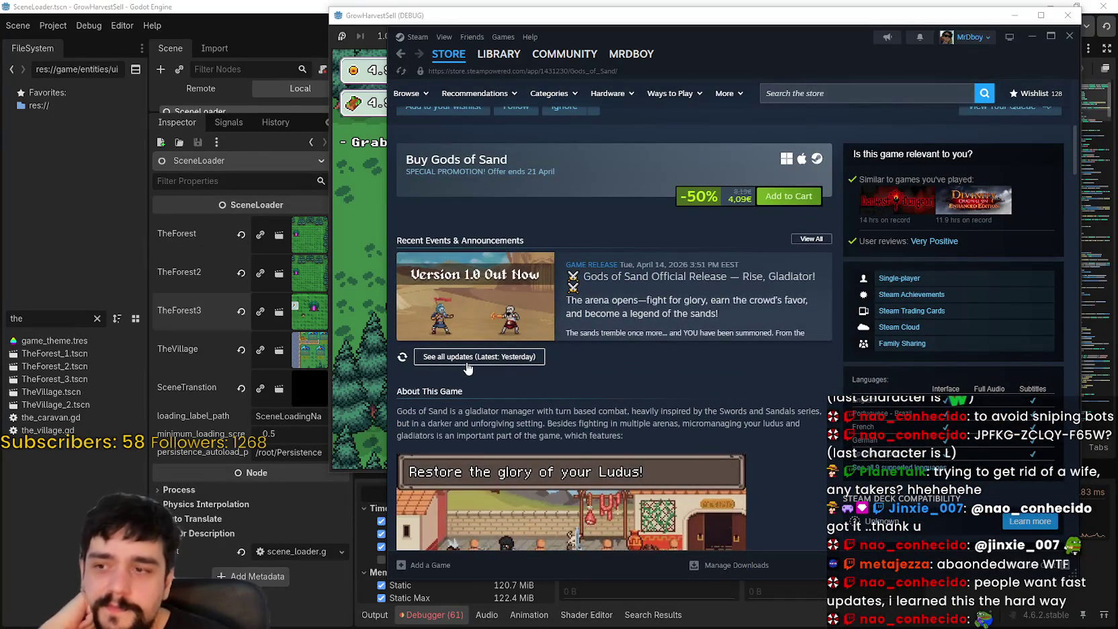
Step: Open all Gods of Sand update posts and scroll through the announcements overlay
{"action": "left_click", "coordinate": [437, 363]}
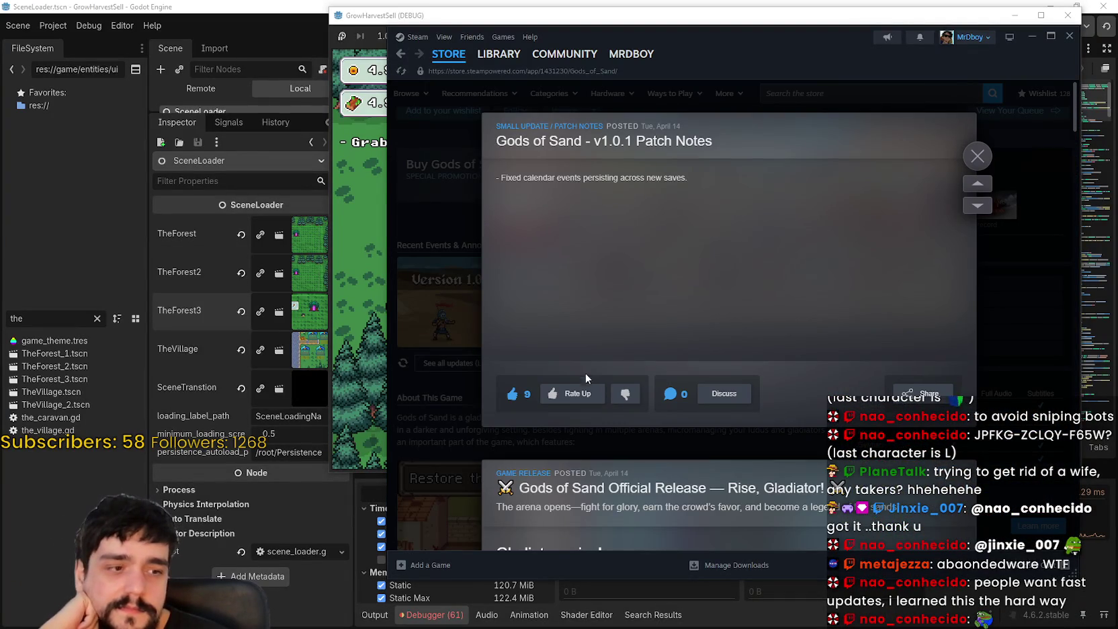
{"action": "scroll", "coordinate": [601, 317], "scroll_direction": "down", "scroll_amount": 10}
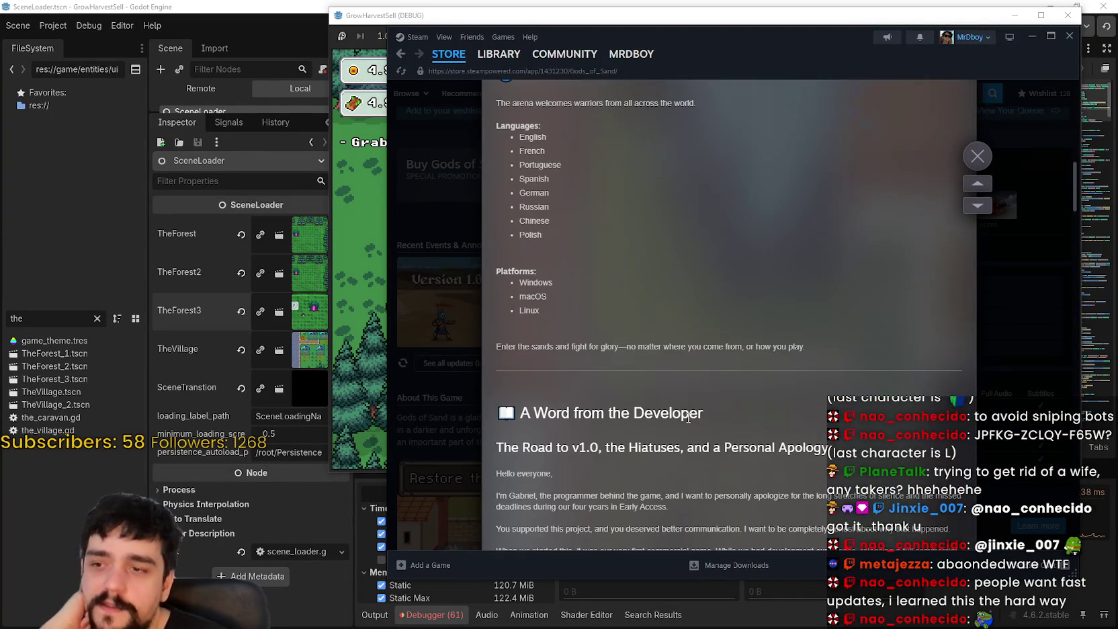
{"action": "scroll", "coordinate": [682, 426], "scroll_direction": "up", "scroll_amount": 6}
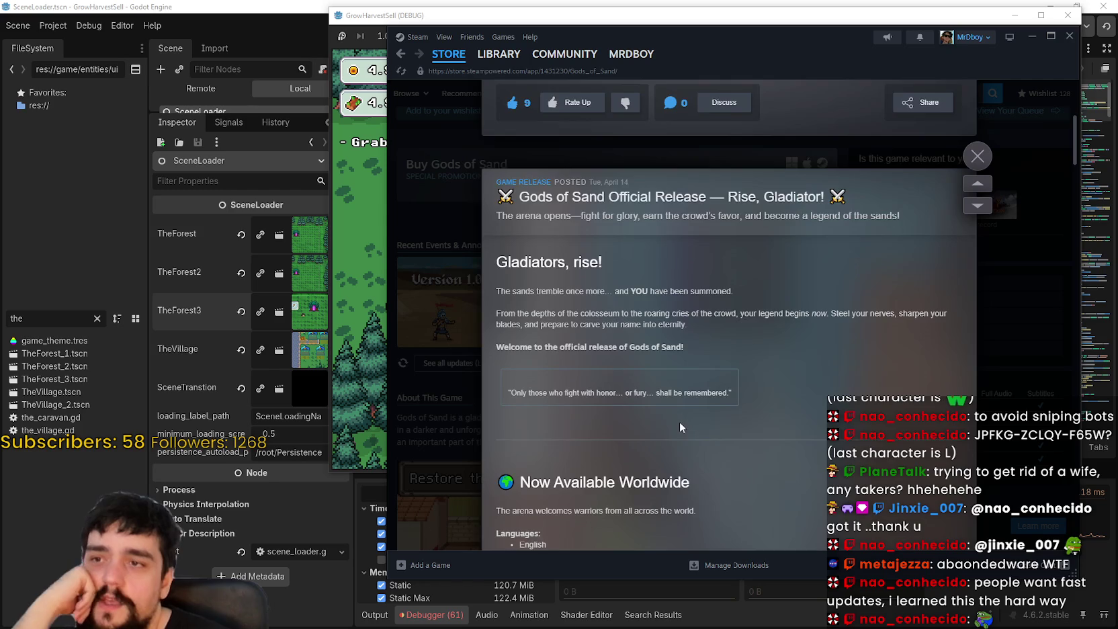
{"action": "scroll", "coordinate": [680, 422], "scroll_direction": "up", "scroll_amount": 4}
{"action": "scroll", "coordinate": [684, 424], "scroll_direction": "down", "scroll_amount": 9}
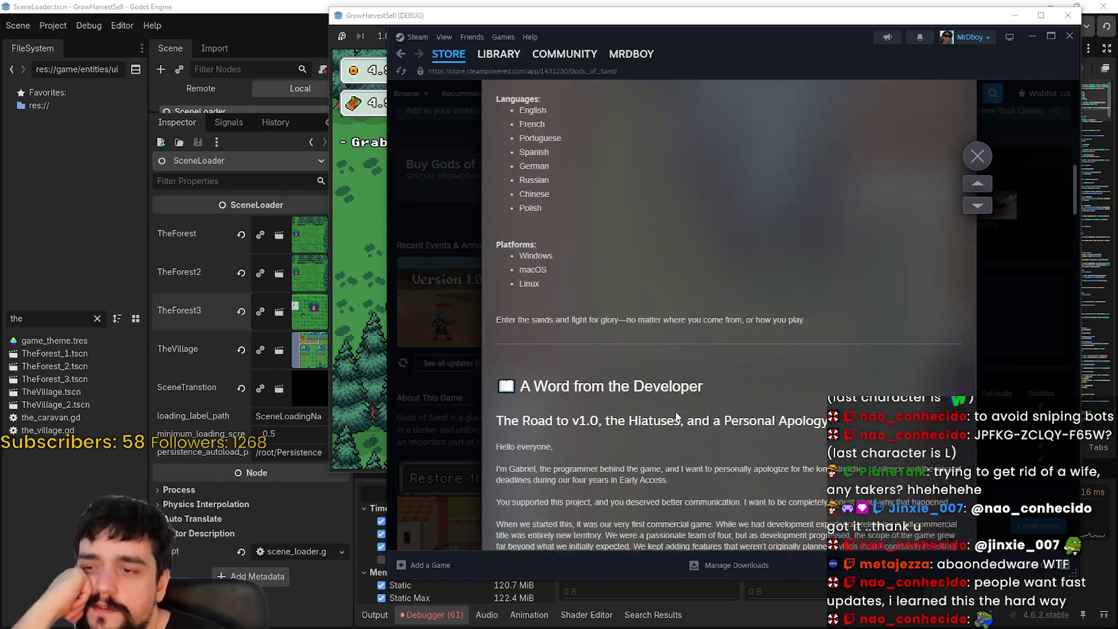
{"action": "scroll", "coordinate": [676, 417], "scroll_direction": "down", "scroll_amount": 15}
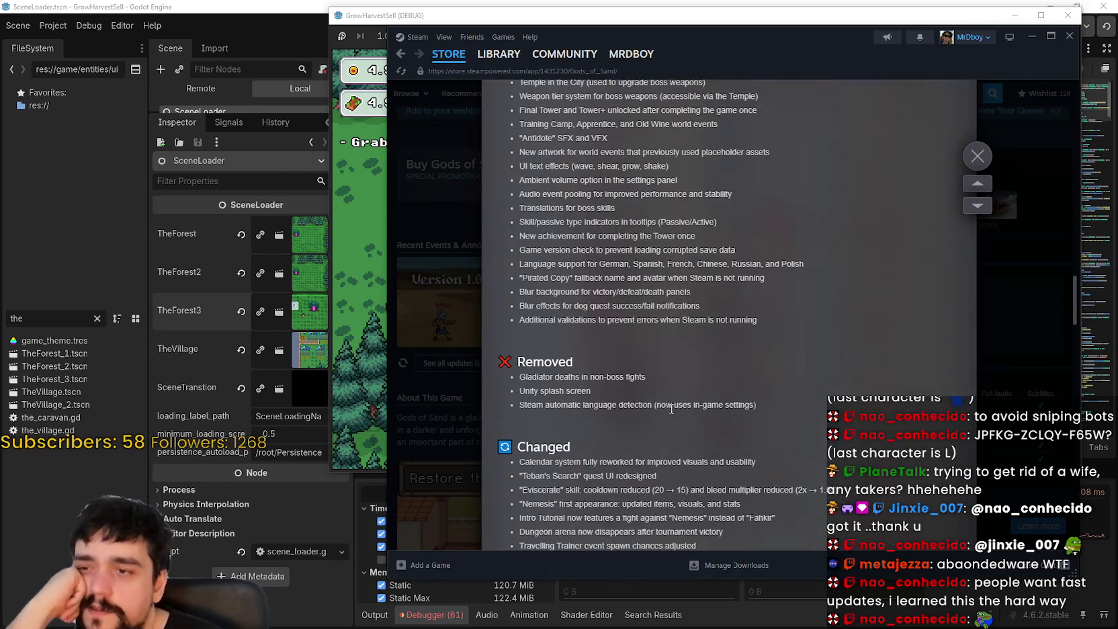
{"action": "scroll", "coordinate": [671, 408], "scroll_direction": "down", "scroll_amount": 5}
{"action": "scroll", "coordinate": [671, 408], "scroll_direction": "down", "scroll_amount": 10}
{"action": "scroll", "coordinate": [670, 408], "scroll_direction": "down", "scroll_amount": 10}
{"action": "scroll", "coordinate": [671, 408], "scroll_direction": "down", "scroll_amount": 6}
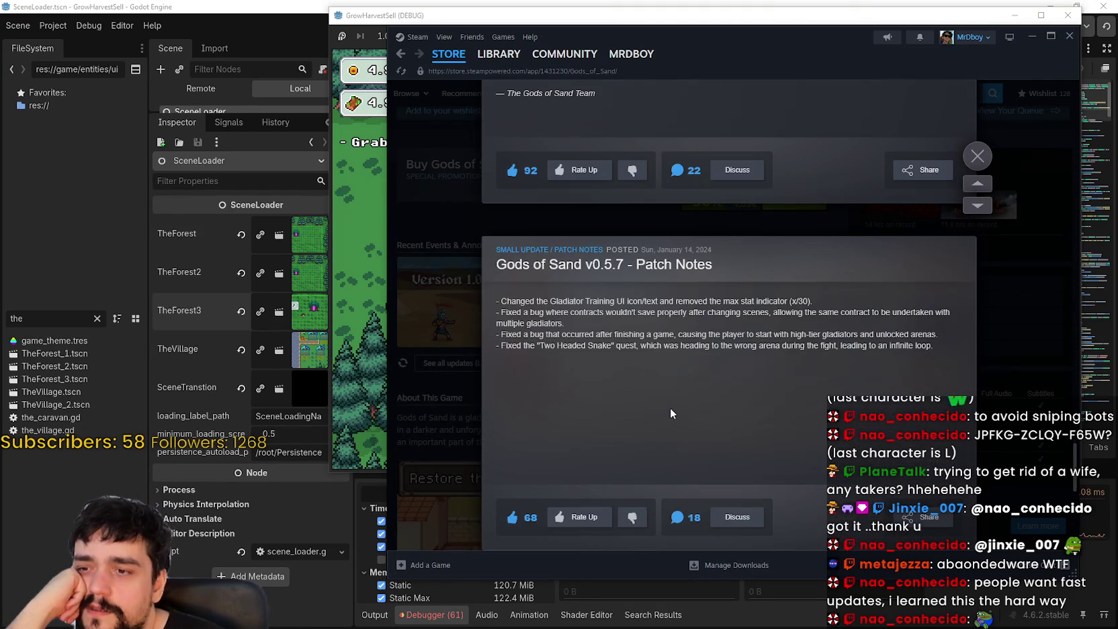
{"action": "scroll", "coordinate": [670, 408], "scroll_direction": "down", "scroll_amount": 3}
{"action": "scroll", "coordinate": [670, 407], "scroll_direction": "up", "scroll_amount": 6}
{"action": "scroll", "coordinate": [668, 411], "scroll_direction": "down", "scroll_amount": 3}
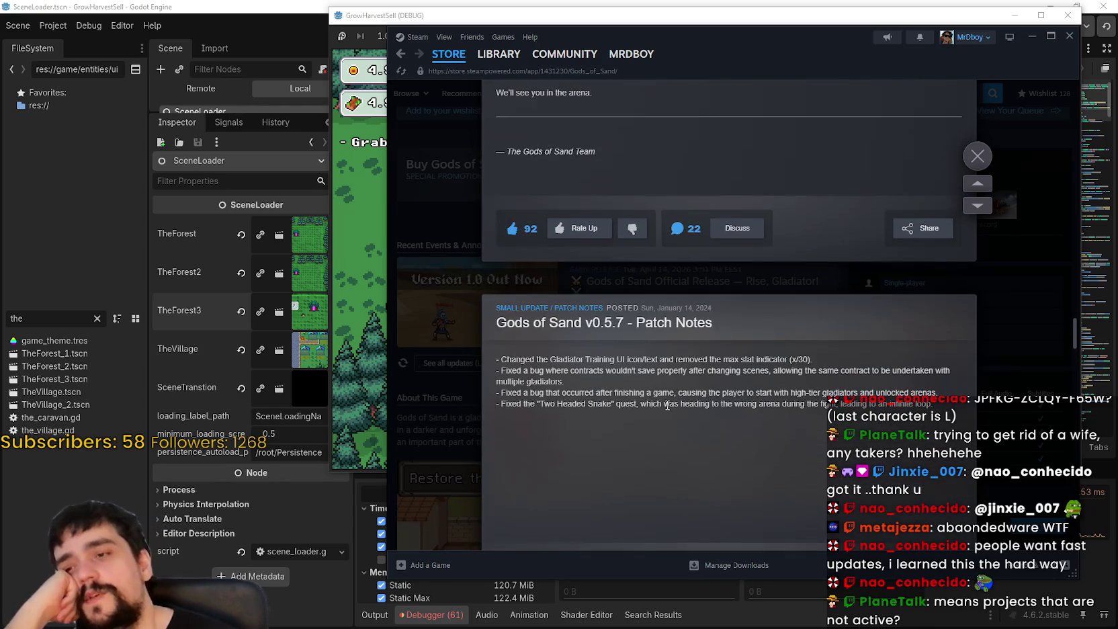
Step: Highlight the v0.5.7 patch notes text, then scroll down to the Version 0.5.0 major update
{"action": "left_click_drag", "start_coordinate": [641, 373], "coordinate": [771, 405]}
{"action": "left_click", "coordinate": [764, 403]}
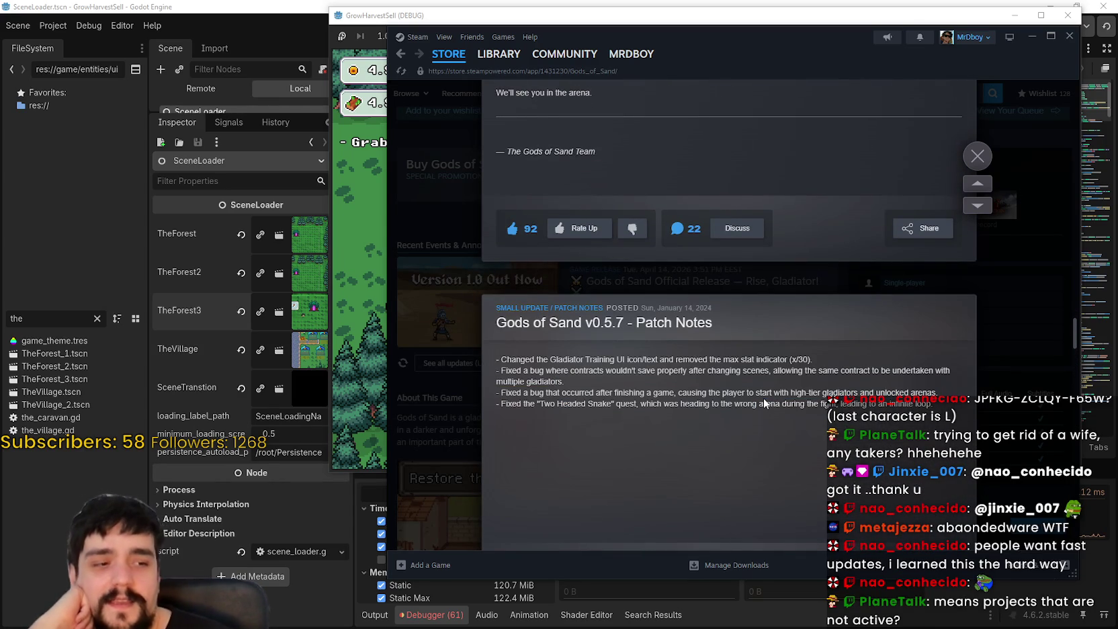
{"action": "left_click_drag", "start_coordinate": [690, 404], "coordinate": [501, 346]}
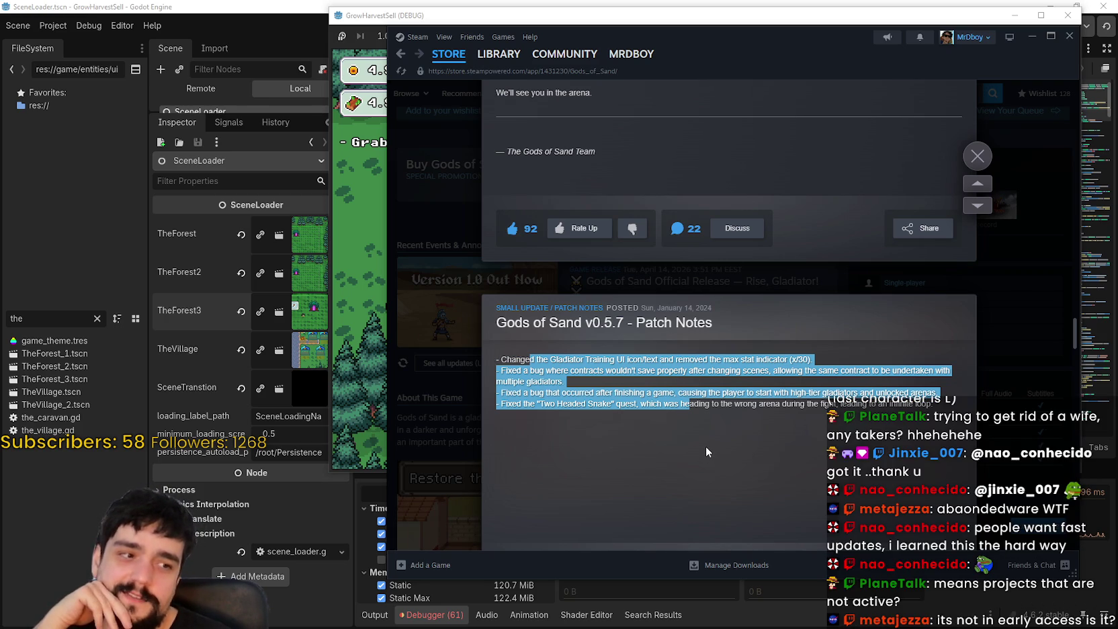
{"action": "scroll", "coordinate": [706, 446], "scroll_direction": "up", "scroll_amount": 15}
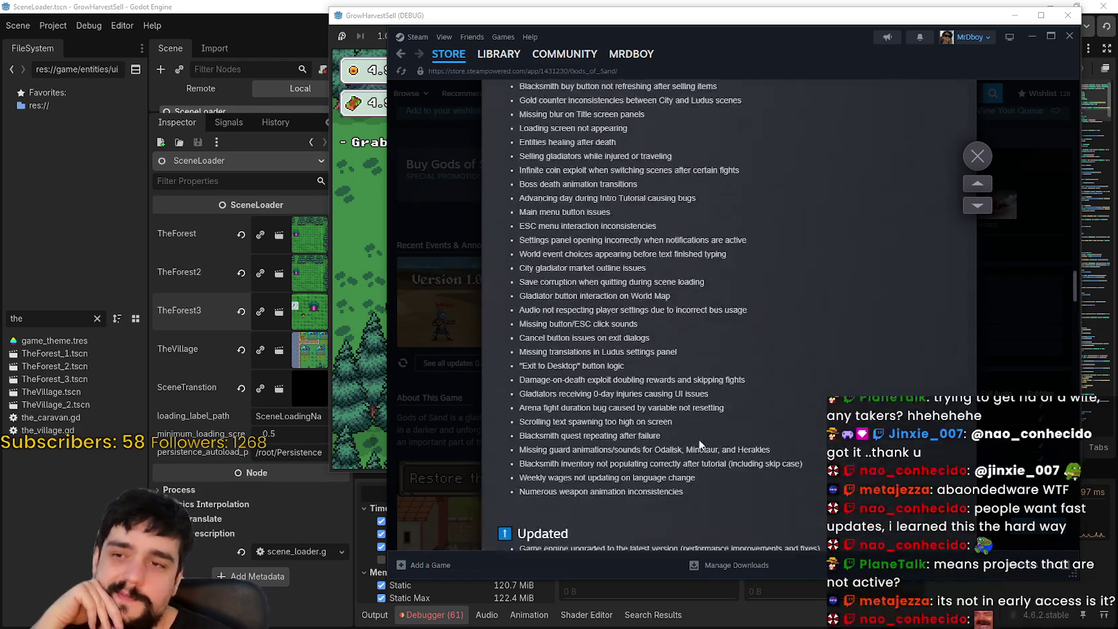
{"action": "scroll", "coordinate": [699, 440], "scroll_direction": "down", "scroll_amount": 15}
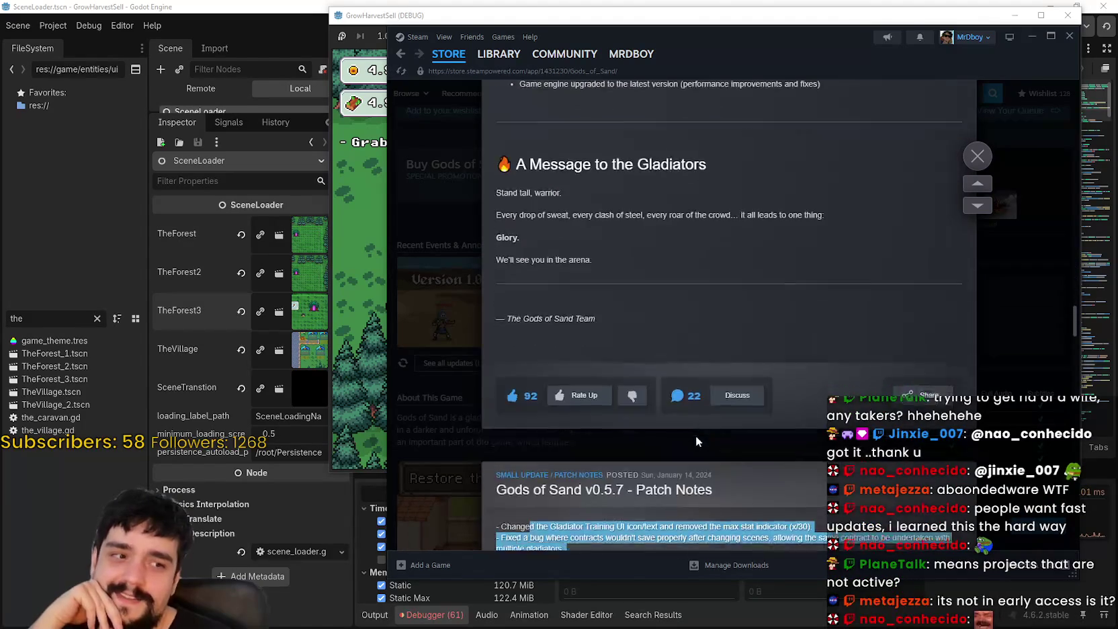
{"action": "scroll", "coordinate": [695, 435], "scroll_direction": "down", "scroll_amount": 4}
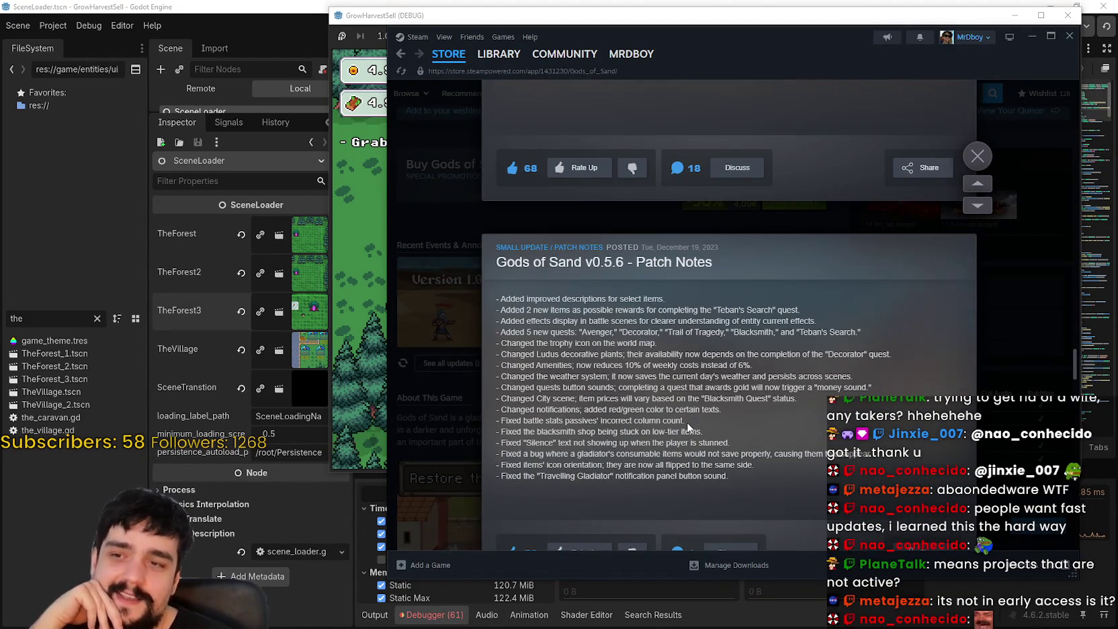
{"action": "scroll", "coordinate": [687, 427], "scroll_direction": "down", "scroll_amount": 10}
{"action": "scroll", "coordinate": [778, 528], "scroll_direction": "down", "scroll_amount": 6}
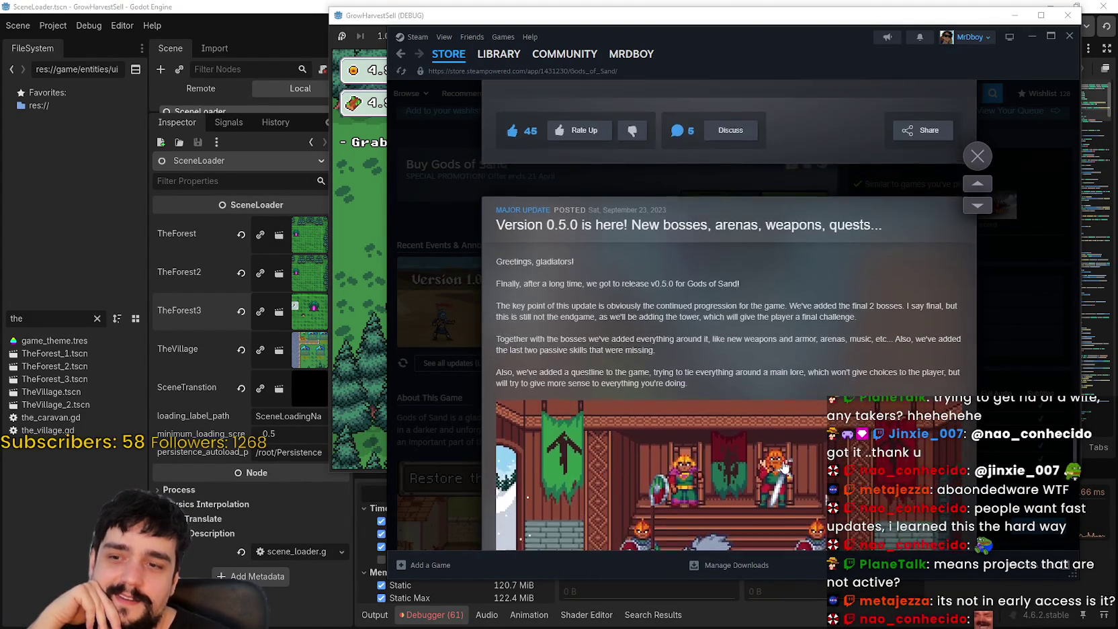
{"action": "scroll", "coordinate": [785, 466], "scroll_direction": "down", "scroll_amount": 6}
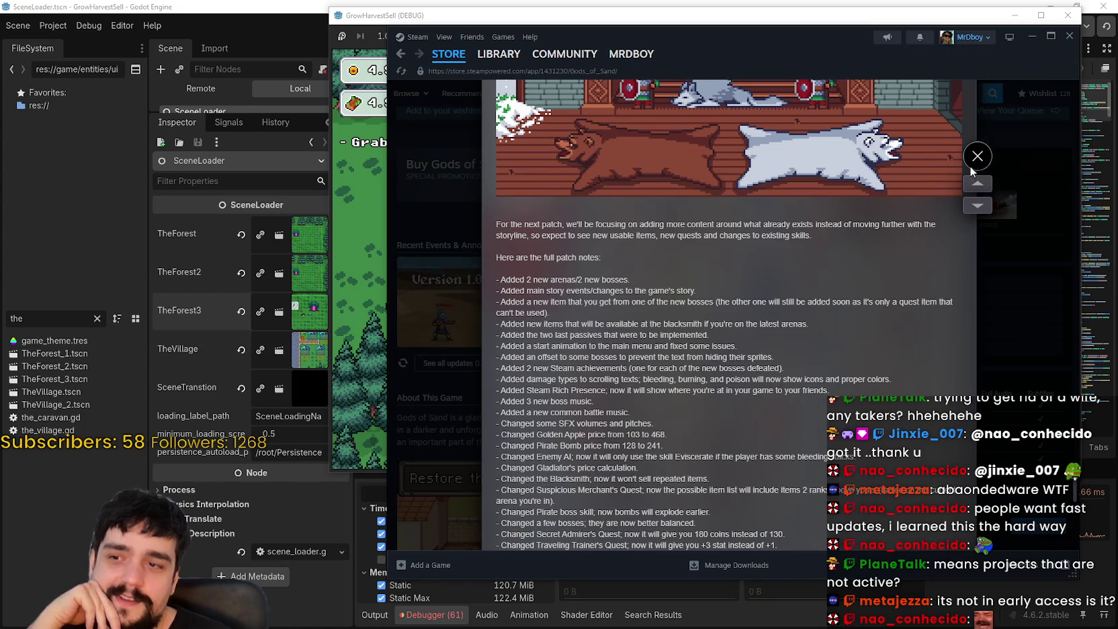
Step: Close the update notes overlay, scroll the store page, and go to the Community Hub
{"action": "left_click", "coordinate": [978, 156]}
{"action": "scroll", "coordinate": [779, 443], "scroll_direction": "up", "scroll_amount": 4}
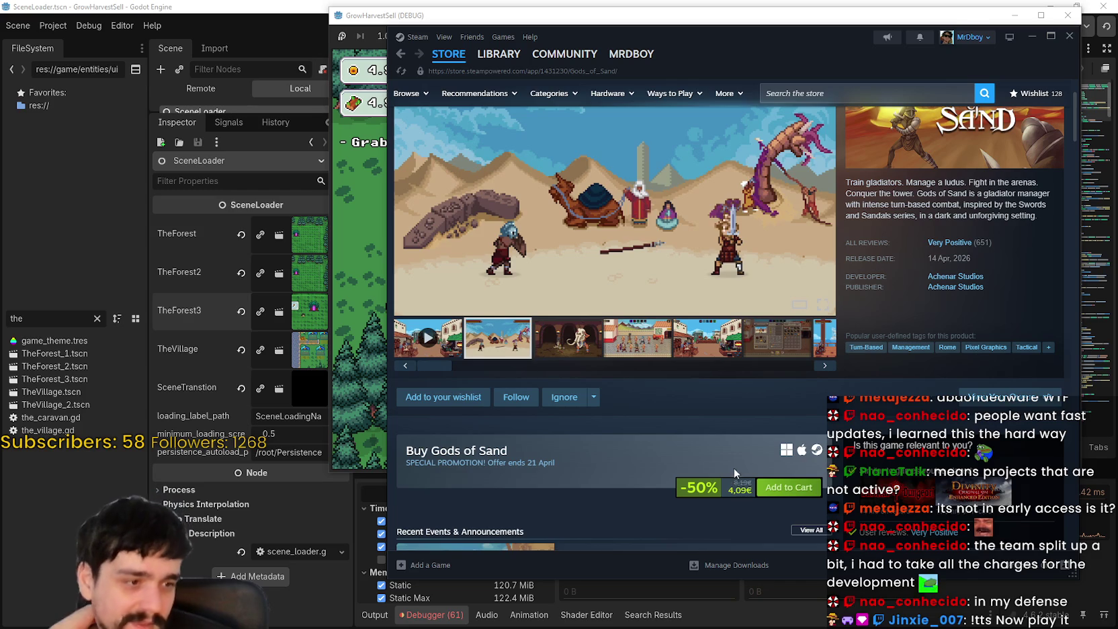
{"action": "scroll", "coordinate": [733, 474], "scroll_direction": "up", "scroll_amount": 2}
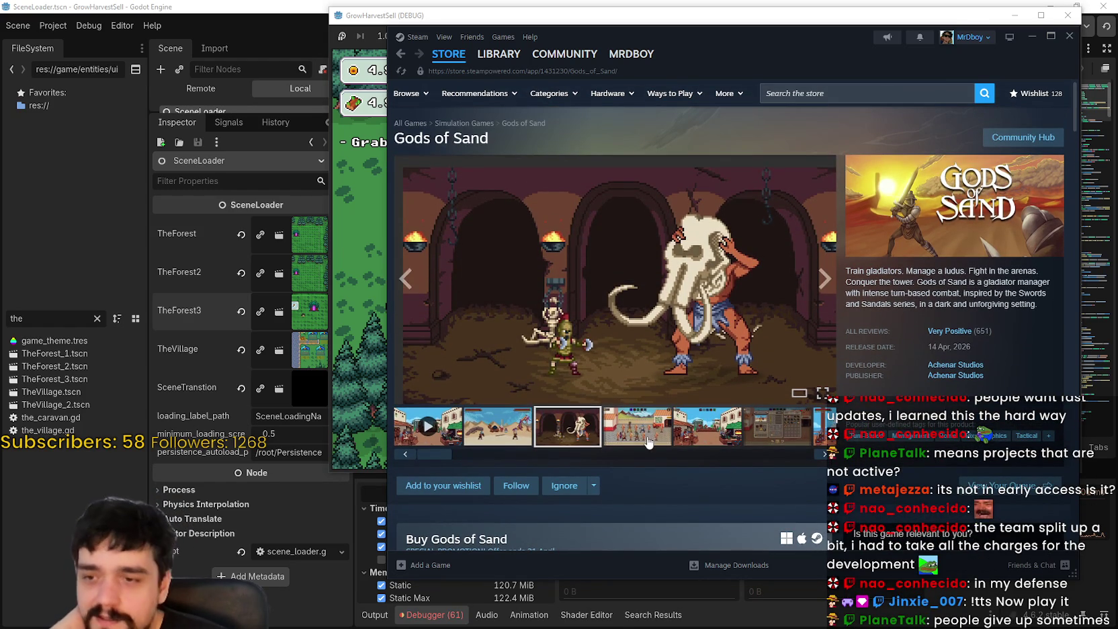
{"action": "scroll", "coordinate": [711, 452], "scroll_direction": "down", "scroll_amount": 3}
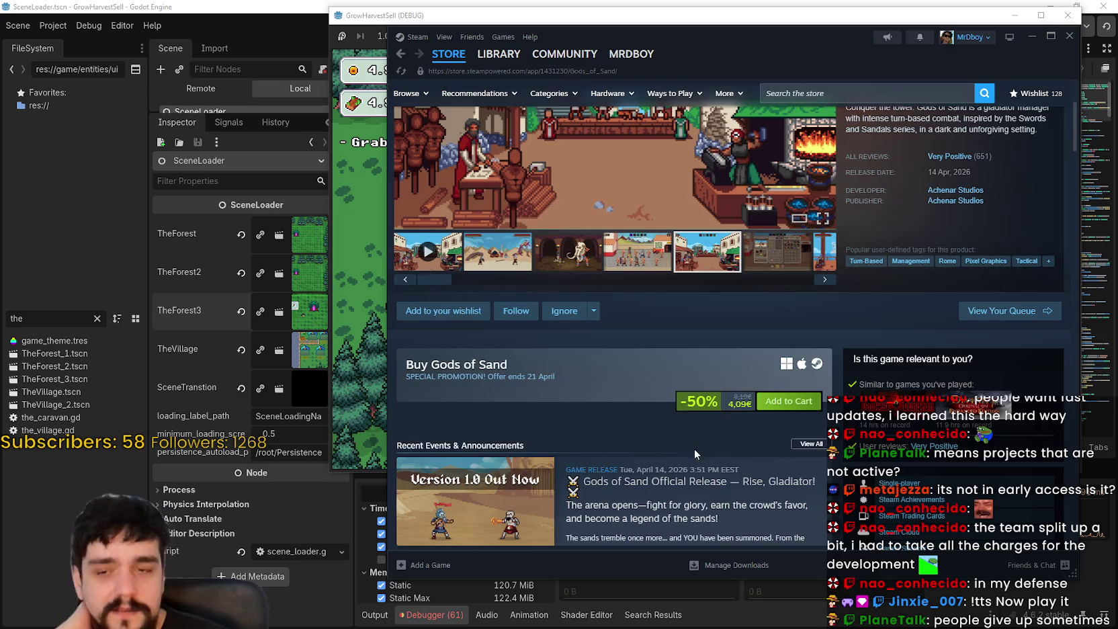
{"action": "scroll", "coordinate": [695, 446], "scroll_direction": "up", "scroll_amount": 3}
{"action": "left_click", "coordinate": [1012, 139]}
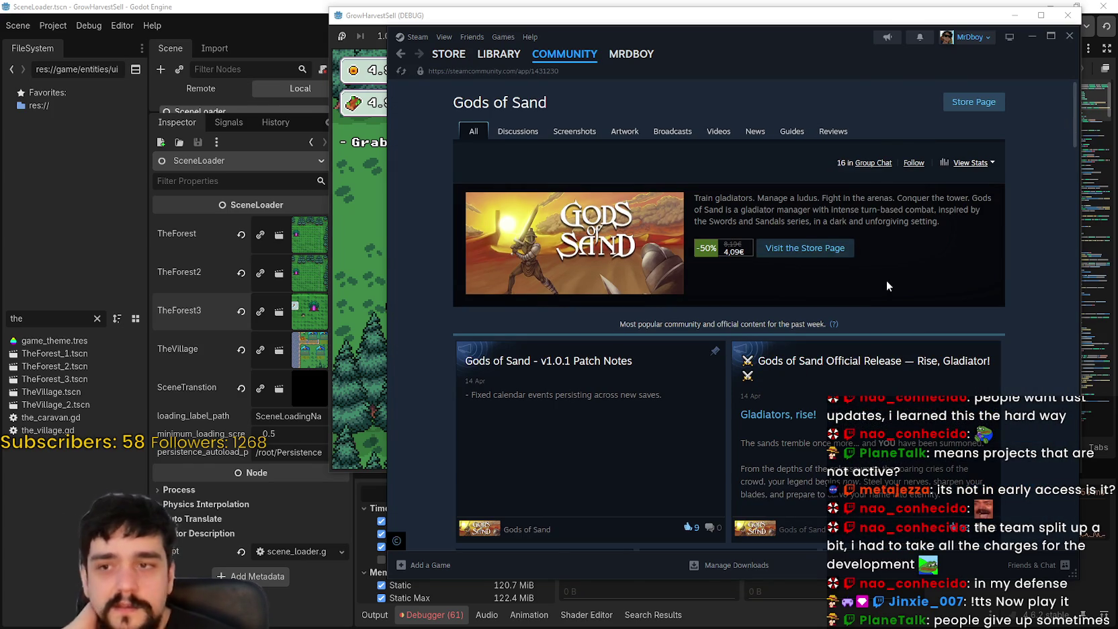
Step: Scroll through the Gods of Sand community hub, including the v1.0.1 patch notes
{"action": "scroll", "coordinate": [888, 286], "scroll_direction": "down", "scroll_amount": 3}
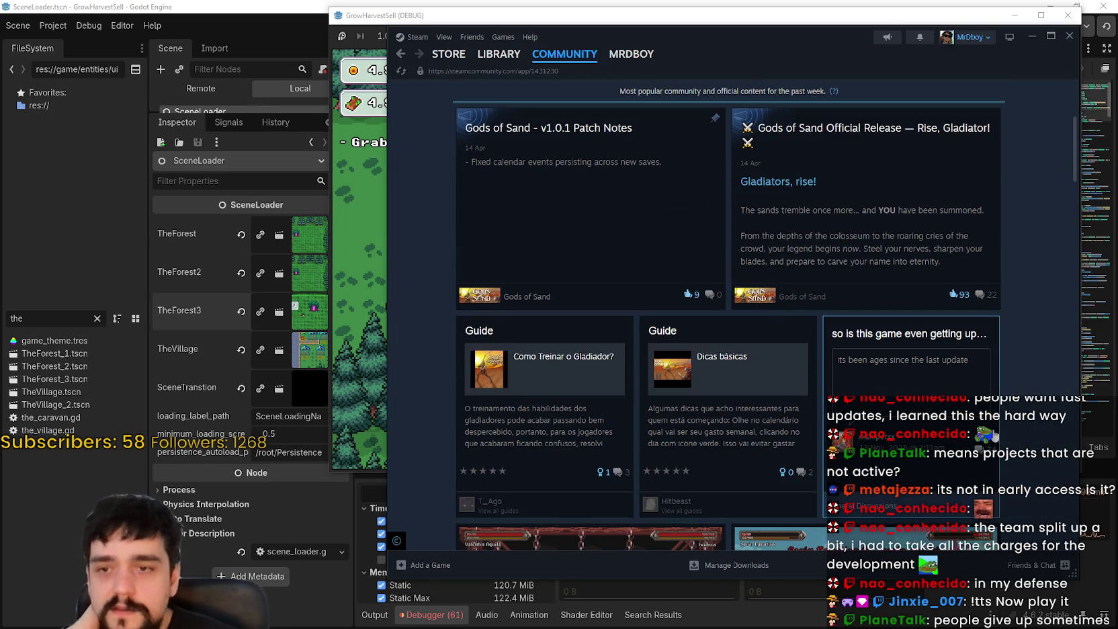
{"action": "scroll", "coordinate": [940, 408], "scroll_direction": "down", "scroll_amount": 2}
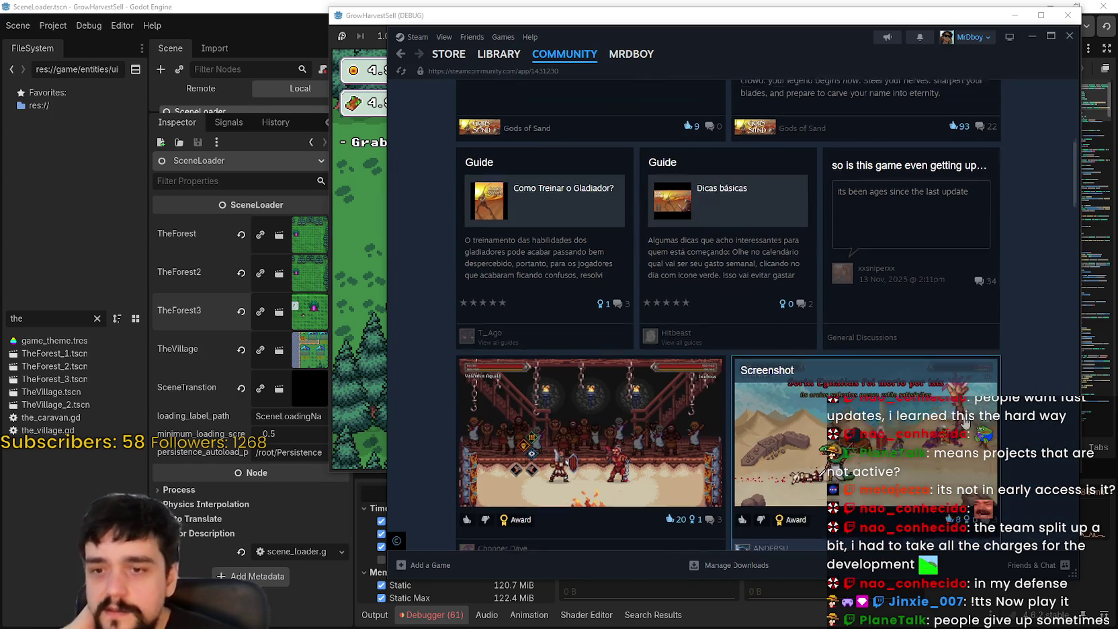
{"action": "scroll", "coordinate": [957, 425], "scroll_direction": "down", "scroll_amount": 3}
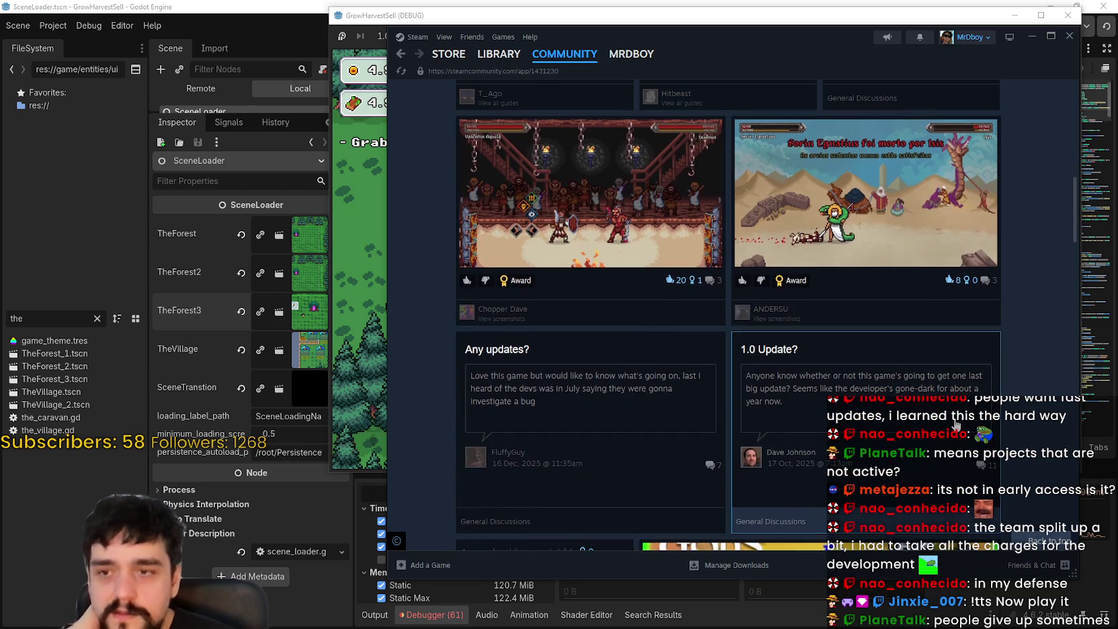
{"action": "scroll", "coordinate": [957, 424], "scroll_direction": "down", "scroll_amount": 2}
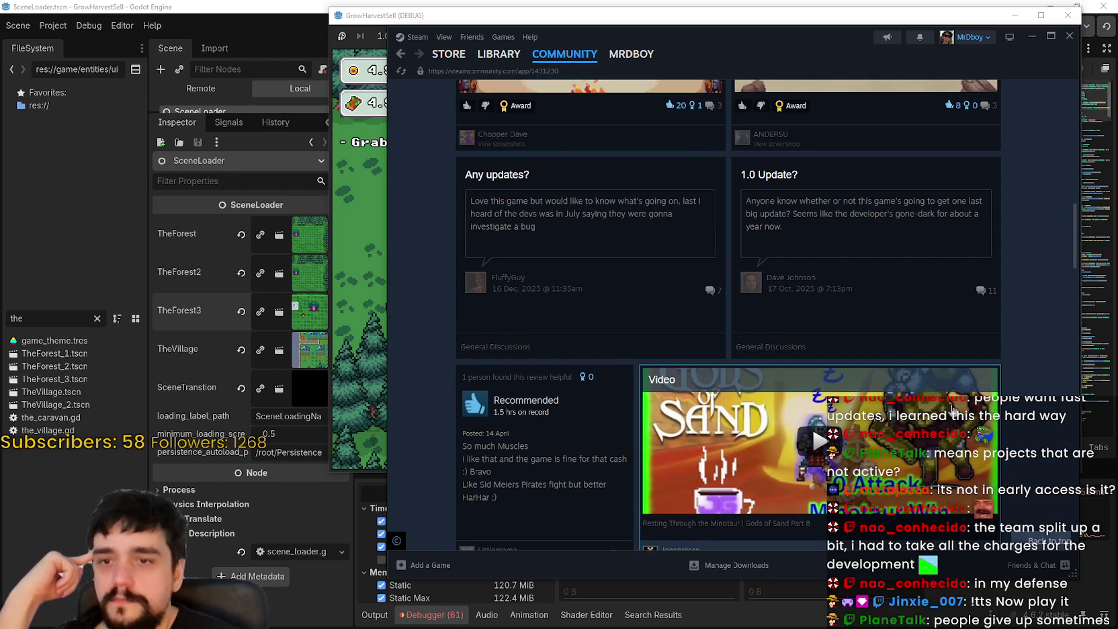
{"action": "scroll", "coordinate": [954, 410], "scroll_direction": "down", "scroll_amount": 3}
{"action": "scroll", "coordinate": [935, 409], "scroll_direction": "down", "scroll_amount": 6}
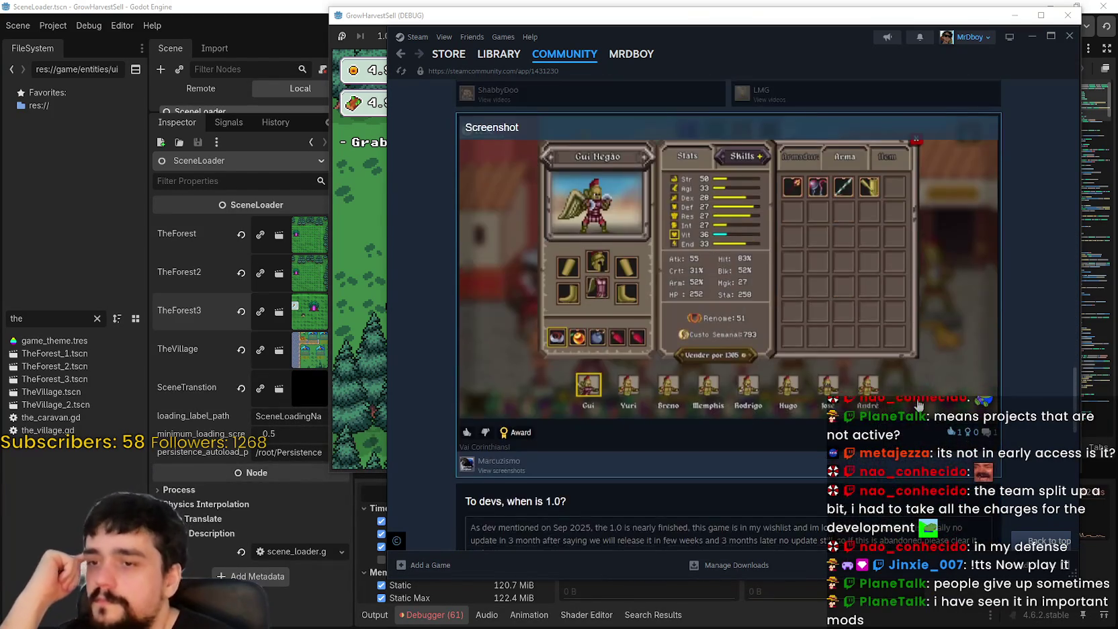
{"action": "scroll", "coordinate": [919, 406], "scroll_direction": "down", "scroll_amount": 4}
Step: Return to the store page, reopen the Community Hub, and browse its Reviews, Videos and Guides sections
{"action": "left_click", "coordinate": [400, 55]}
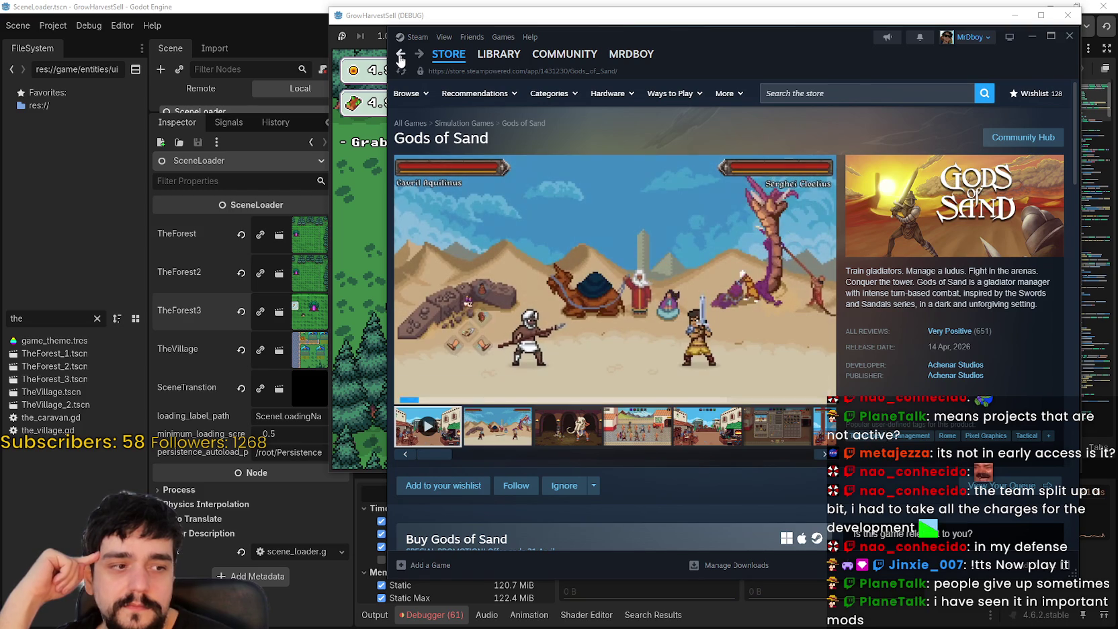
{"action": "left_click", "coordinate": [1023, 137]}
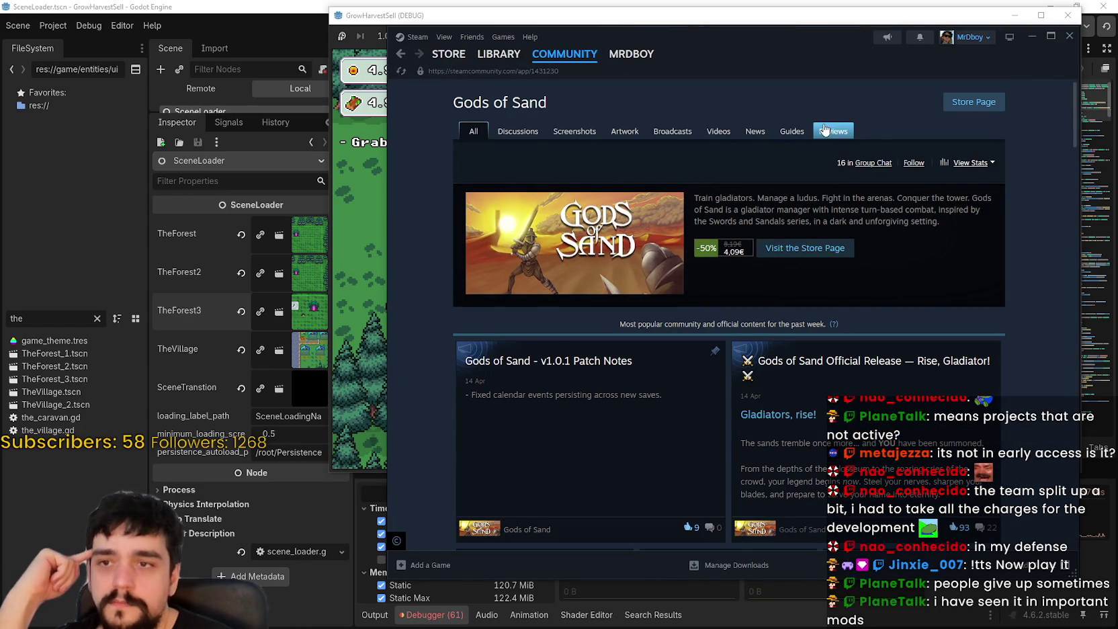
{"action": "left_click", "coordinate": [831, 132]}
{"action": "left_click", "coordinate": [718, 131]}
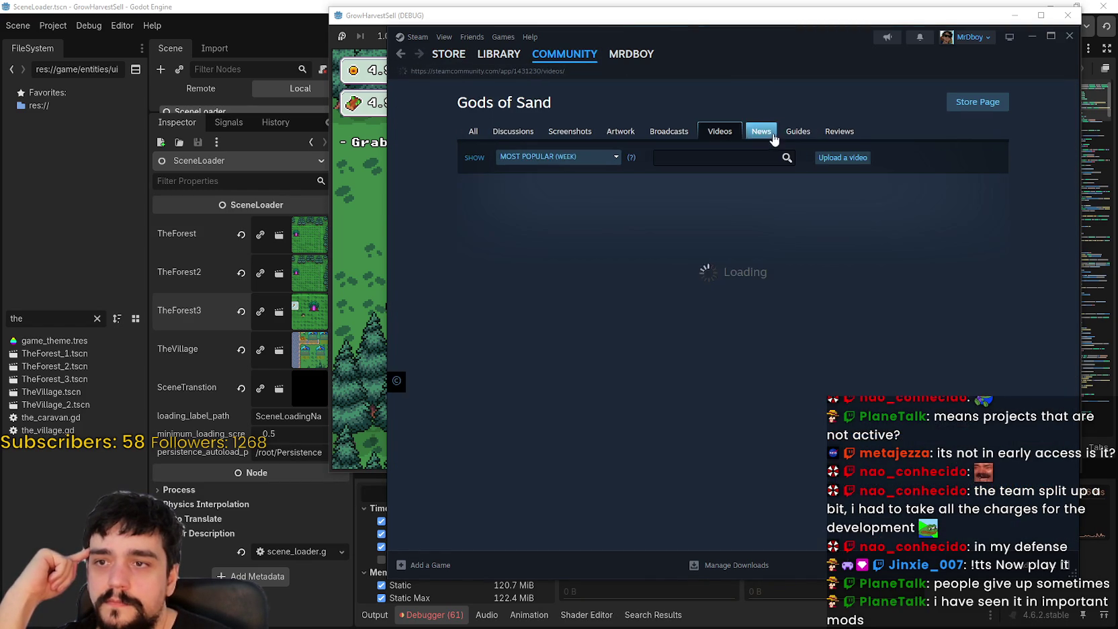
{"action": "left_click", "coordinate": [816, 137]}
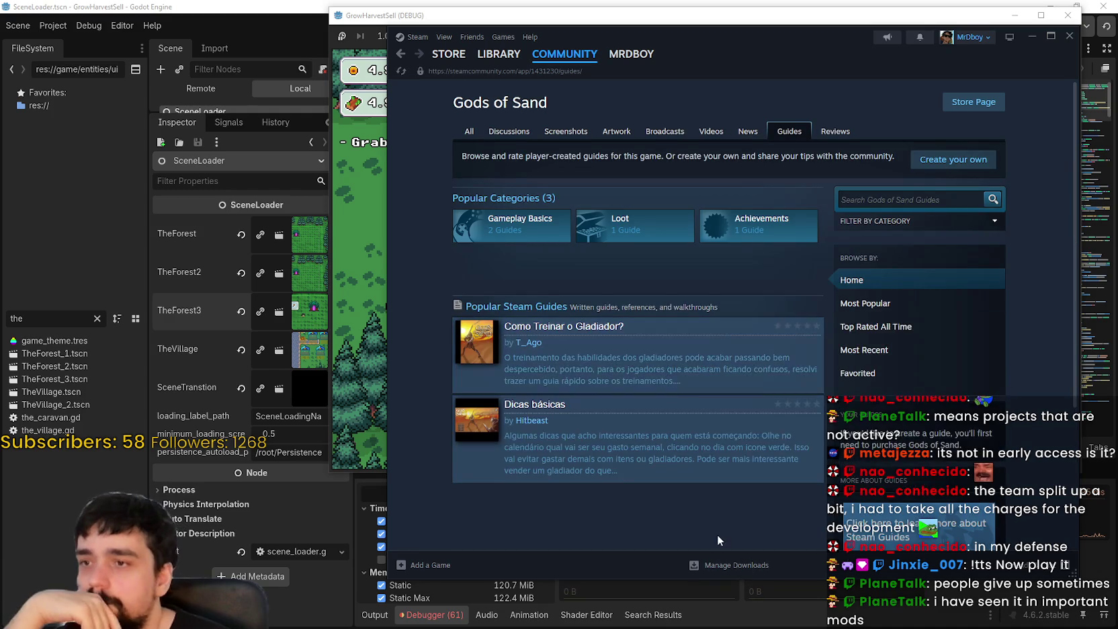
{"action": "scroll", "coordinate": [719, 534], "scroll_direction": "down", "scroll_amount": 3}
{"action": "scroll", "coordinate": [625, 392], "scroll_direction": "up", "scroll_amount": 3}
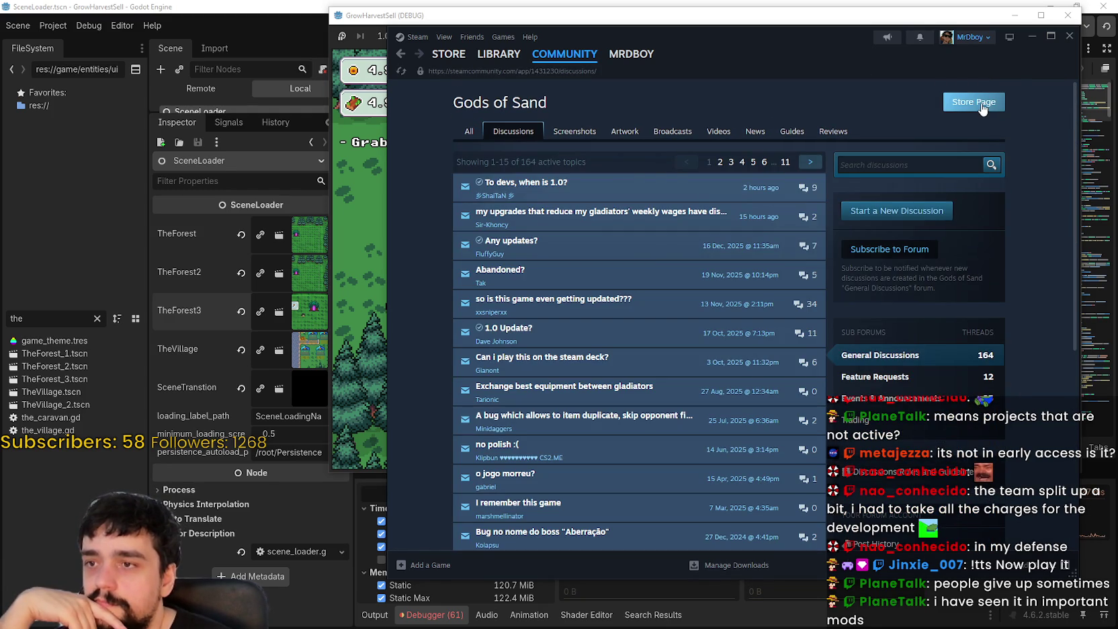
Step: Open the 'I remember this game' discussion topic and highlight a phrase in its post
{"action": "mouse_move", "coordinate": [707, 194]}
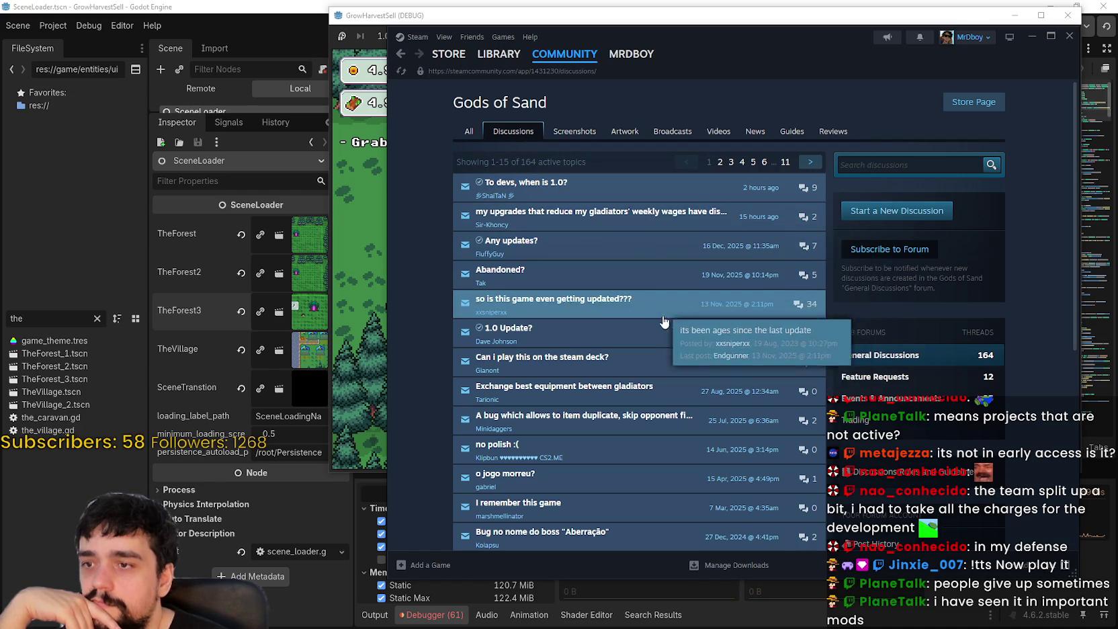
{"action": "mouse_move", "coordinate": [670, 484]}
{"action": "mouse_move", "coordinate": [623, 335]}
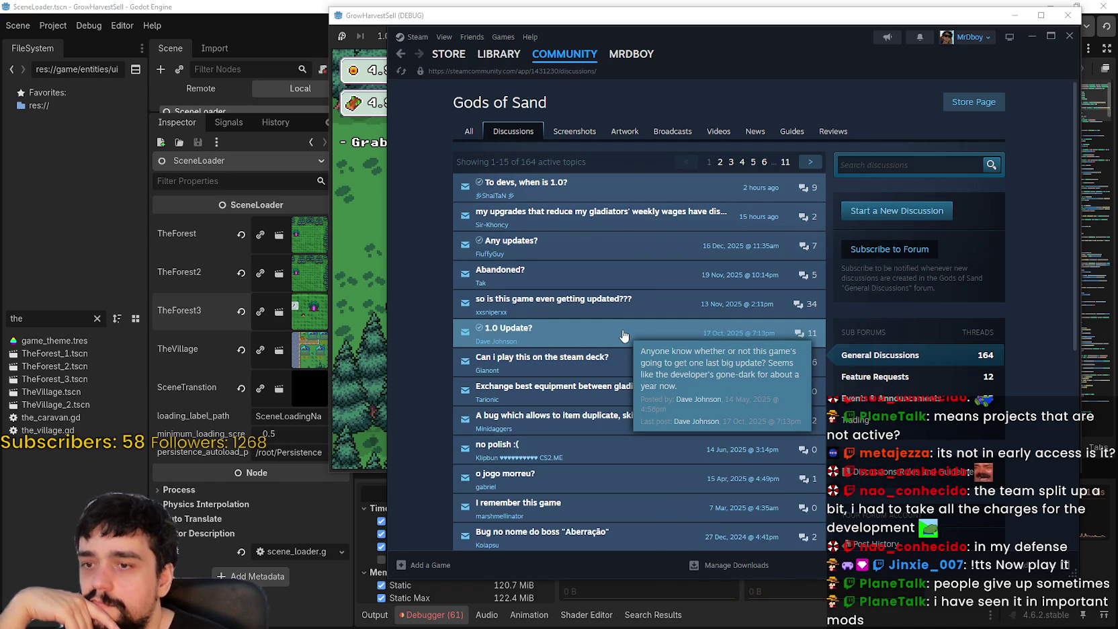
{"action": "scroll", "coordinate": [623, 335], "scroll_direction": "down", "scroll_amount": 3}
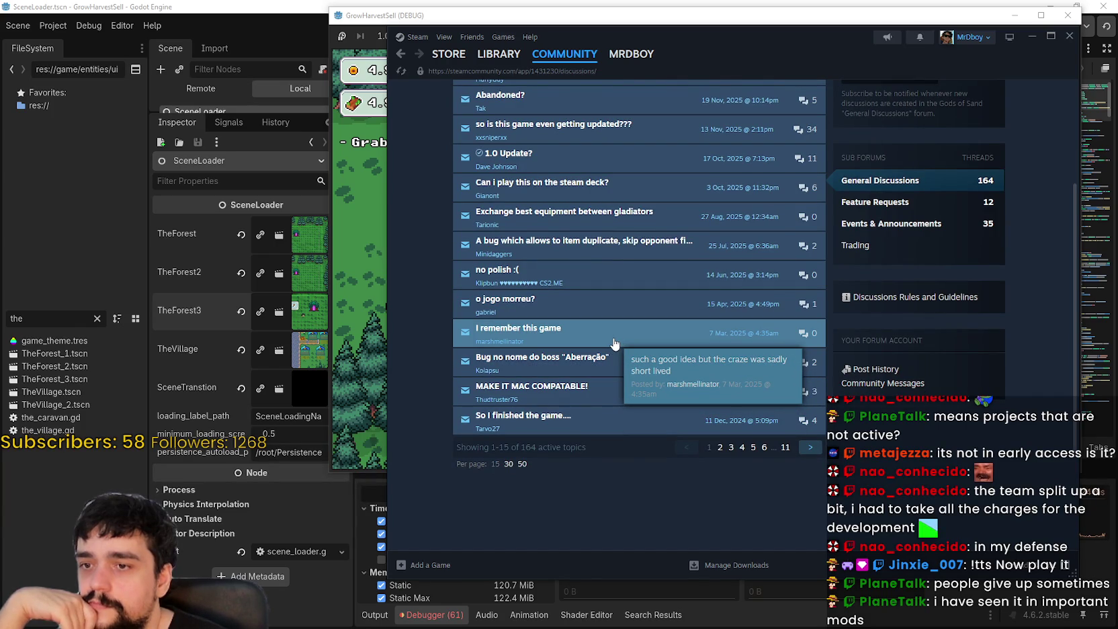
{"action": "left_click", "coordinate": [614, 343]}
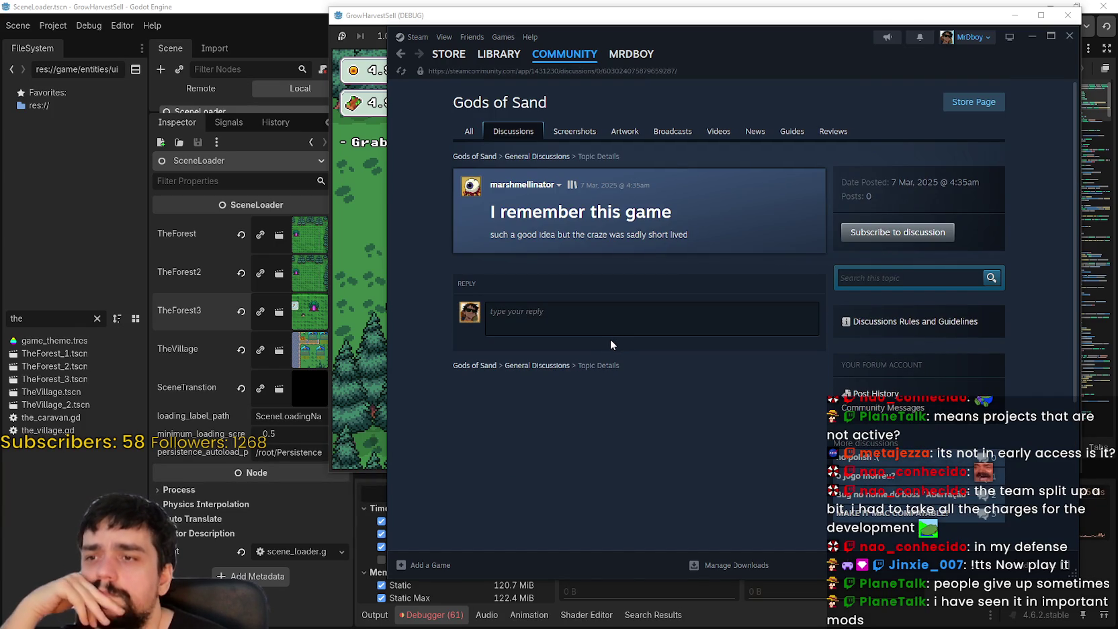
{"action": "left_click_drag", "start_coordinate": [581, 236], "coordinate": [663, 236]}
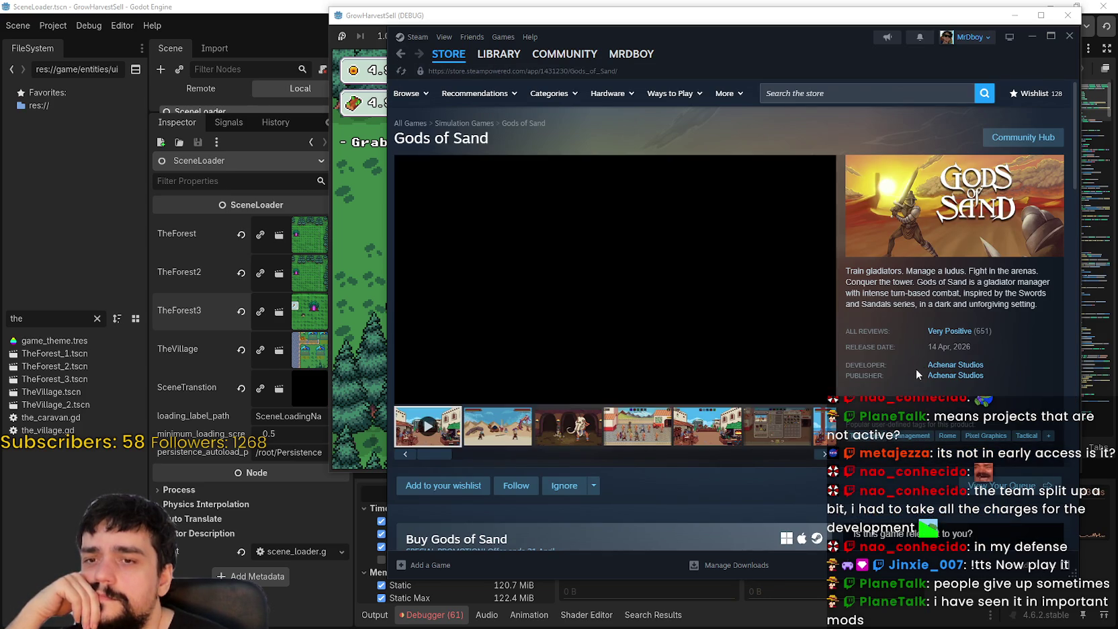
Step: Show the second trailer screenshot, scroll to the -50% 4,09€ offer, and minimize Steam
{"action": "left_click", "coordinate": [522, 441]}
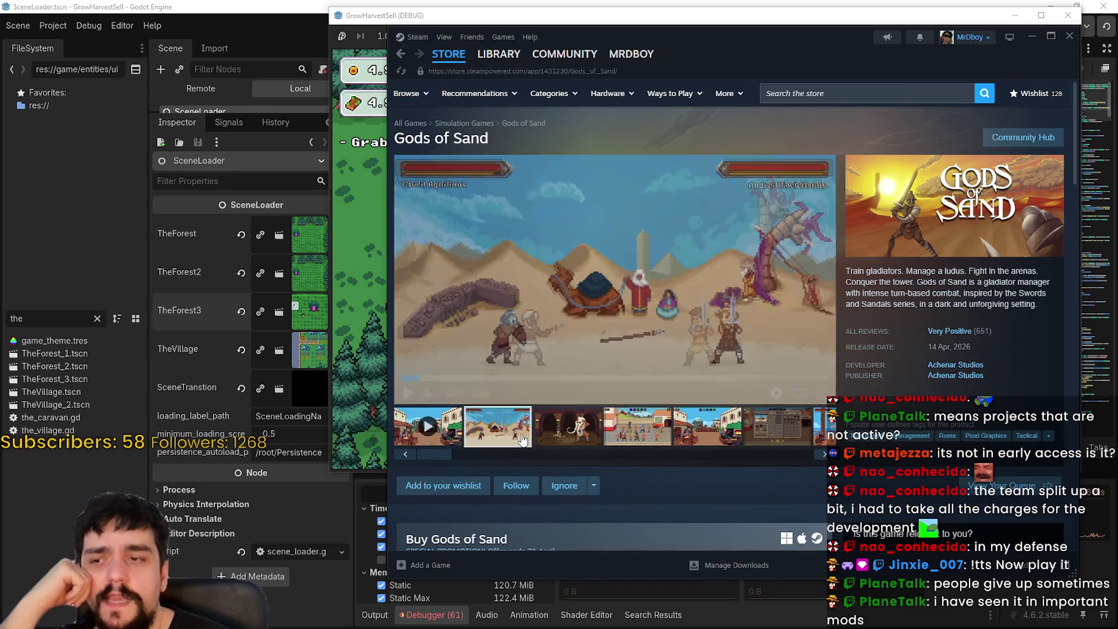
{"action": "scroll", "coordinate": [909, 165], "scroll_direction": "down", "scroll_amount": 3}
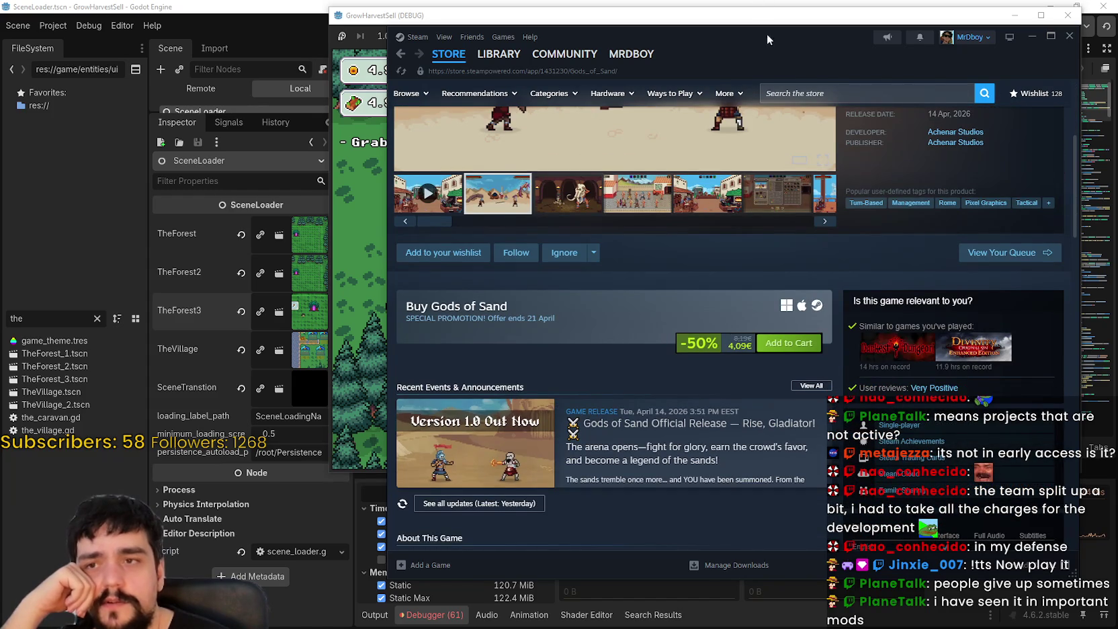
{"action": "left_click", "coordinate": [763, 27]}
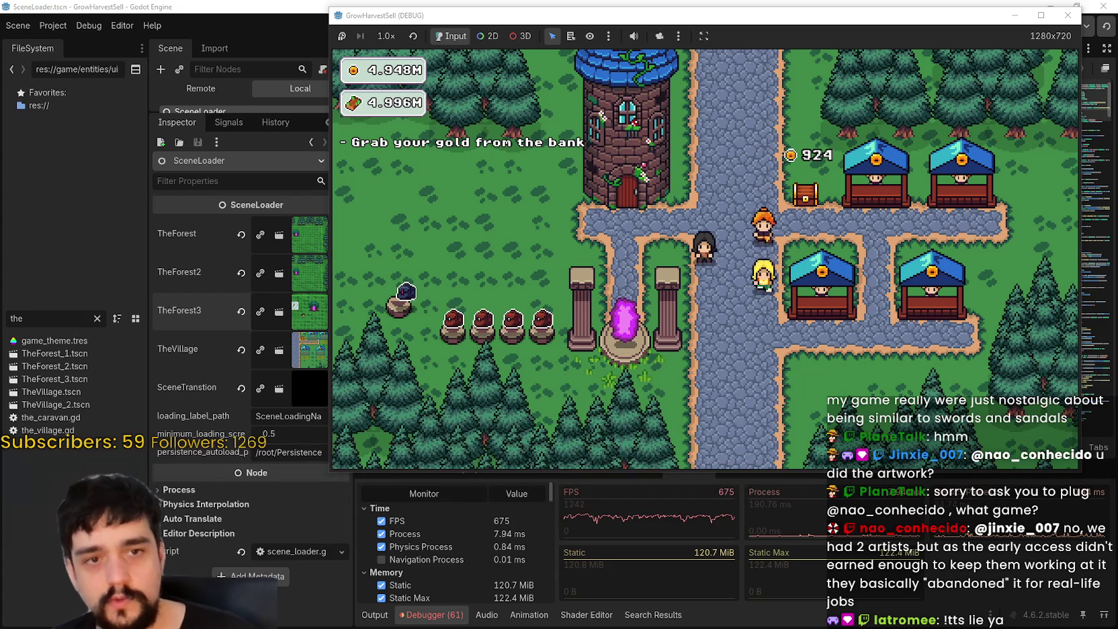
Step: Install Gods of Sand to Local Drive (D:), then bring the debug game window forward
{"action": "left_click_drag", "start_coordinate": [1116, 25], "coordinate": [437, 25]}
{"action": "left_click", "coordinate": [397, 195]}
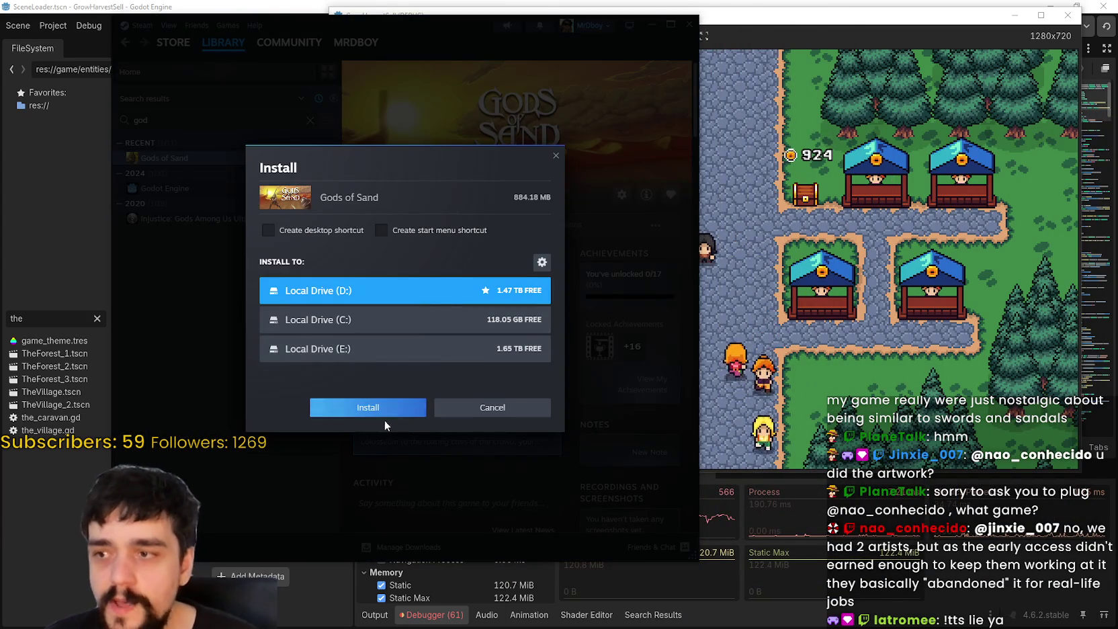
{"action": "left_click", "coordinate": [396, 405]}
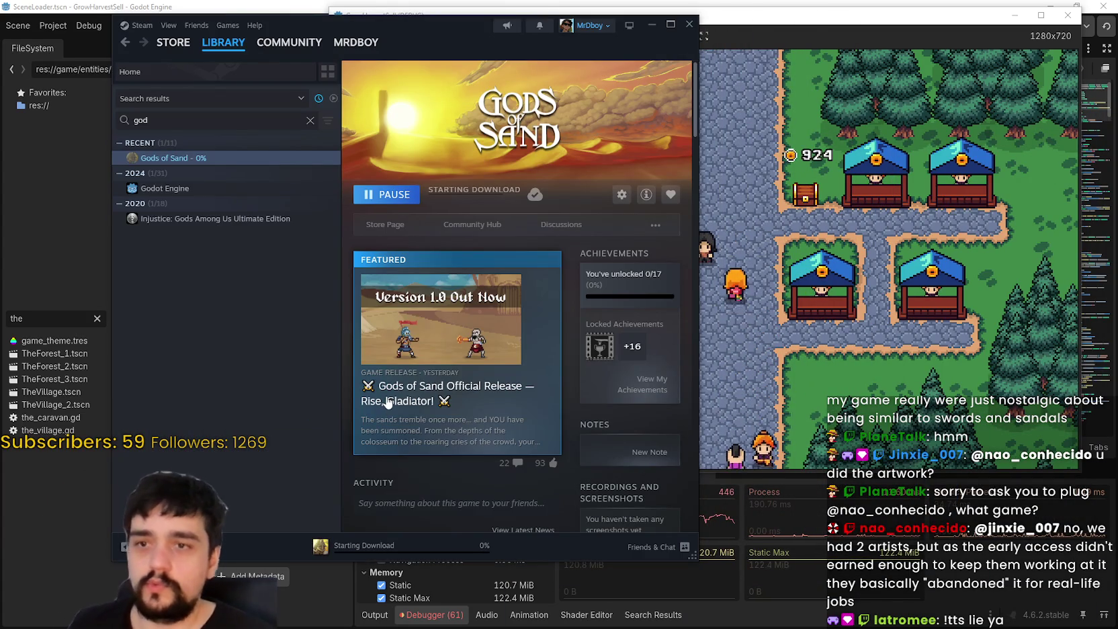
{"action": "left_click", "coordinate": [734, 368]}
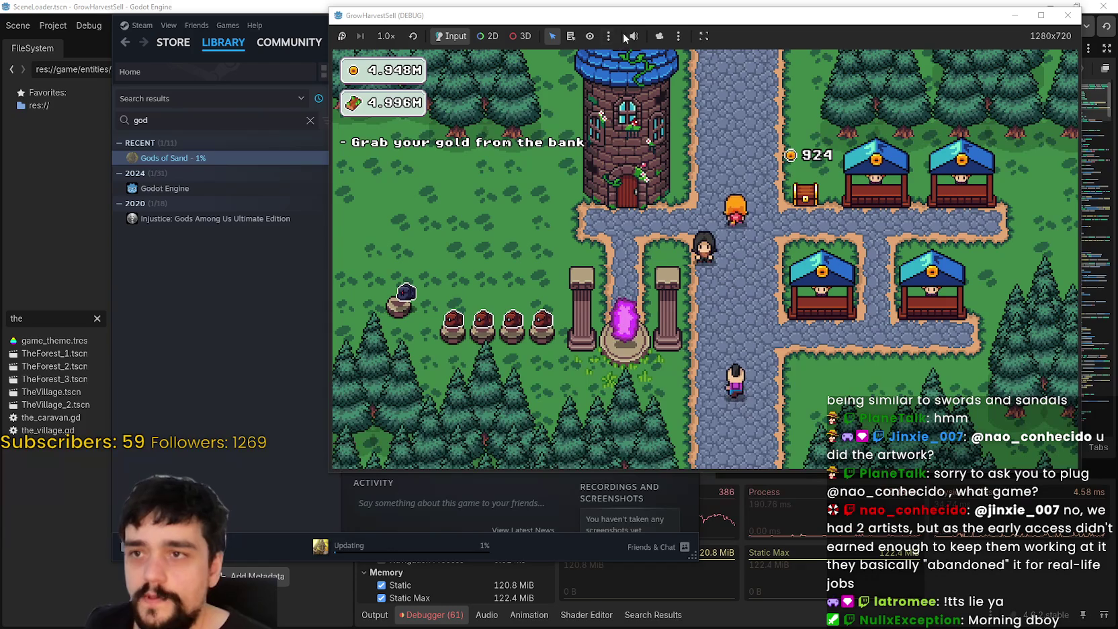
Step: Nudge the GrowHarvestSell game window aside, then bring up the Gods of Sand library page
{"action": "left_click_drag", "start_coordinate": [620, 14], "coordinate": [637, 5]}
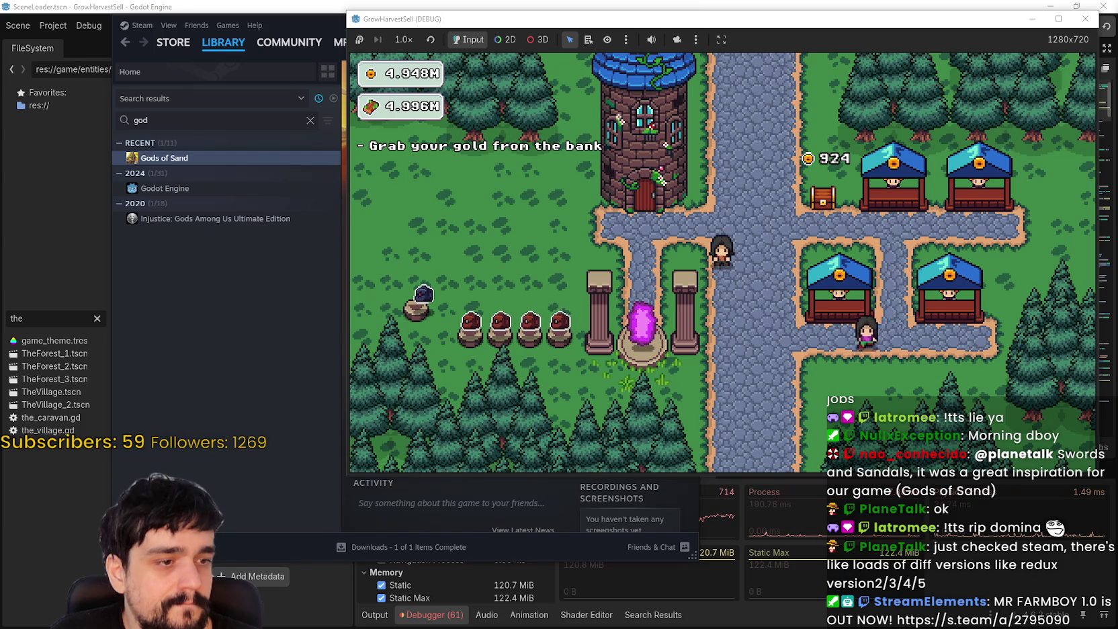
{"action": "left_click", "coordinate": [146, 328]}
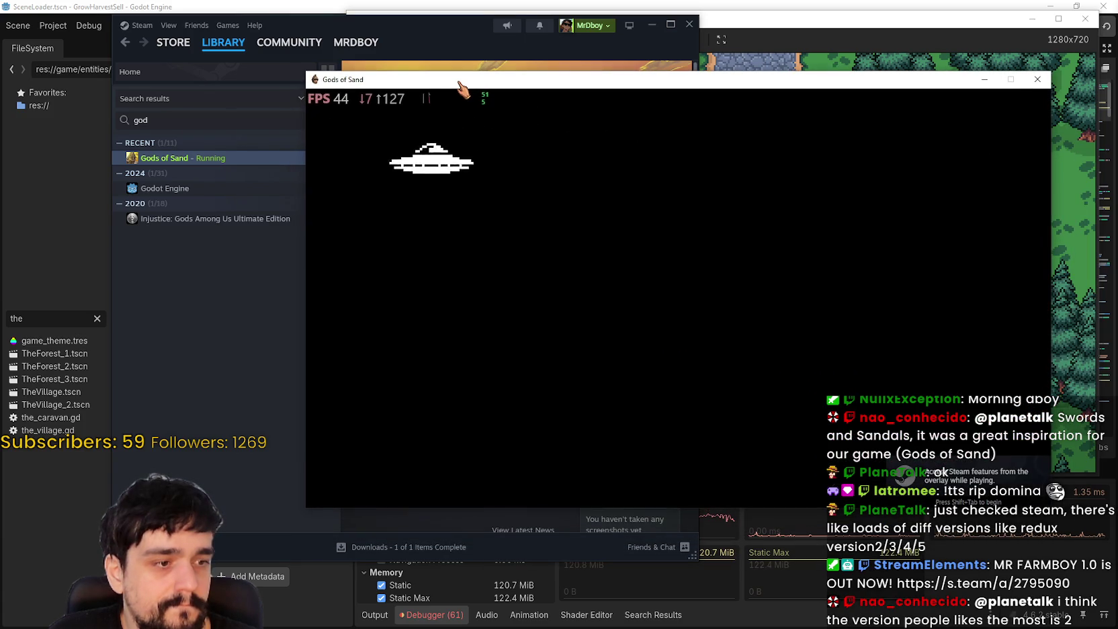
Step: Move the Gods of Sand window into place and start a New Game from the v1.0.1 title screen
{"action": "left_click_drag", "start_coordinate": [461, 80], "coordinate": [460, 70]}
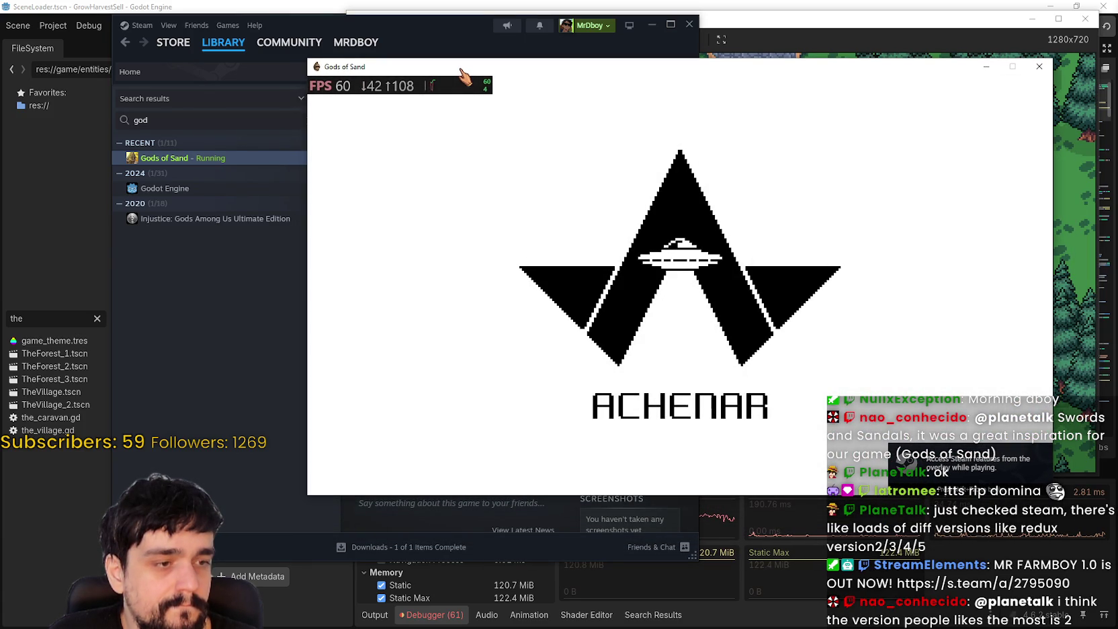
{"action": "left_click_drag", "start_coordinate": [461, 70], "coordinate": [461, 68]}
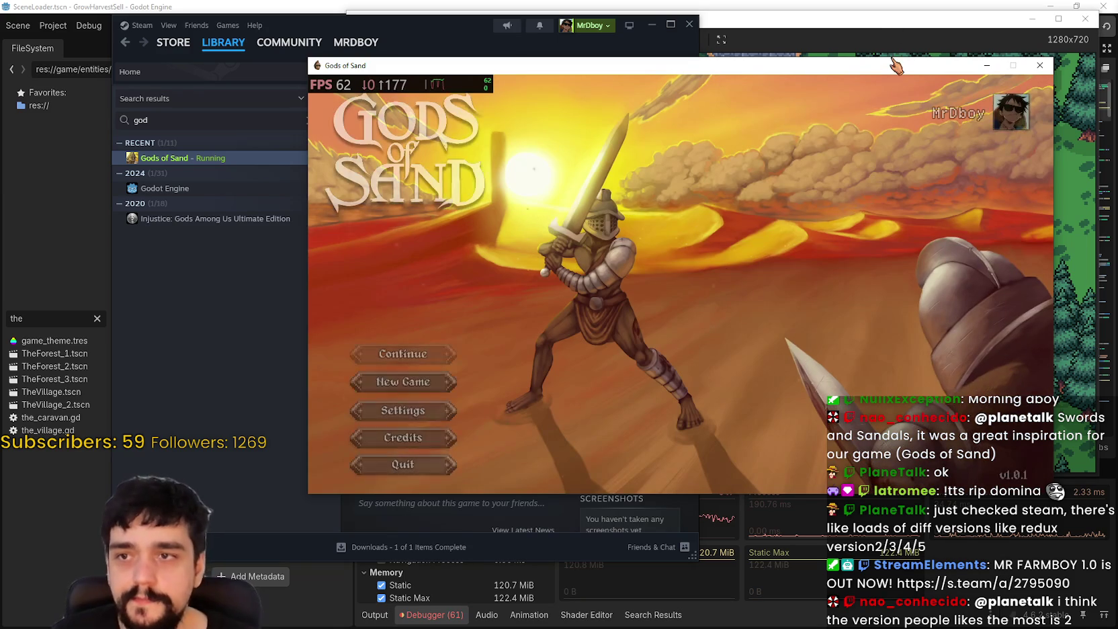
{"action": "left_click_drag", "start_coordinate": [895, 65], "coordinate": [880, 55]}
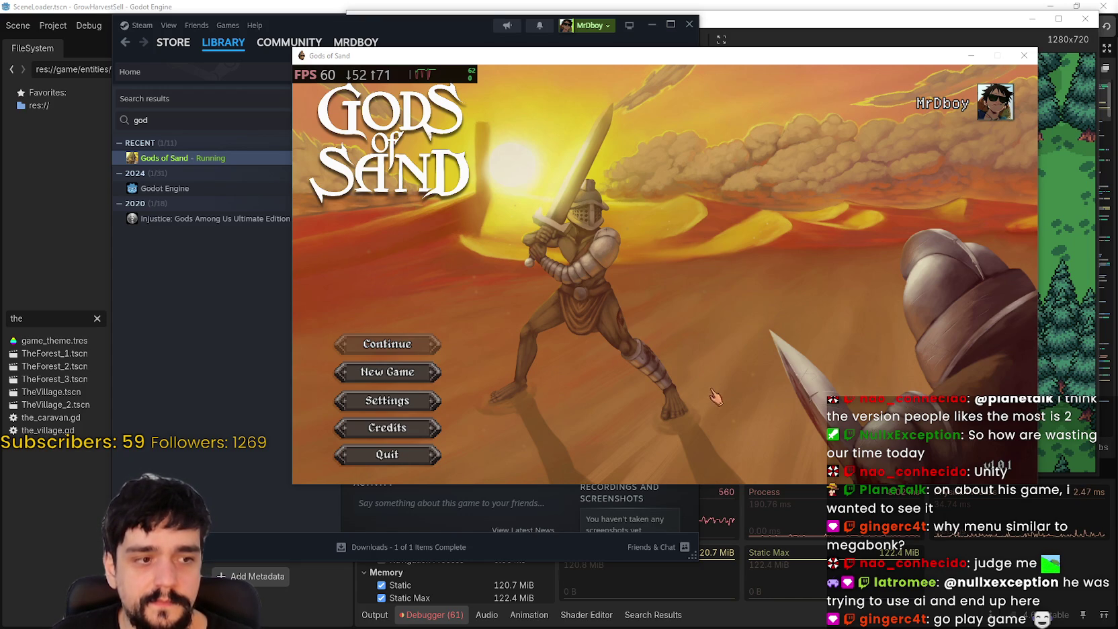
{"action": "left_click", "coordinate": [387, 371]}
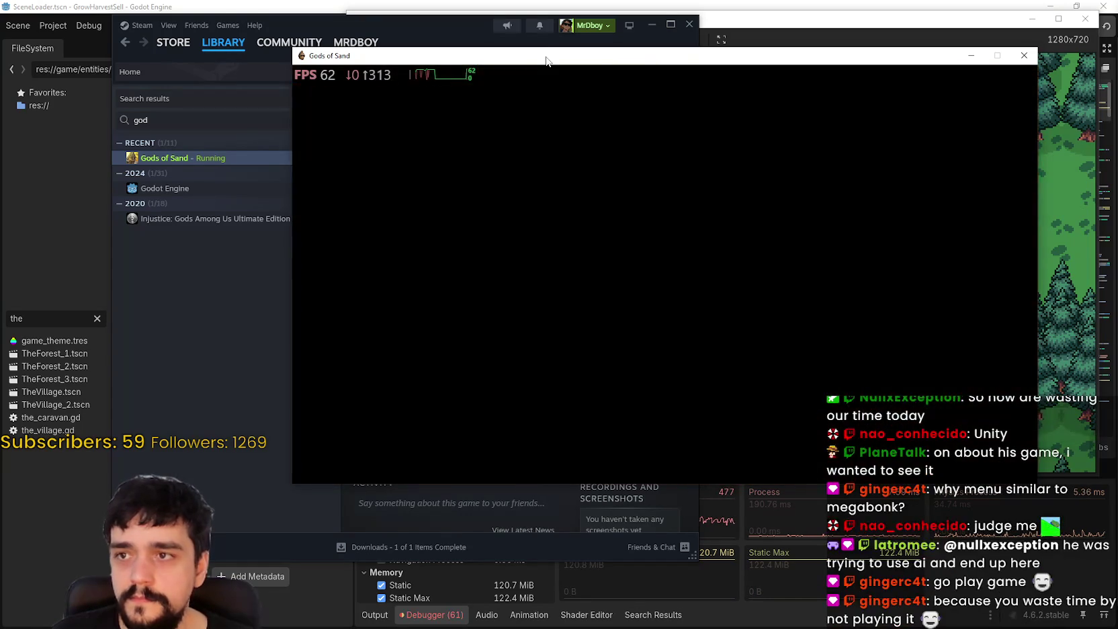
Step: Reposition the game window and clear the Steam library search to show all games
{"action": "left_click_drag", "start_coordinate": [546, 61], "coordinate": [553, 43]}
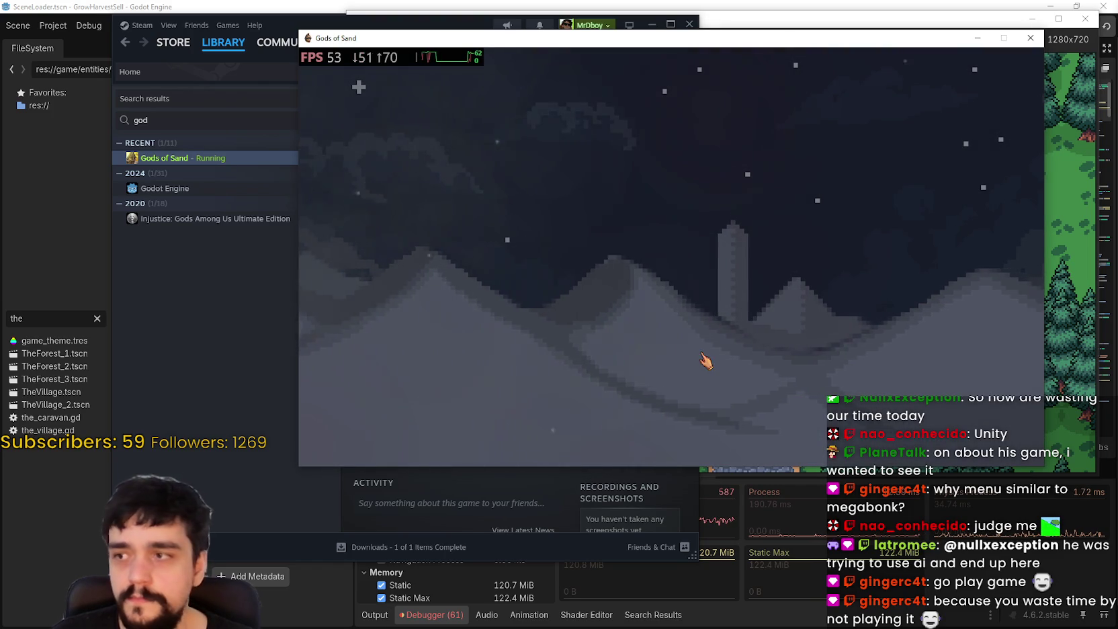
{"action": "left_click", "coordinate": [229, 336]}
{"action": "left_click", "coordinate": [310, 120]}
{"action": "left_click", "coordinate": [824, 232]}
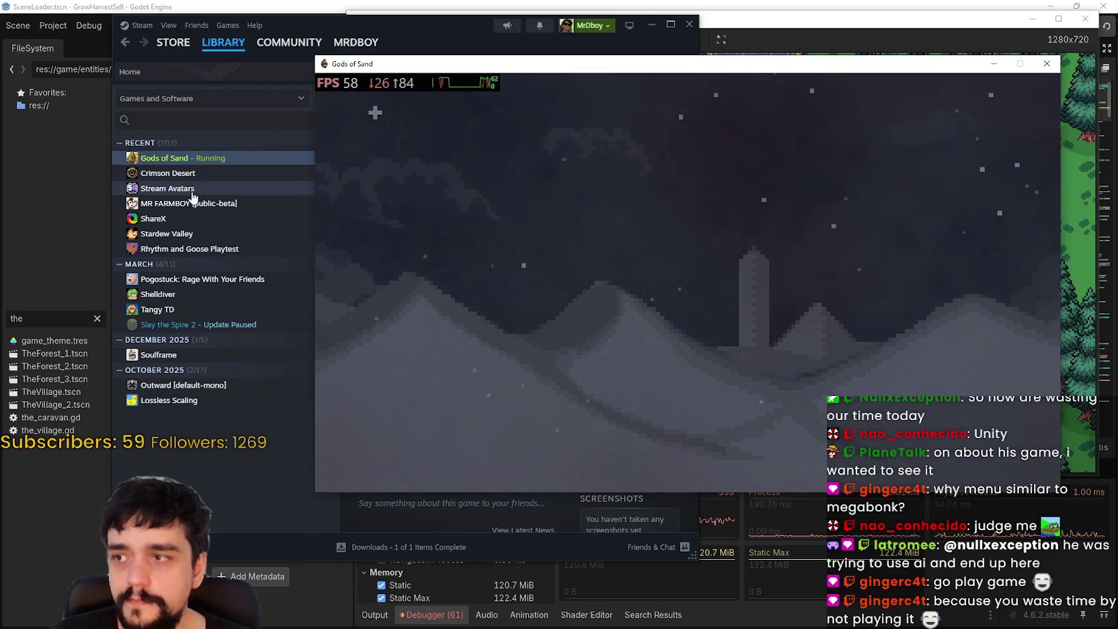
Step: Open the MR FARMBOY library page, then move the game window and choose Wake up
{"action": "left_click", "coordinate": [213, 205]}
{"action": "left_click", "coordinate": [213, 205]}
{"action": "left_click", "coordinate": [840, 238]}
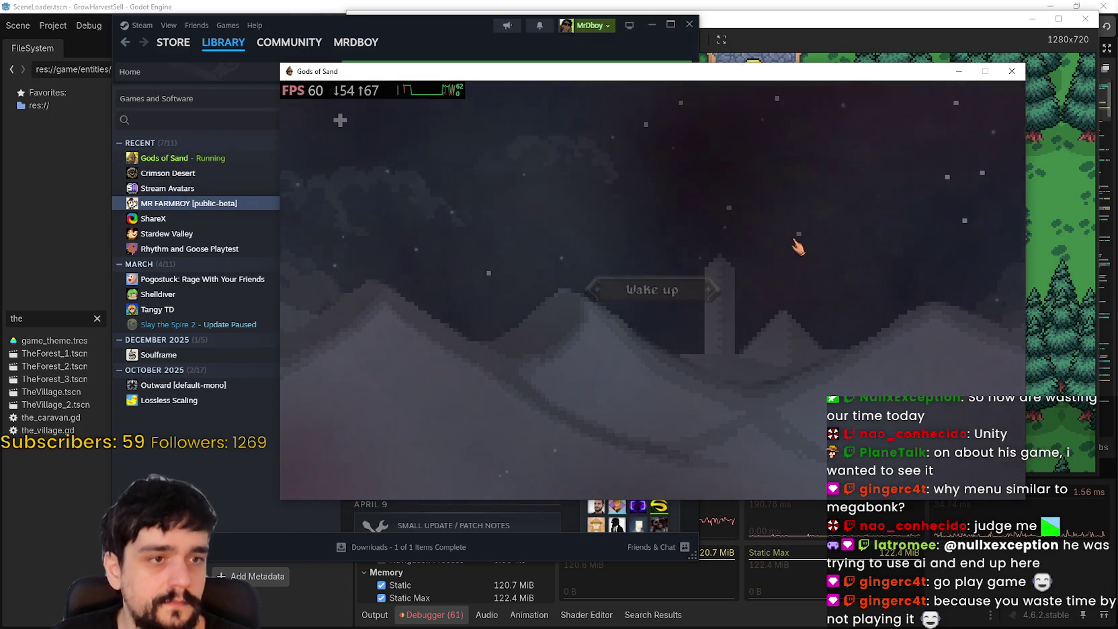
{"action": "left_click_drag", "start_coordinate": [814, 71], "coordinate": [753, 39]}
{"action": "left_click", "coordinate": [622, 258]}
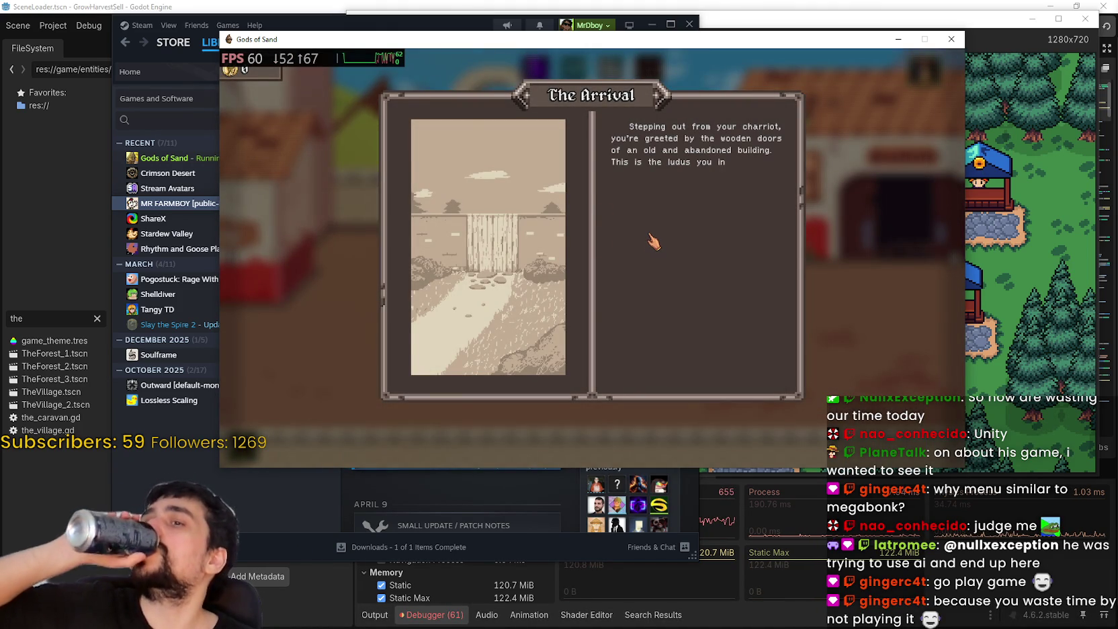
Step: Reveal the full Arrival passage, shift the game window right, and page through to the ludus
{"action": "left_click", "coordinate": [651, 242]}
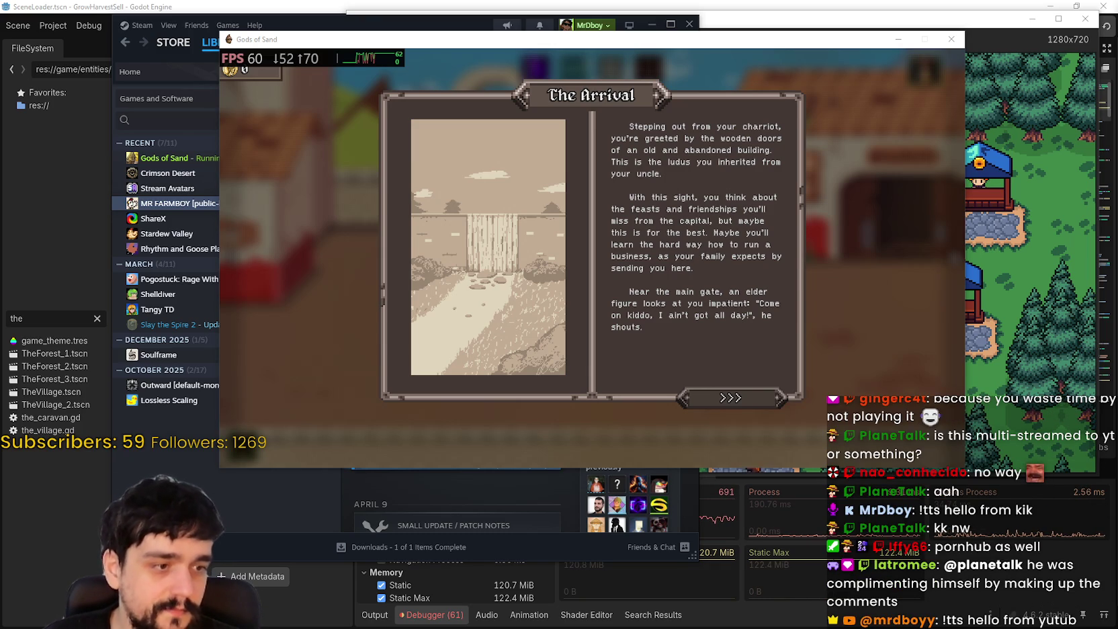
{"action": "left_click_drag", "start_coordinate": [628, 42], "coordinate": [724, 34]}
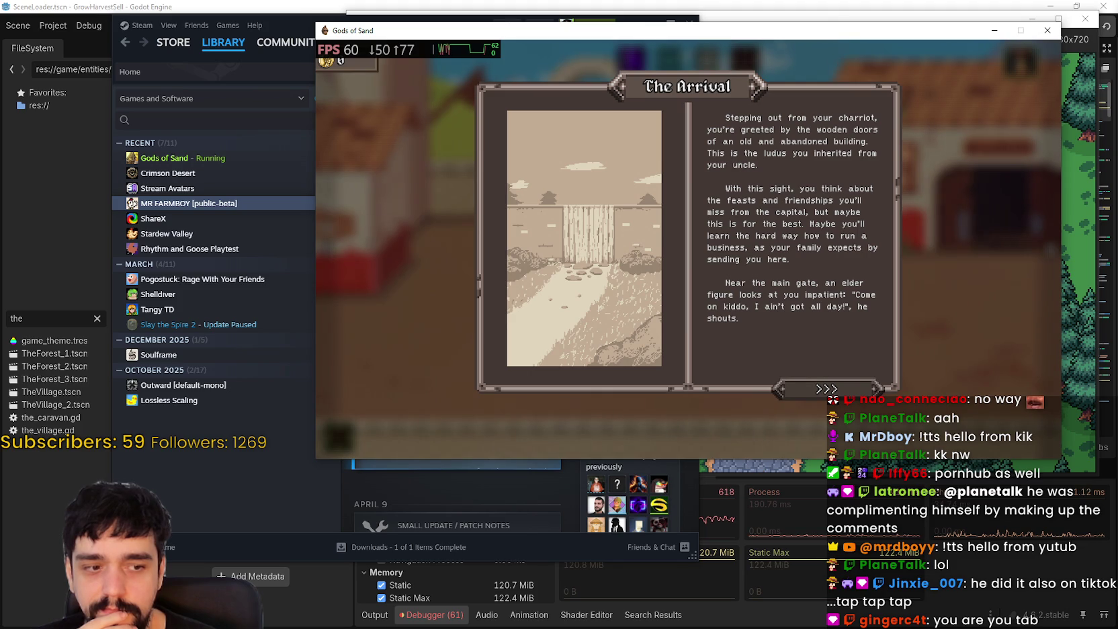
{"action": "key", "text": "alt+Tab"}
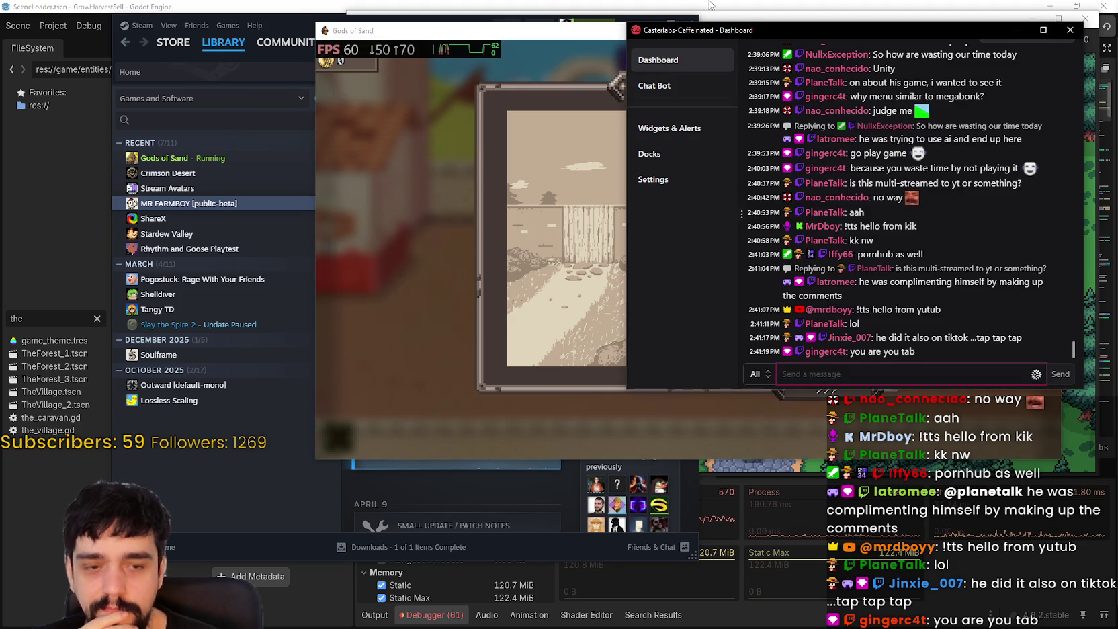
{"action": "key", "text": "alt+Tab"}
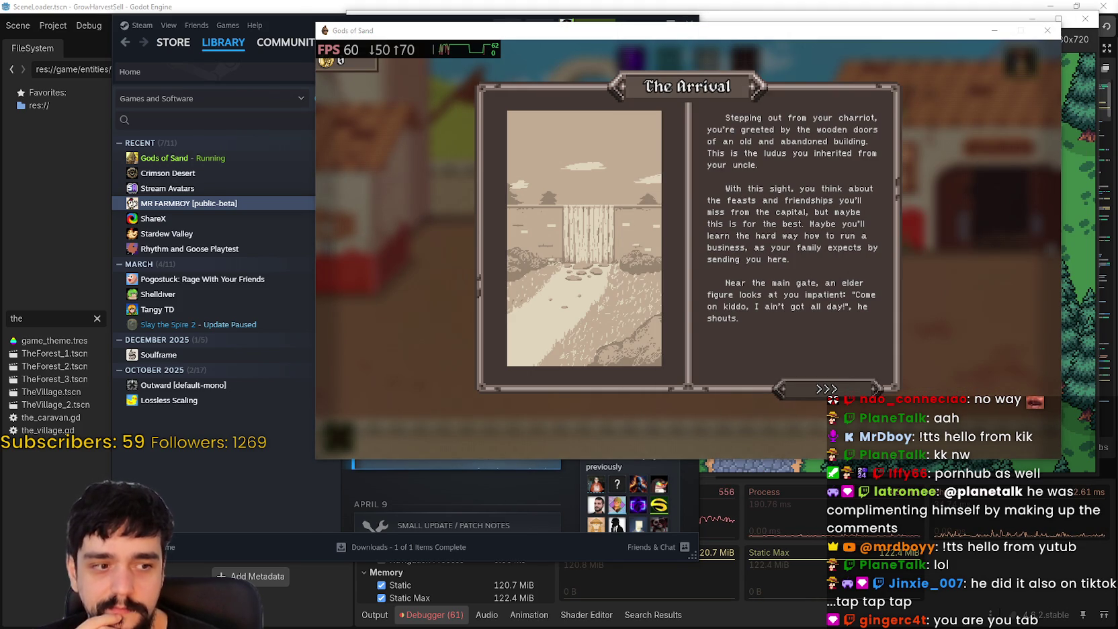
{"action": "left_click", "coordinate": [829, 388]}
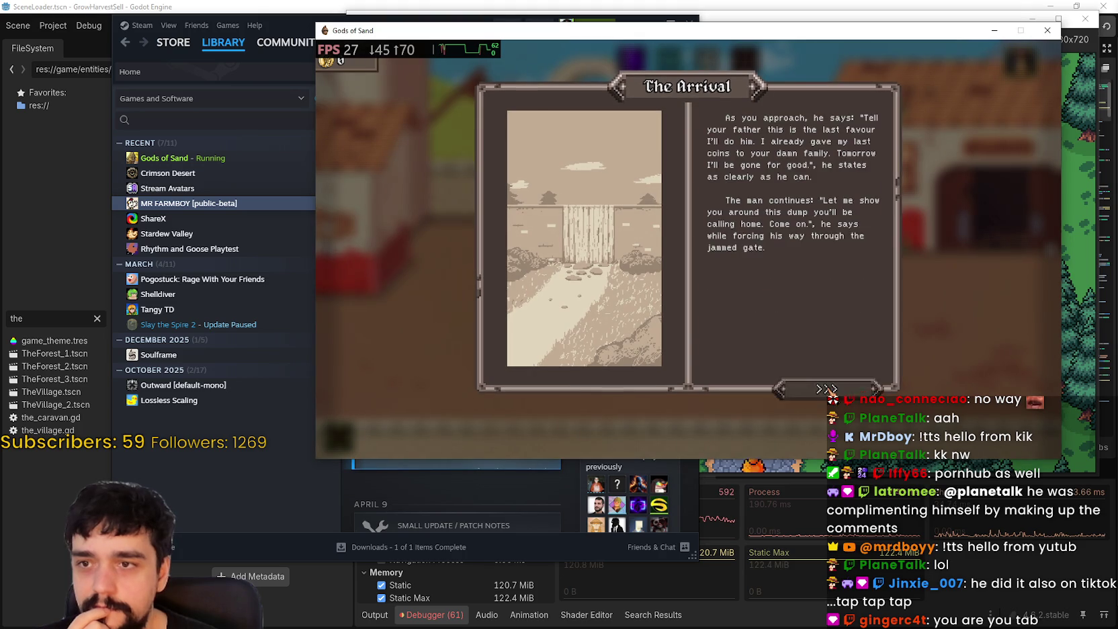
{"action": "left_click", "coordinate": [829, 389]}
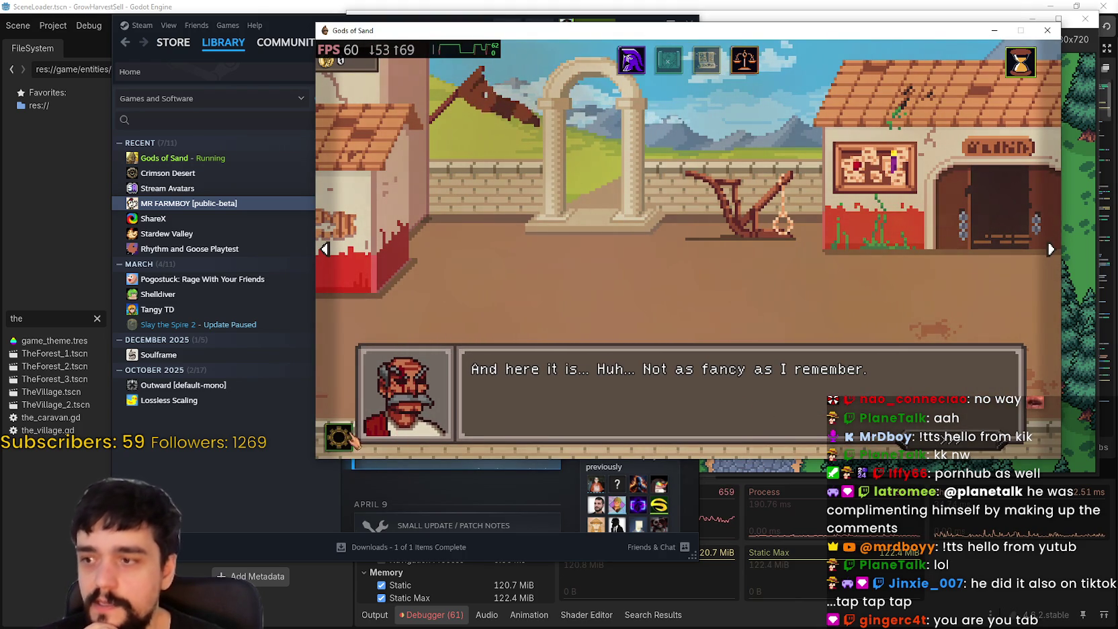
Step: Finish the mentor's ludus dialogue and confirm leaving the ludus for the city
{"action": "left_click", "coordinate": [940, 449]}
{"action": "left_click", "coordinate": [941, 450]}
{"action": "left_click", "coordinate": [944, 455]}
{"action": "left_click", "coordinate": [944, 456]}
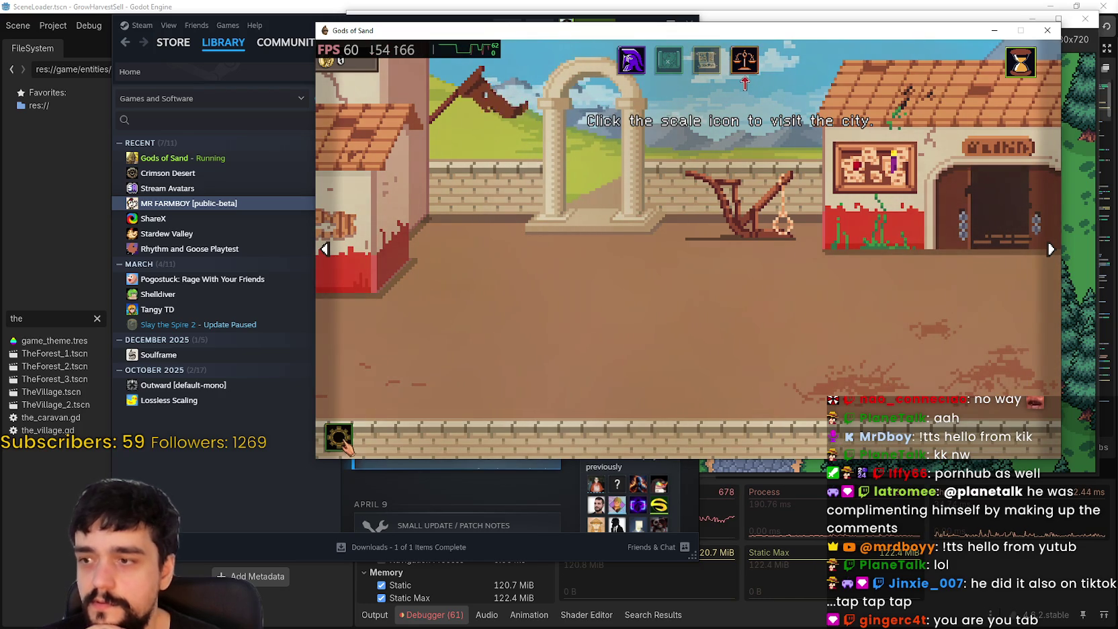
{"action": "left_click", "coordinate": [745, 60]}
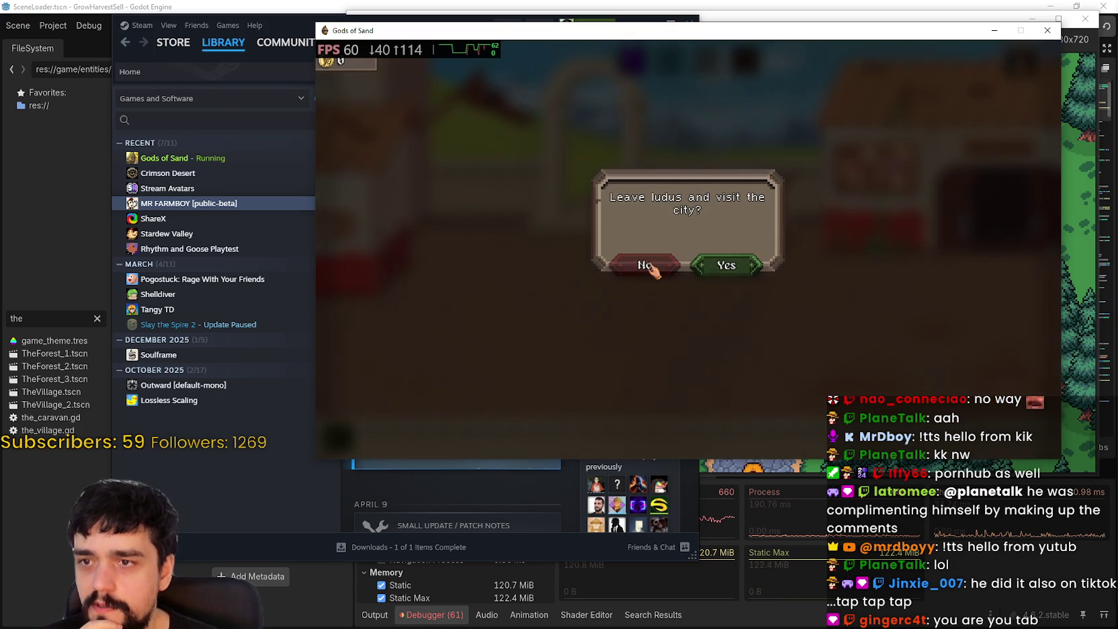
{"action": "left_click", "coordinate": [725, 266]}
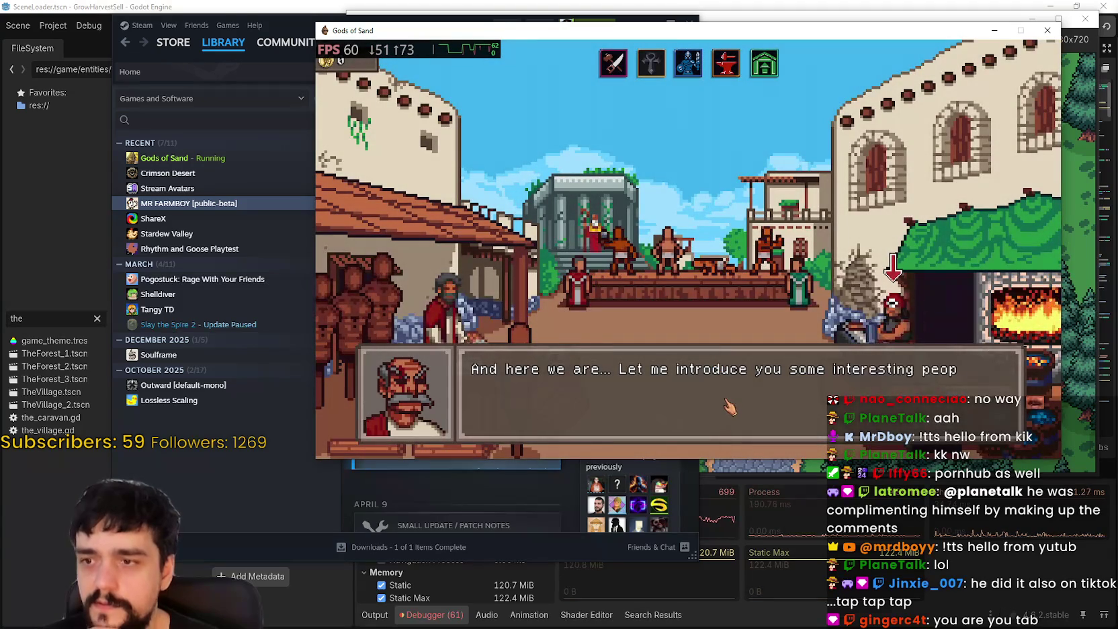
Step: Skip through the blacksmith and city introductions, then open the Gladiator Market
{"action": "left_click", "coordinate": [729, 407]}
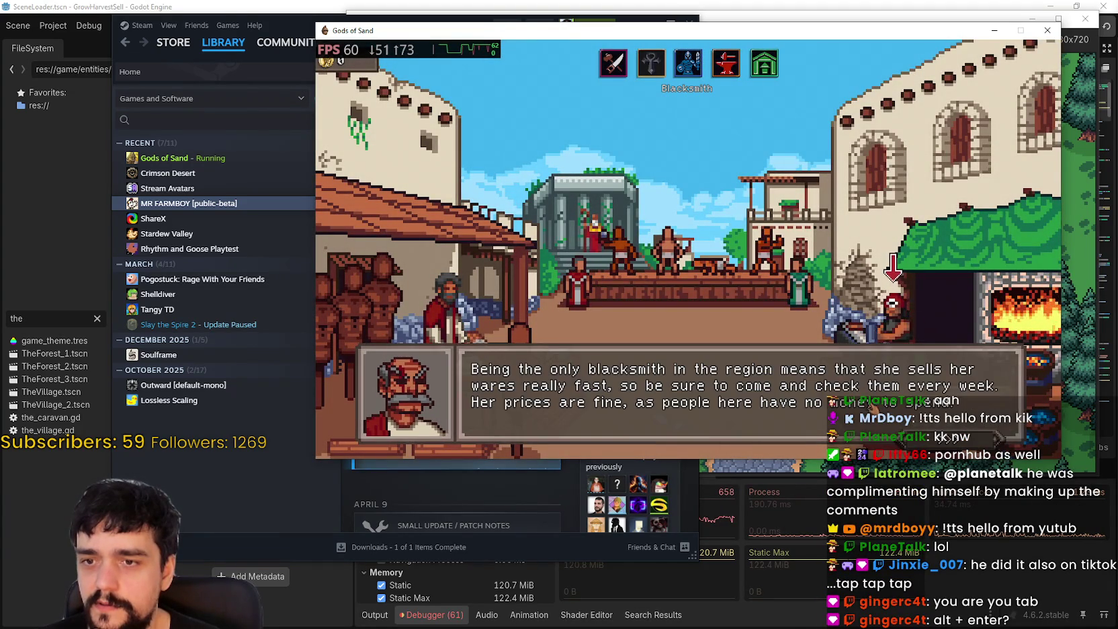
{"action": "key", "text": "space"}
{"action": "key", "text": "space"}
{"action": "key", "text": "space"}
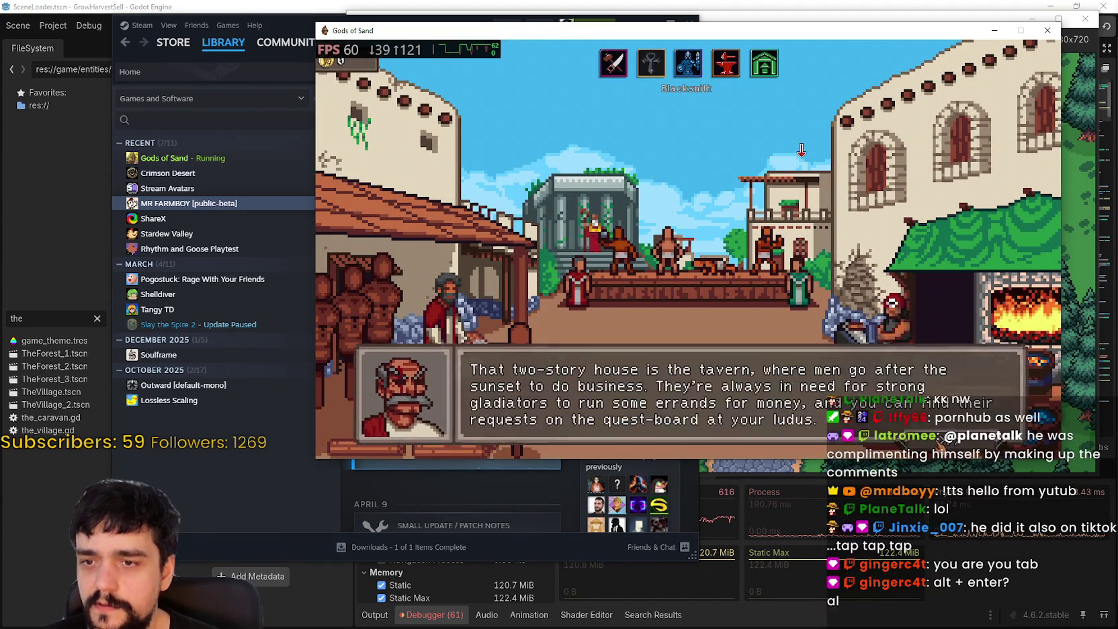
{"action": "left_click", "coordinate": [833, 401]}
{"action": "left_click", "coordinate": [848, 397]}
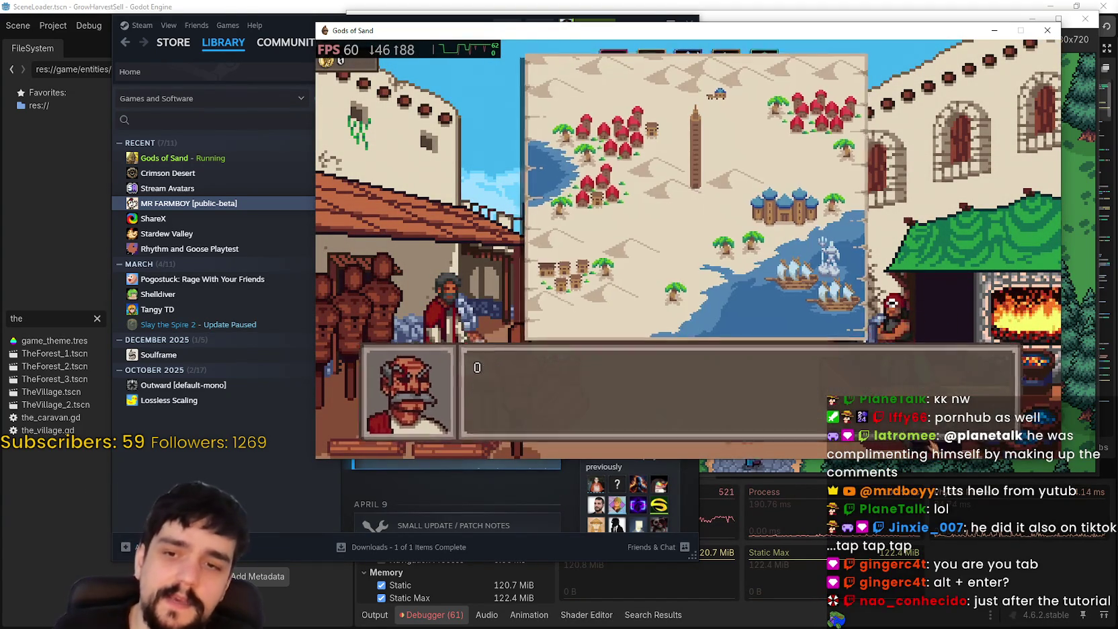
{"action": "left_click", "coordinate": [869, 388]}
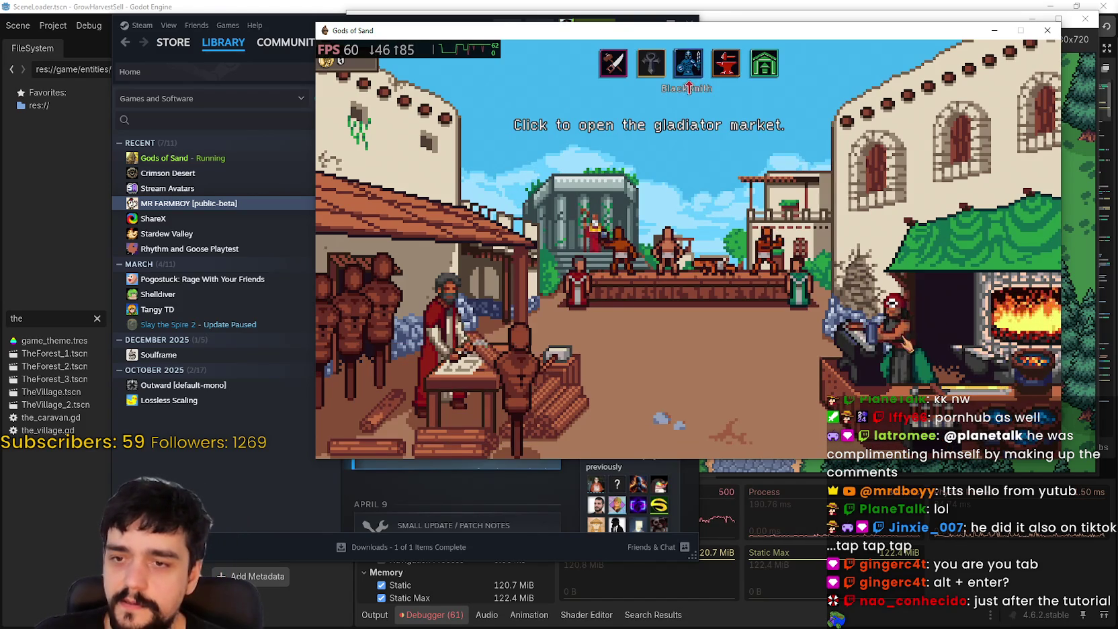
{"action": "left_click", "coordinate": [688, 64]}
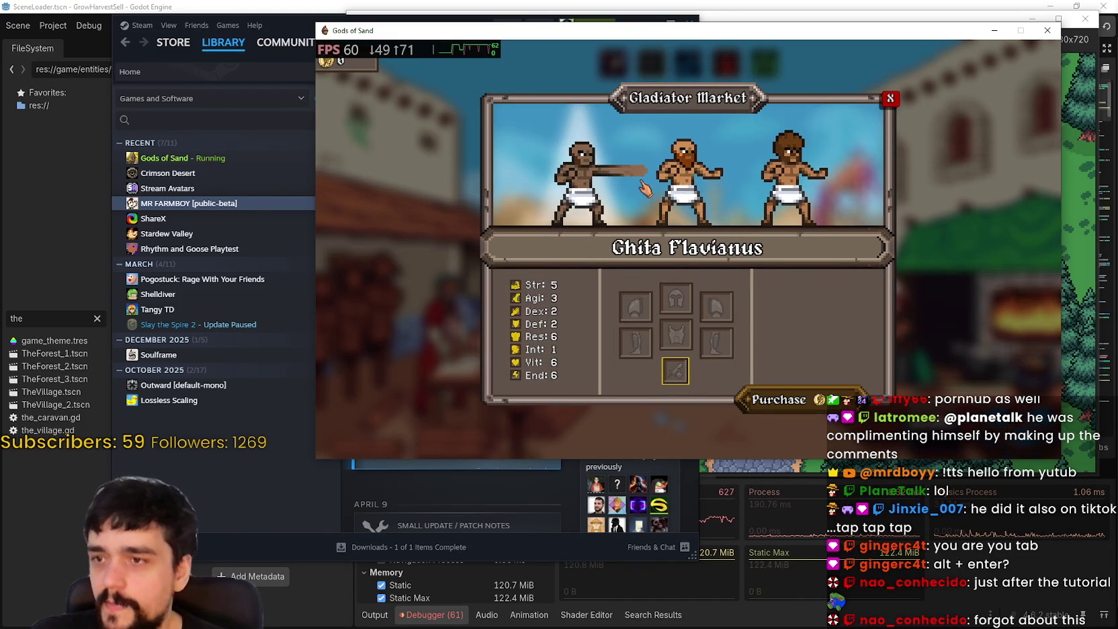
Step: Compare the market recruits' stats, then reselect Aurel Ennius and purchase him
{"action": "left_click", "coordinate": [706, 202]}
{"action": "left_click", "coordinate": [773, 194]}
{"action": "left_click", "coordinate": [581, 182]}
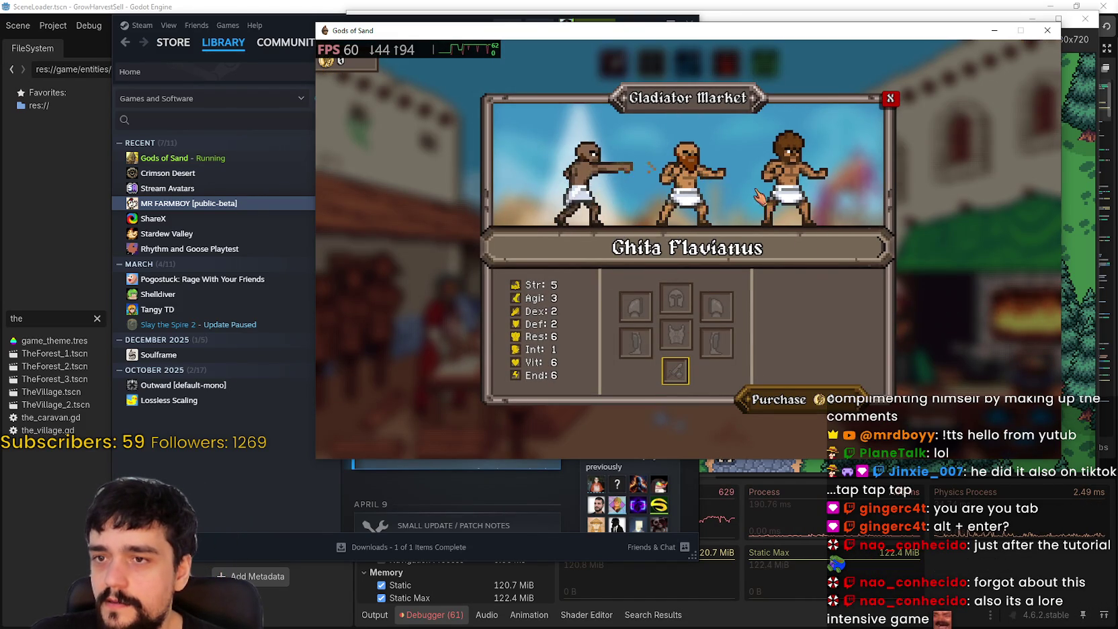
{"action": "left_click", "coordinate": [761, 222]}
{"action": "left_click", "coordinate": [703, 205]}
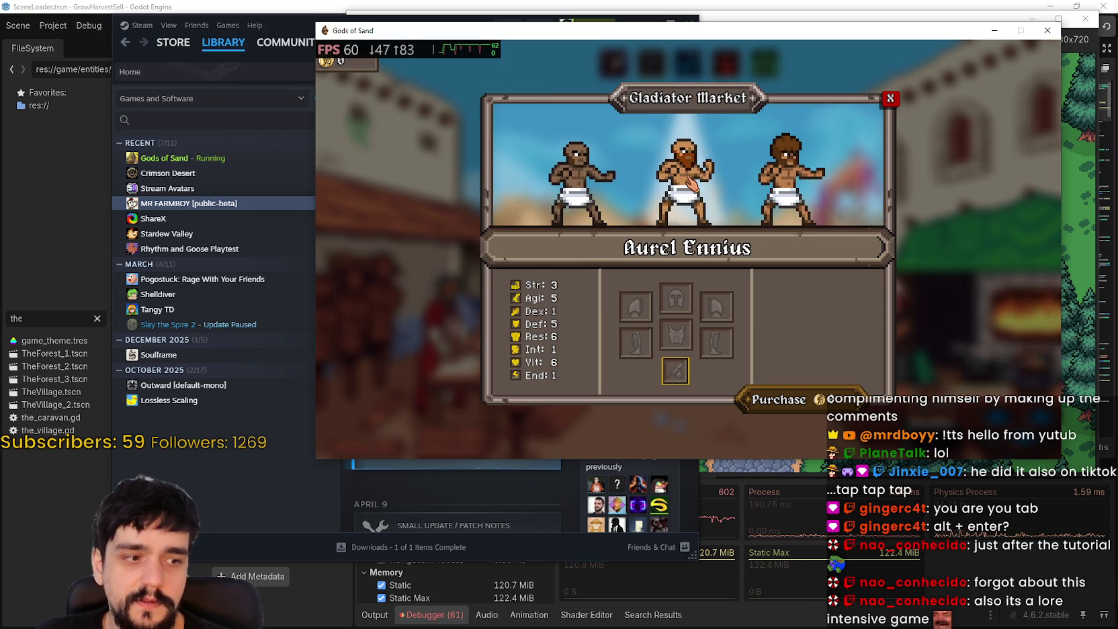
{"action": "left_click", "coordinate": [793, 396]}
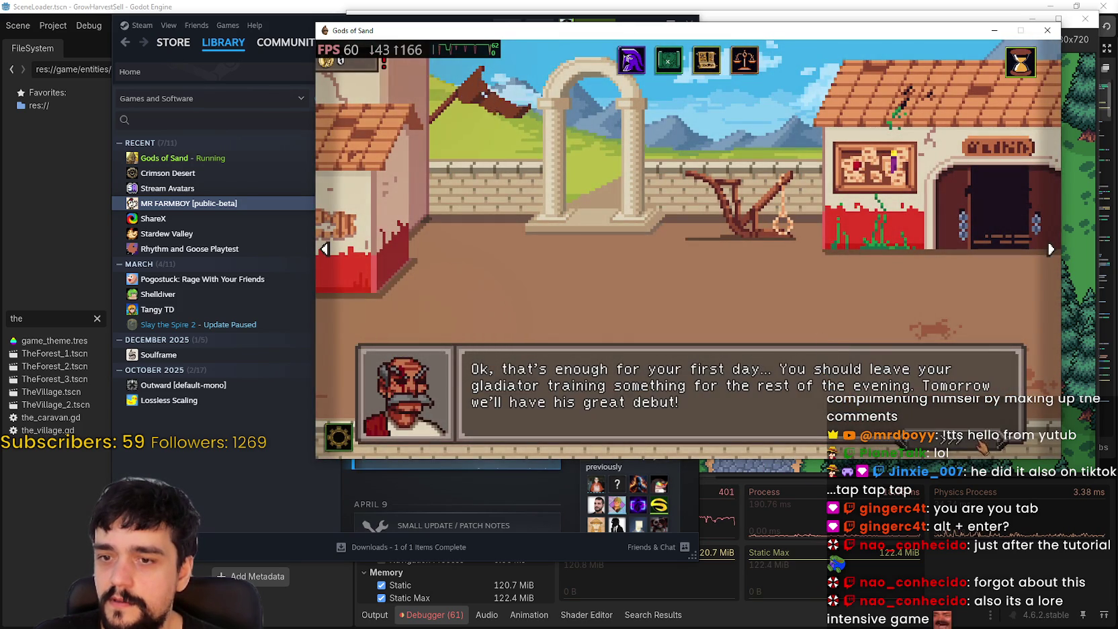
Step: Open Aurel Ennius's training screen up to the skills tip, then return to the Godot editor with F8
{"action": "left_click", "coordinate": [843, 389]}
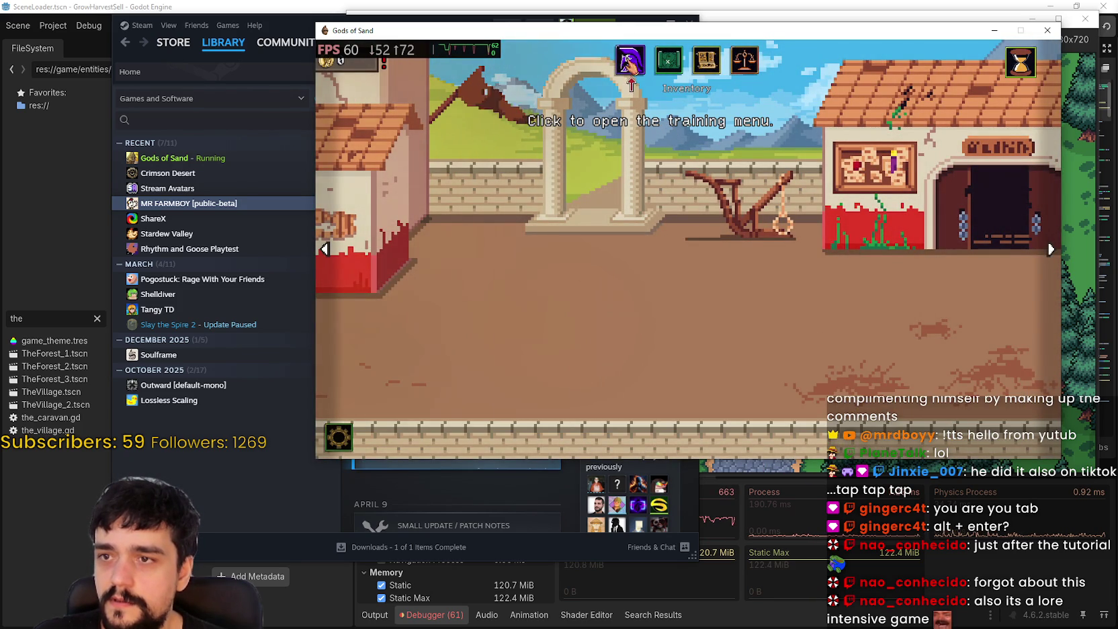
{"action": "left_click", "coordinate": [631, 60]}
{"action": "left_click", "coordinate": [992, 429]}
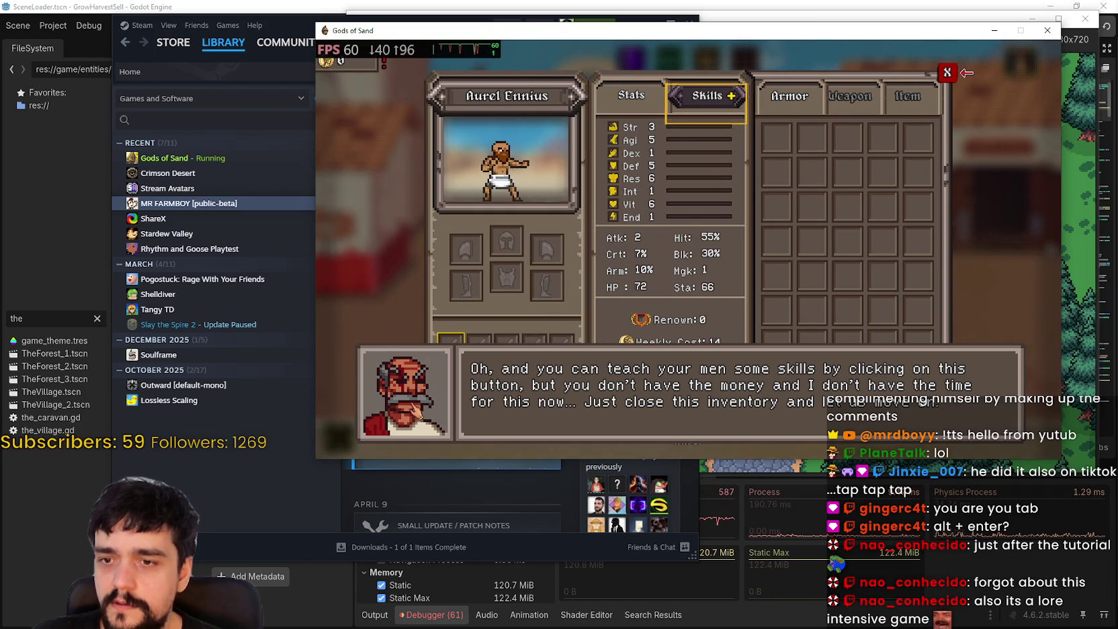
{"action": "mouse_move", "coordinate": [366, 65]}
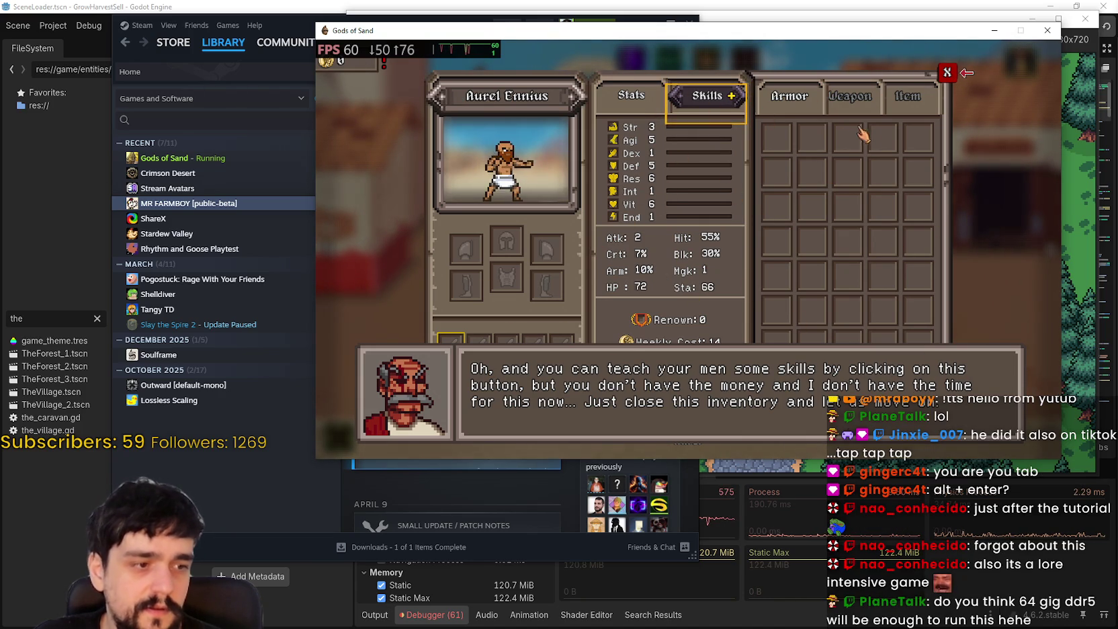
{"action": "key", "text": "F8"}
{"action": "left_click", "coordinate": [598, 48]}
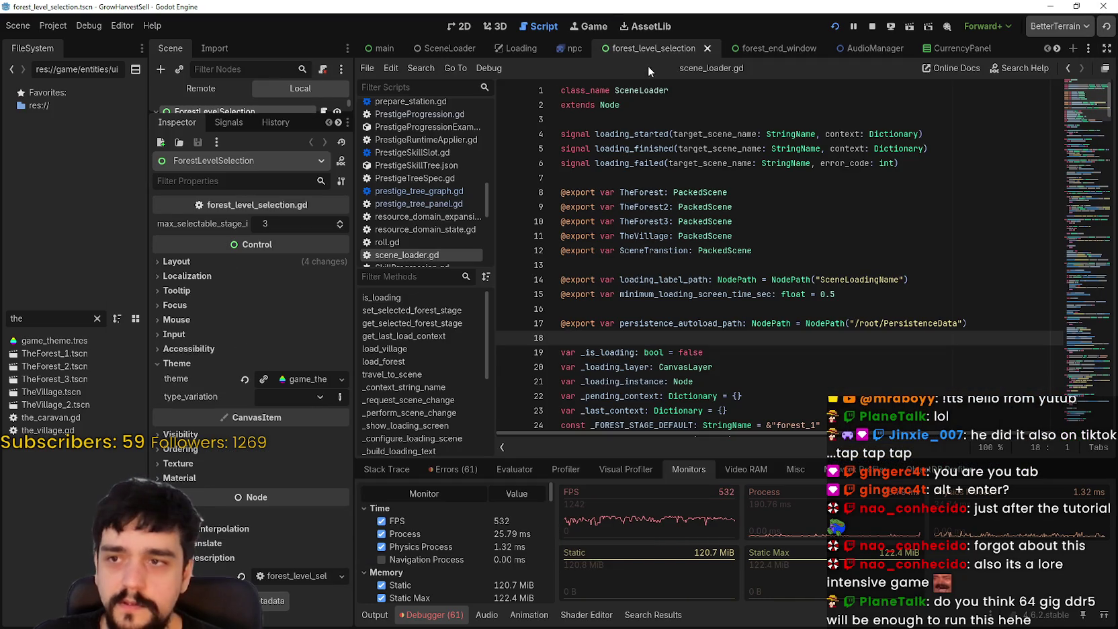
{"action": "key", "text": "alt+Tab"}
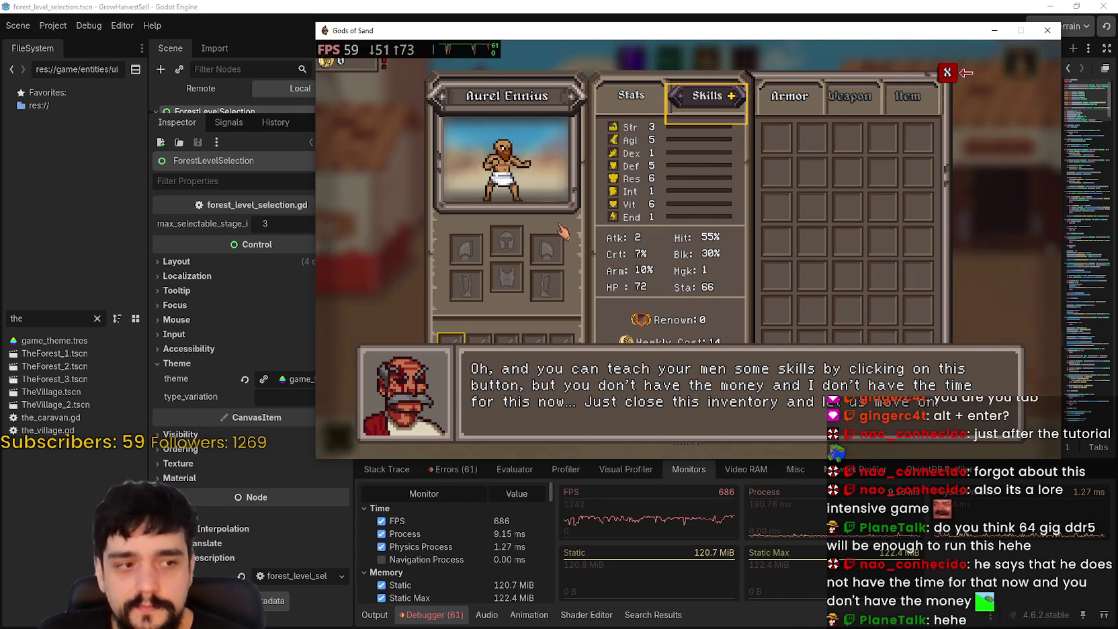
Step: Close the inventory and mentor dialogue, then advance the calendar to the next day
{"action": "left_click", "coordinate": [961, 73]}
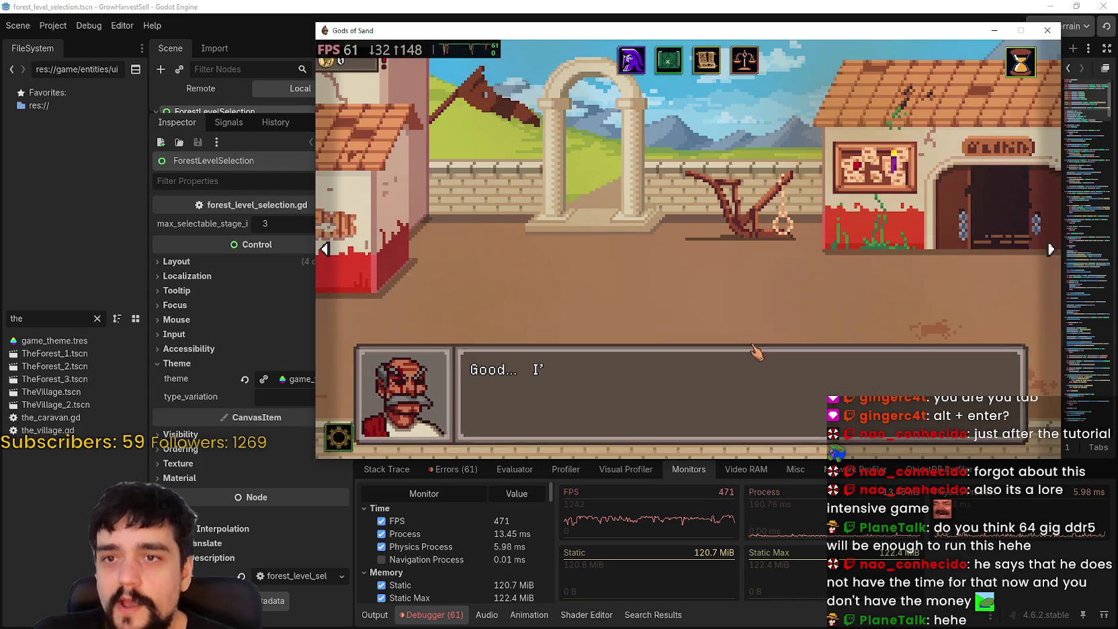
{"action": "left_click", "coordinate": [773, 336]}
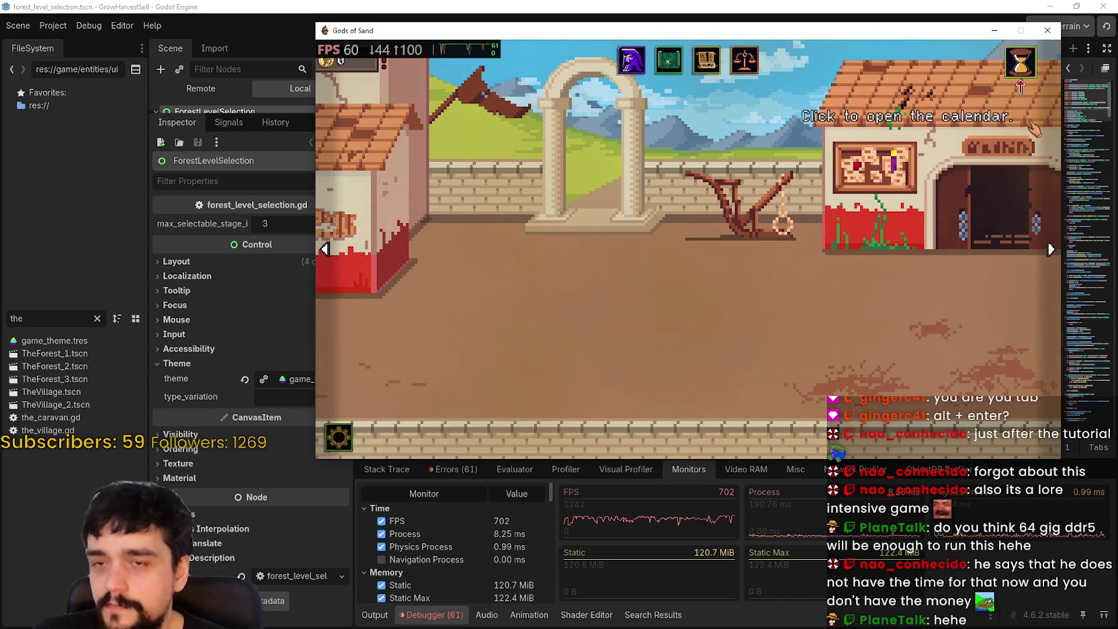
{"action": "left_click", "coordinate": [1020, 62]}
{"action": "left_click", "coordinate": [705, 430]}
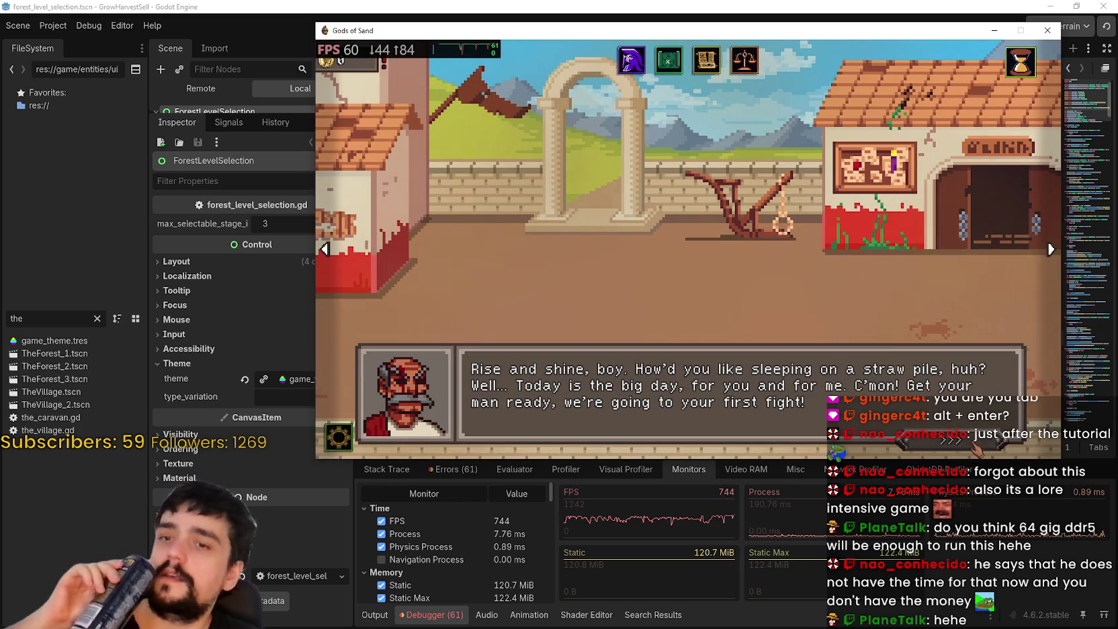
Step: Choose Aurel as the Debut match fighter and send him into the arena
{"action": "left_click", "coordinate": [976, 449]}
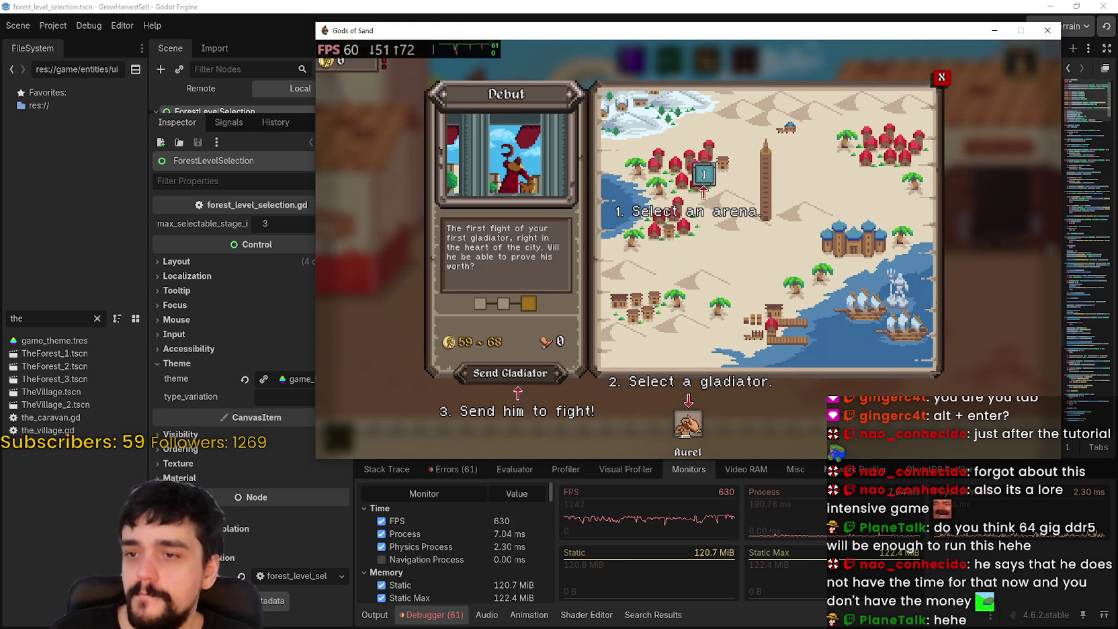
{"action": "left_click", "coordinate": [692, 430]}
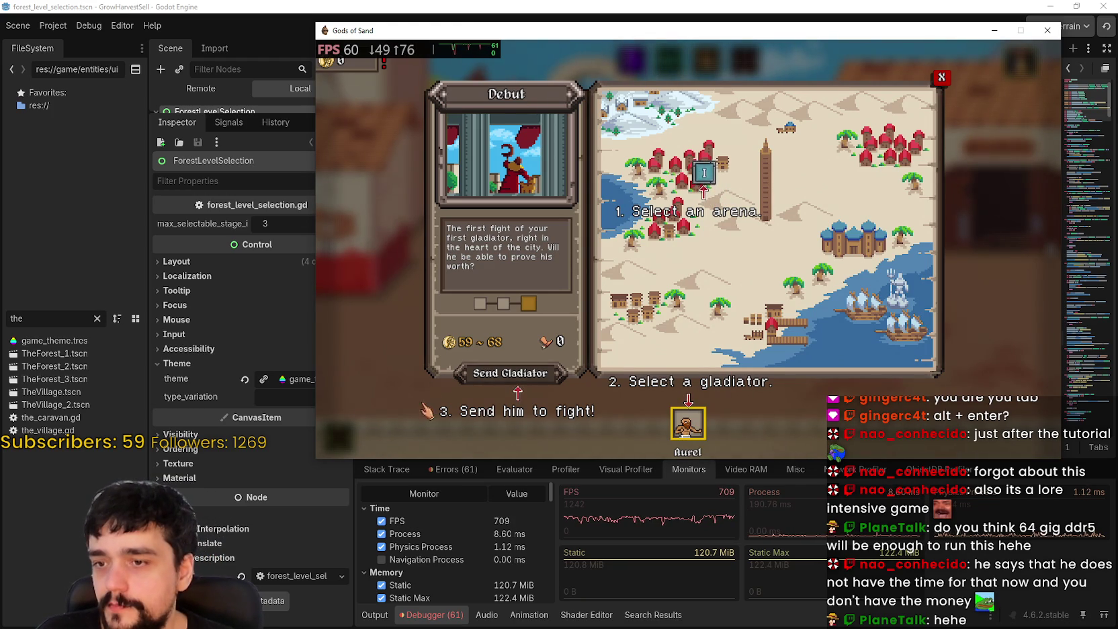
{"action": "left_click", "coordinate": [511, 373]}
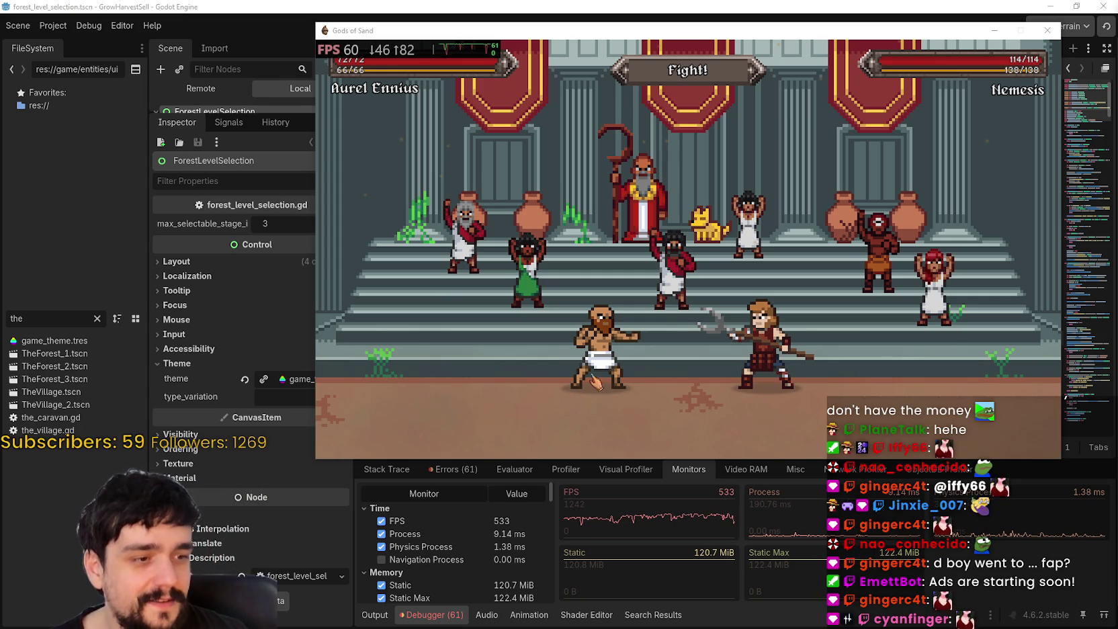
Step: Focus and shift the game window, then fight Nemesis with attack, skill, defence, dexterity and stamina moves
{"action": "left_click", "coordinate": [571, 287]}
{"action": "left_click_drag", "start_coordinate": [780, 28], "coordinate": [762, 38]}
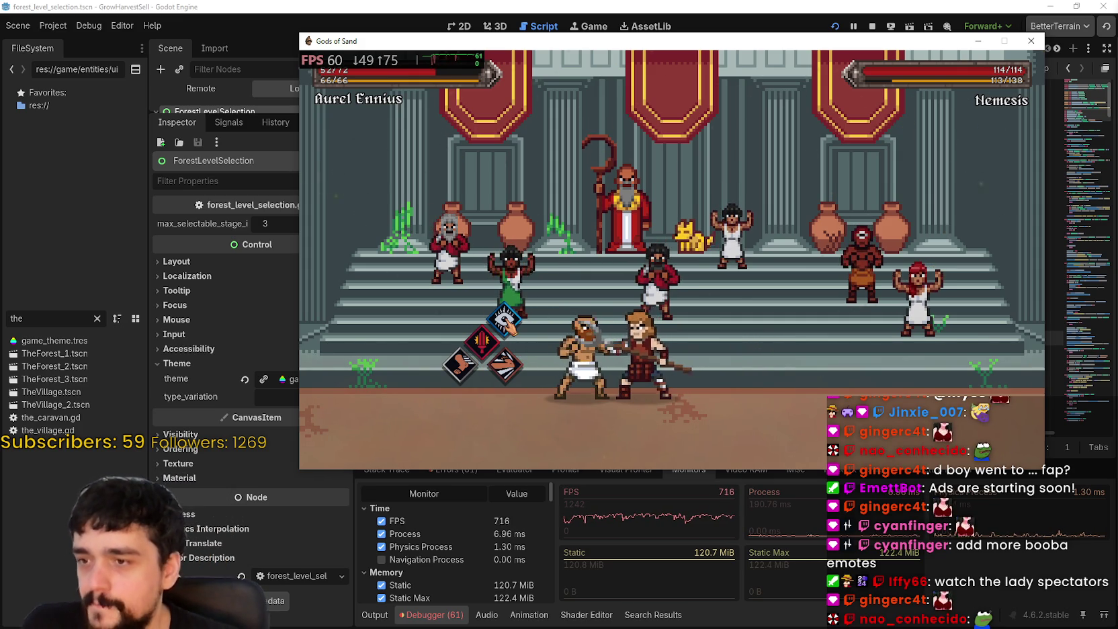
{"action": "left_click", "coordinate": [486, 348]}
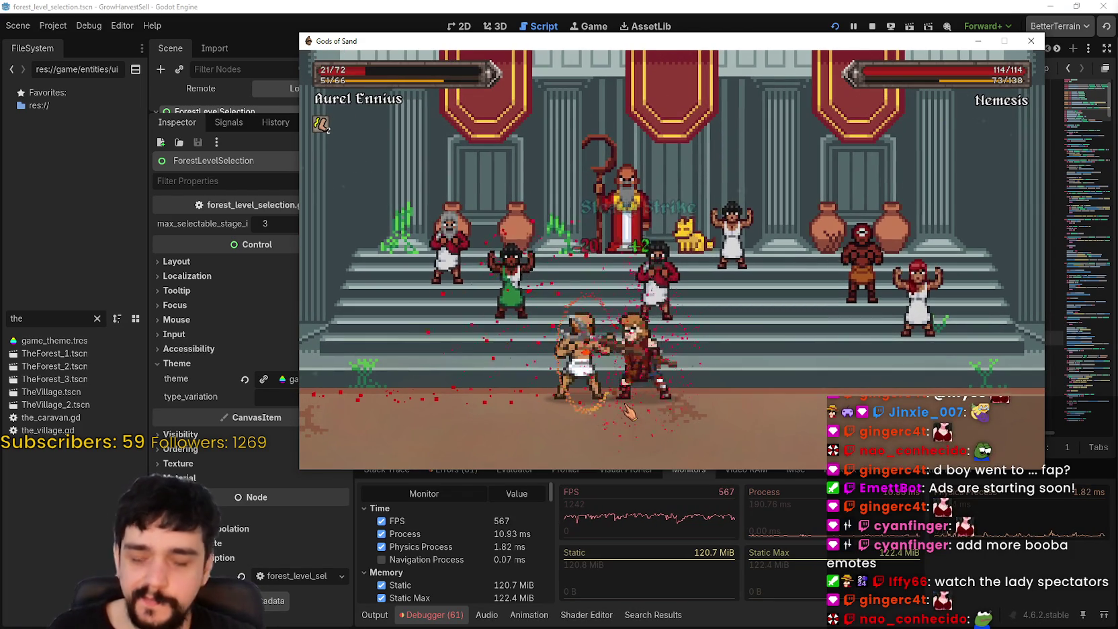
{"action": "left_click", "coordinate": [519, 370]}
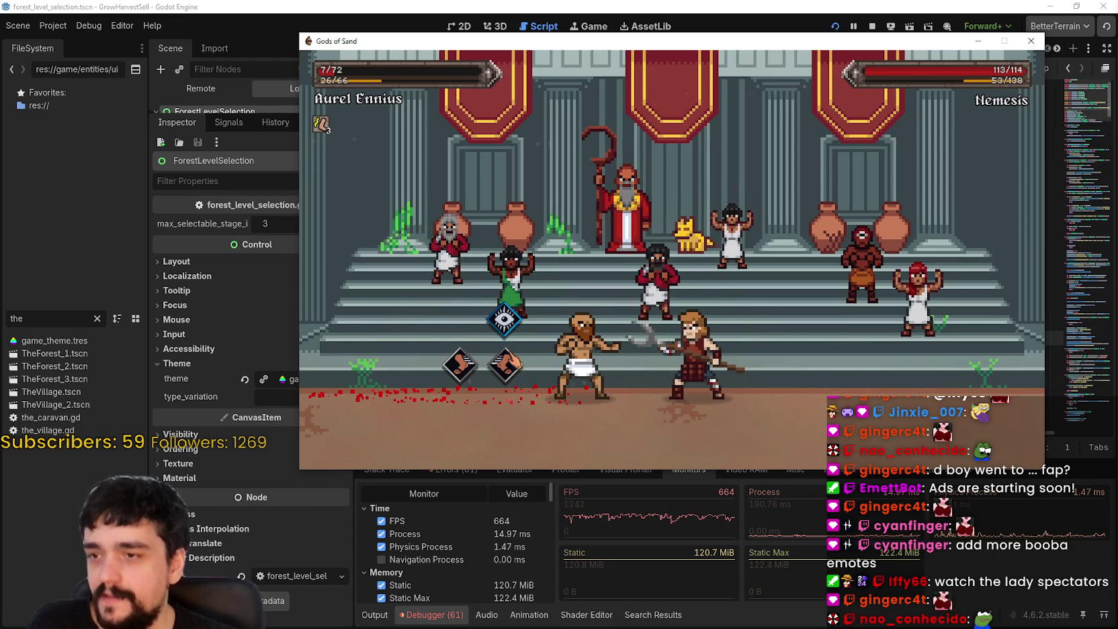
{"action": "left_click", "coordinate": [460, 365]}
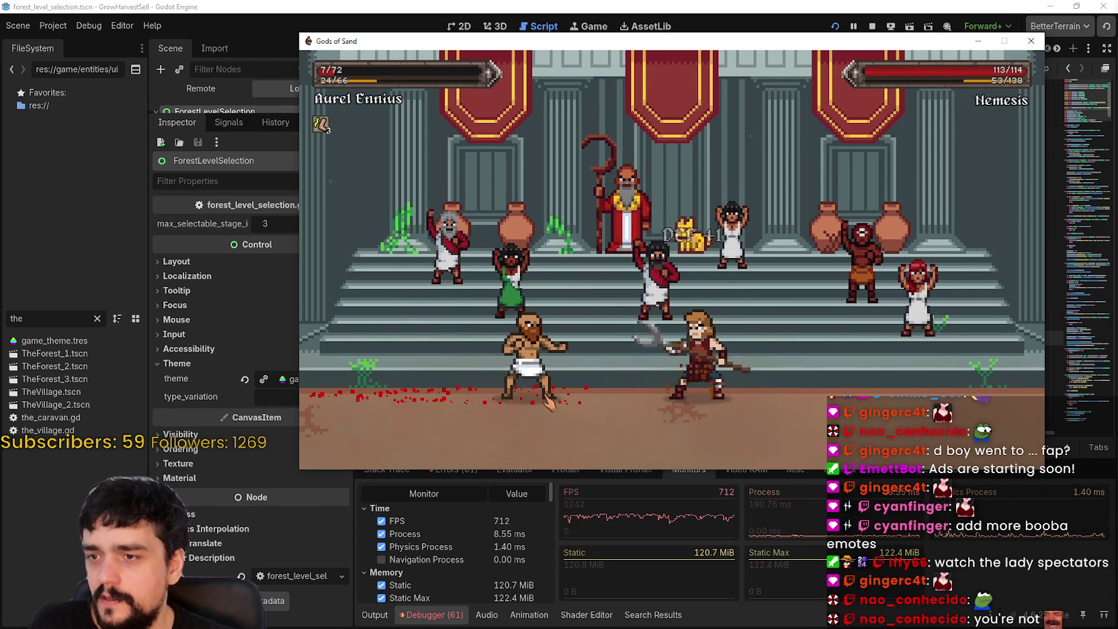
{"action": "left_click", "coordinate": [506, 413]}
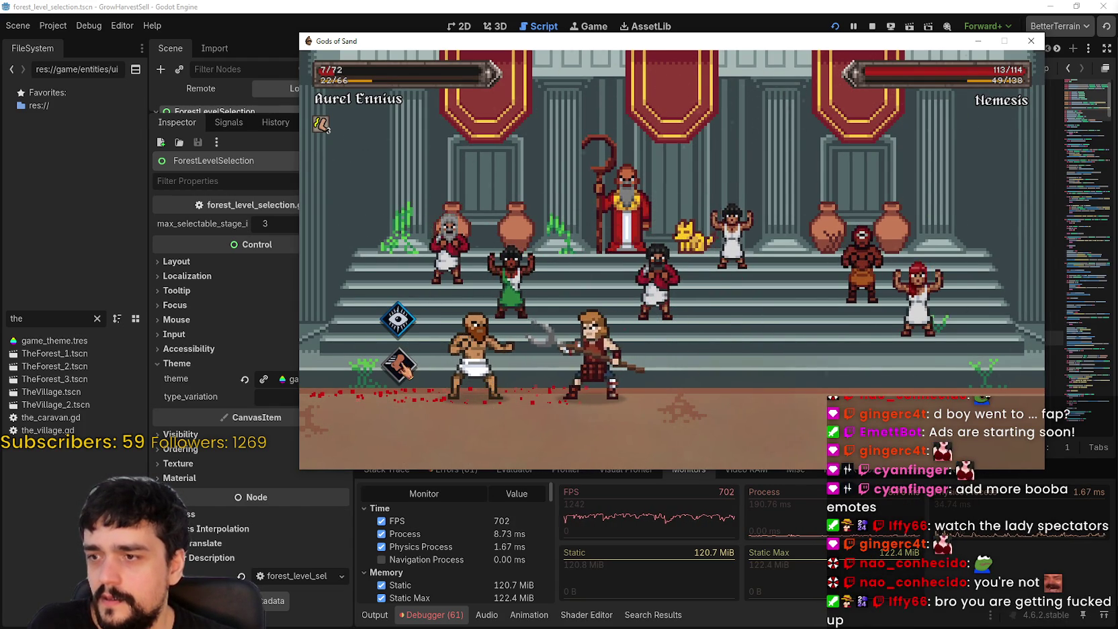
{"action": "left_click", "coordinate": [398, 323]}
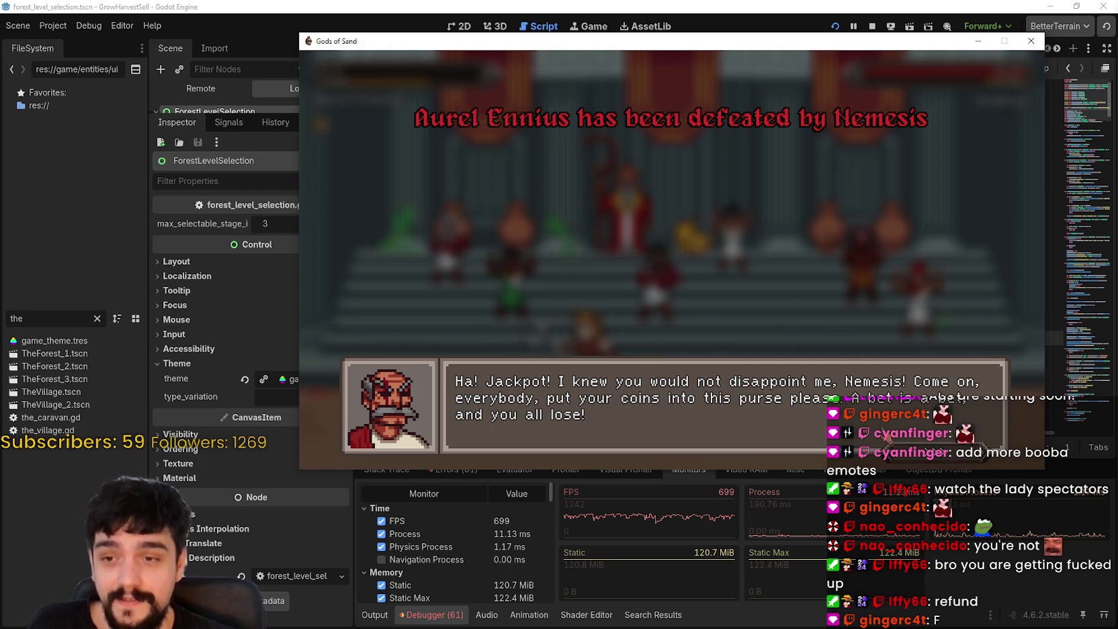
Step: Get past the defeat dialogue and The First Lesson page, then bring up the pause menu
{"action": "left_click", "coordinate": [953, 473]}
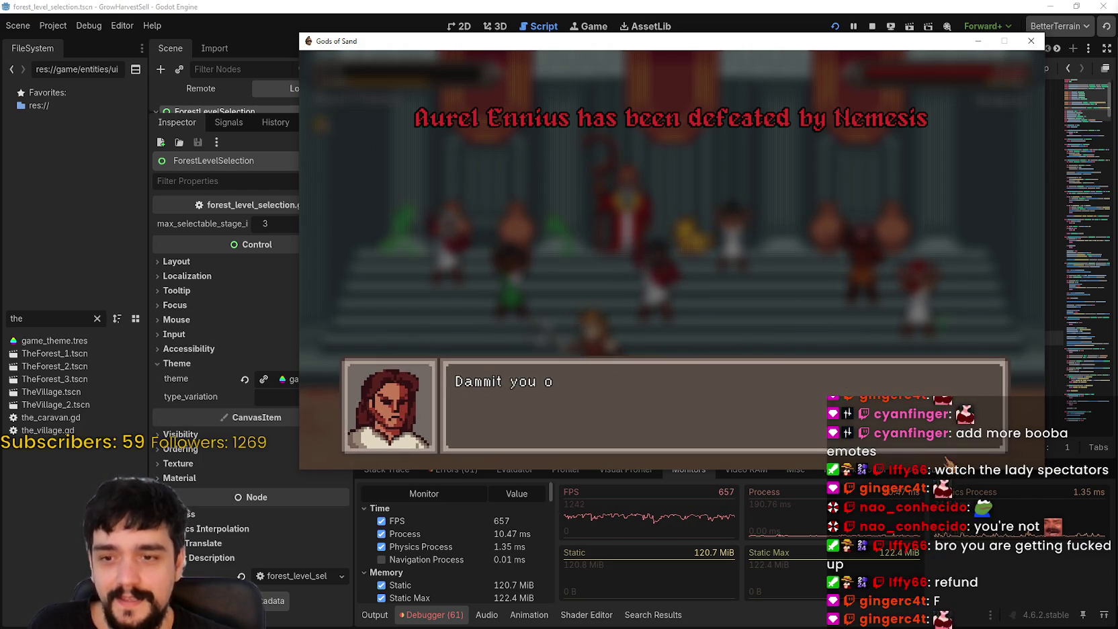
{"action": "left_click", "coordinate": [773, 248]}
{"action": "left_click", "coordinate": [828, 307]}
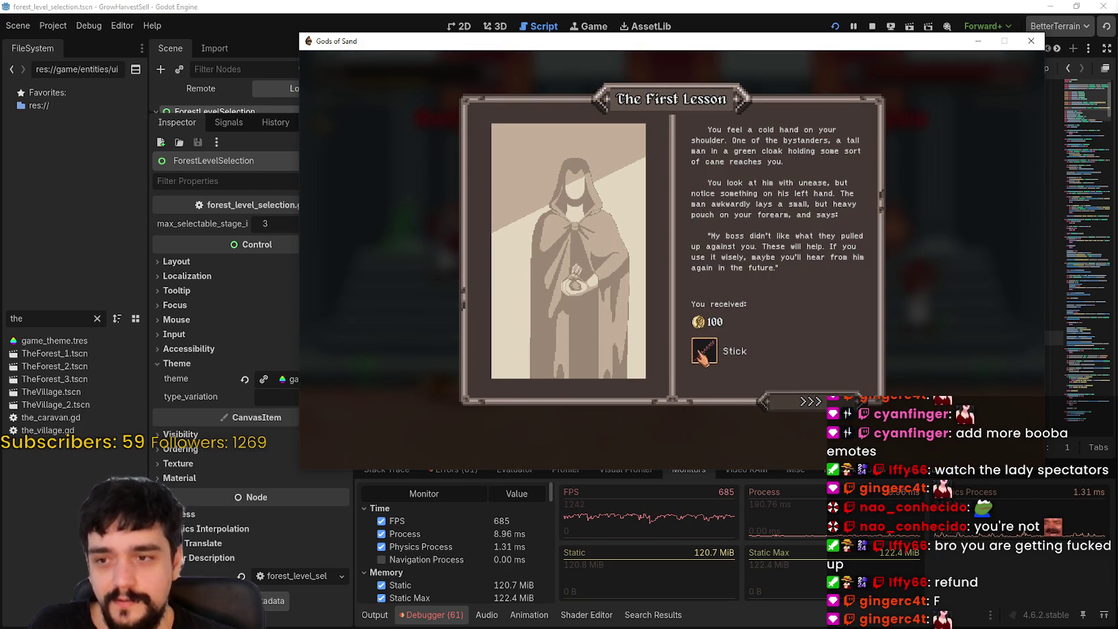
{"action": "left_click", "coordinate": [837, 402]}
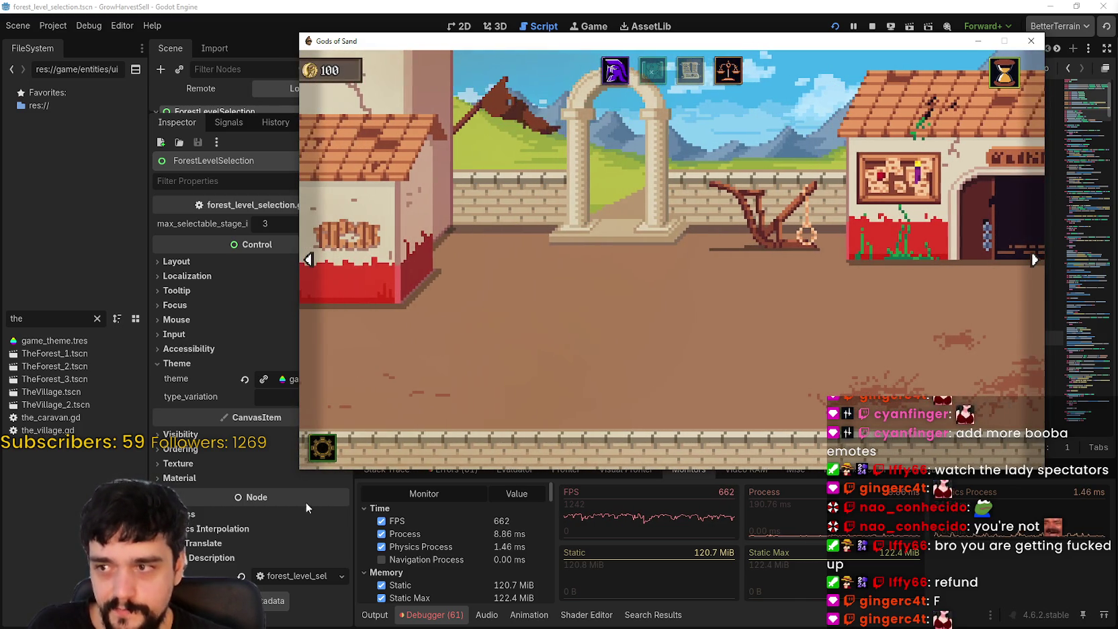
{"action": "left_click", "coordinate": [322, 447]}
{"action": "left_click", "coordinate": [696, 186]}
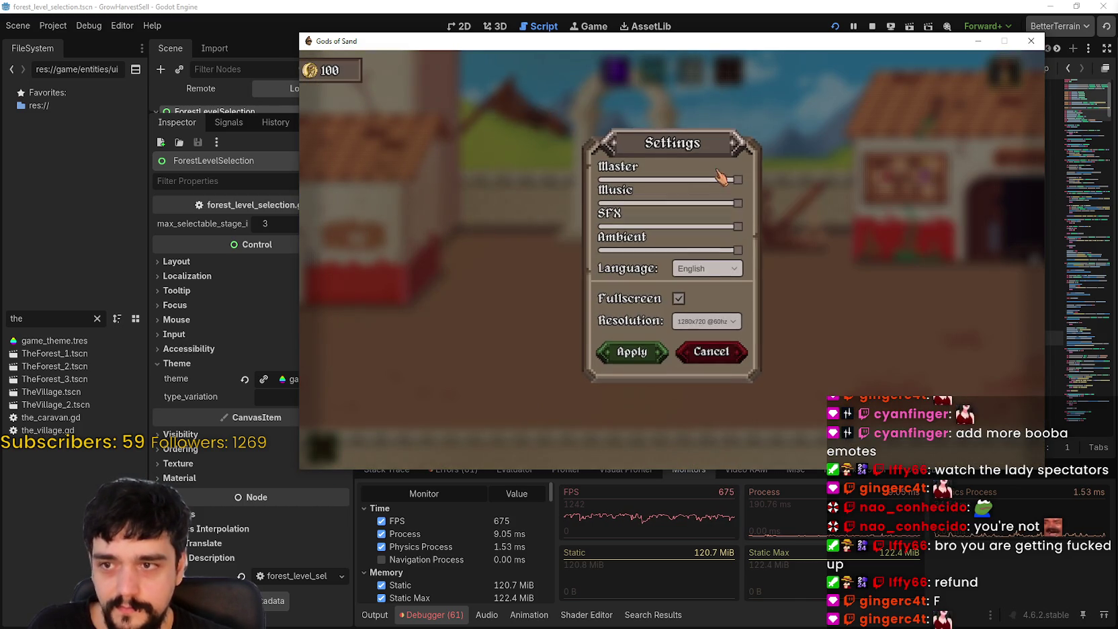
{"action": "left_click", "coordinate": [717, 321]}
{"action": "left_click", "coordinate": [706, 328]}
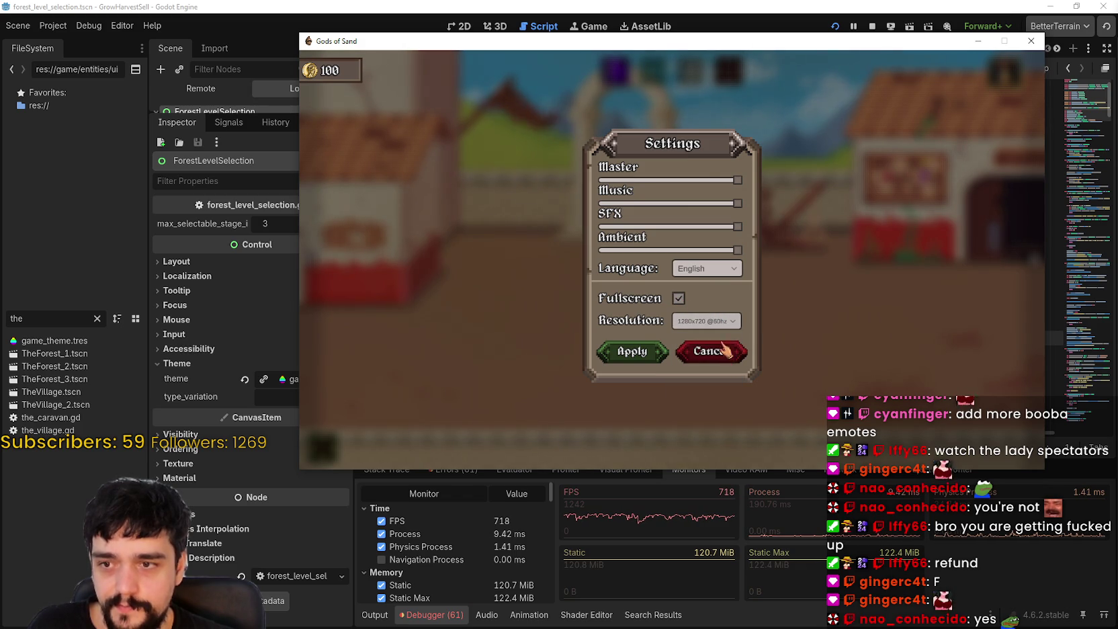
{"action": "left_click", "coordinate": [706, 321]}
{"action": "scroll", "coordinate": [714, 368], "scroll_direction": "down", "scroll_amount": 5}
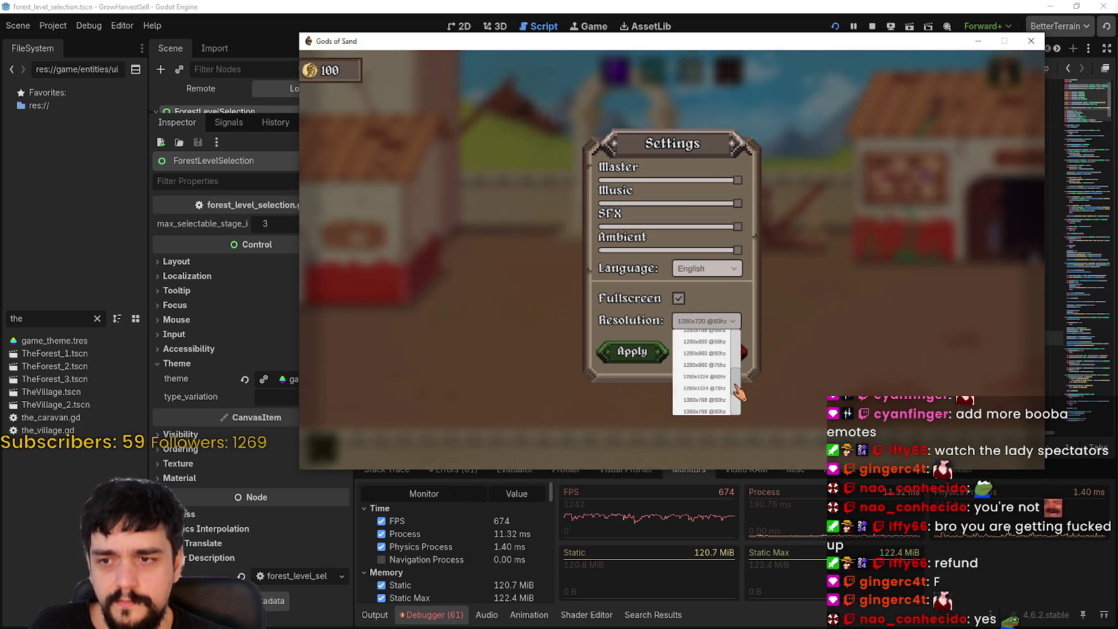
{"action": "scroll", "coordinate": [738, 393], "scroll_direction": "down", "scroll_amount": 4}
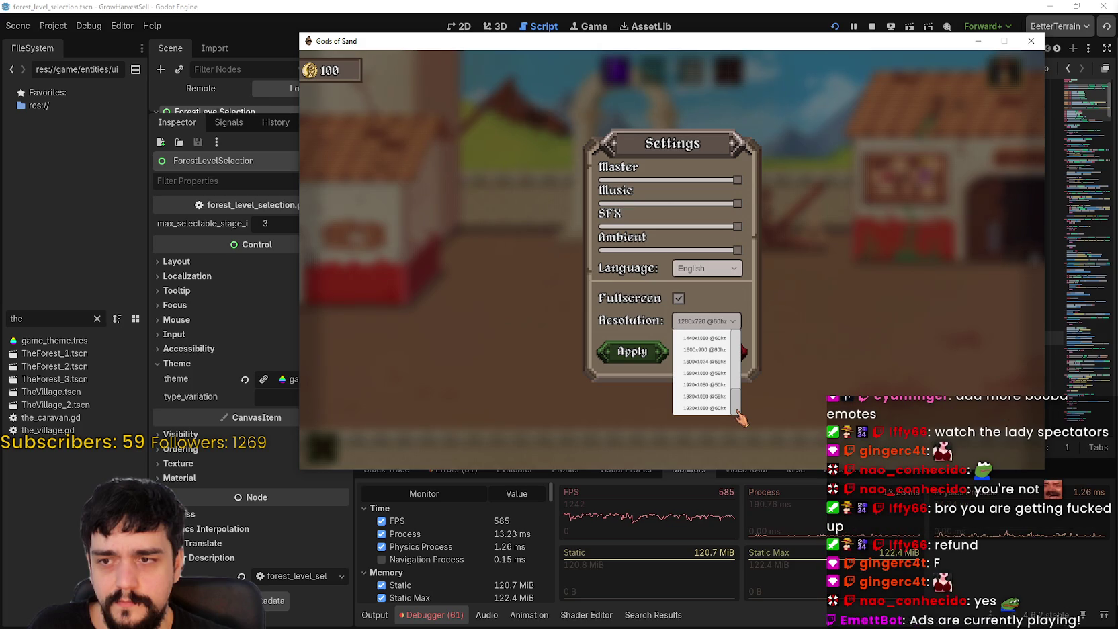
{"action": "left_click", "coordinate": [706, 407]}
{"action": "left_click", "coordinate": [655, 351]}
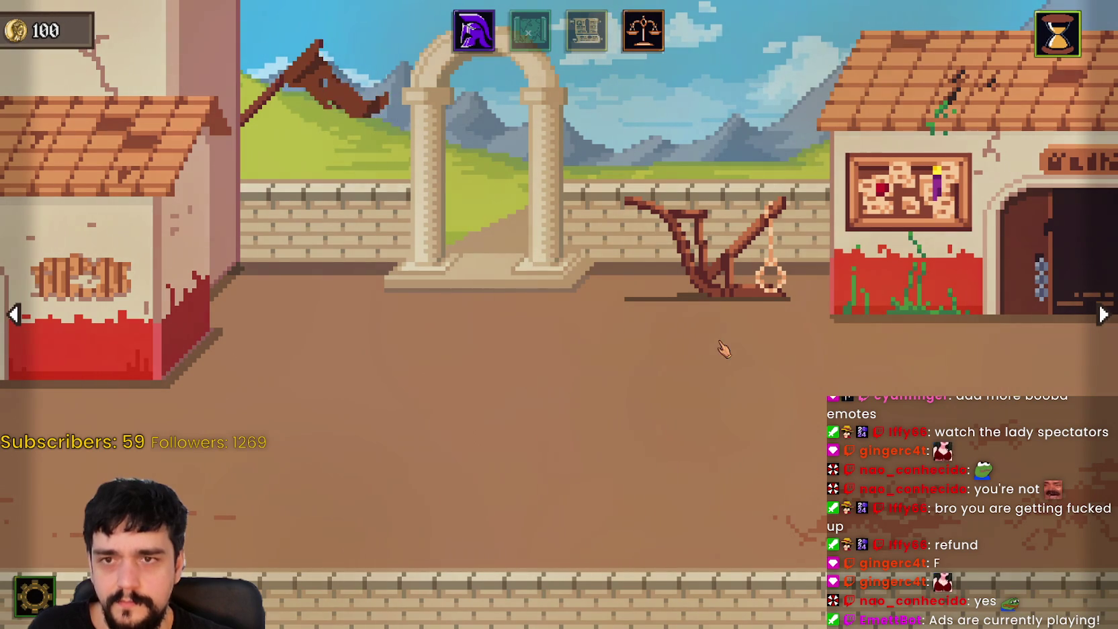
Step: Pan the ludus view right, back left, and right again
{"action": "left_click", "coordinate": [1103, 316]}
{"action": "left_click", "coordinate": [9, 336]}
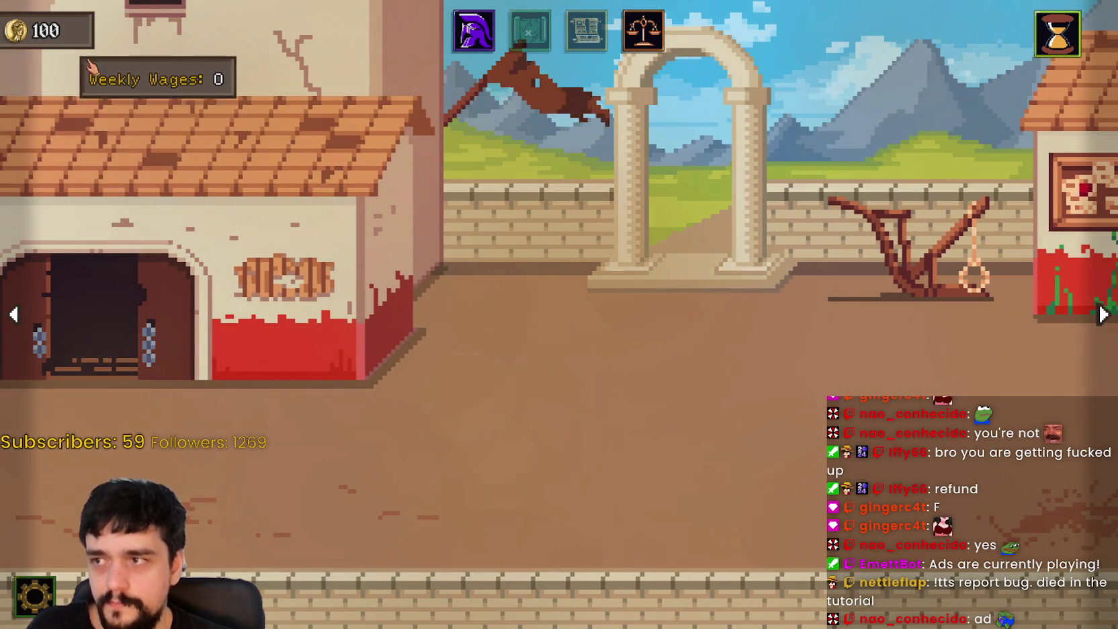
{"action": "left_click", "coordinate": [1102, 314]}
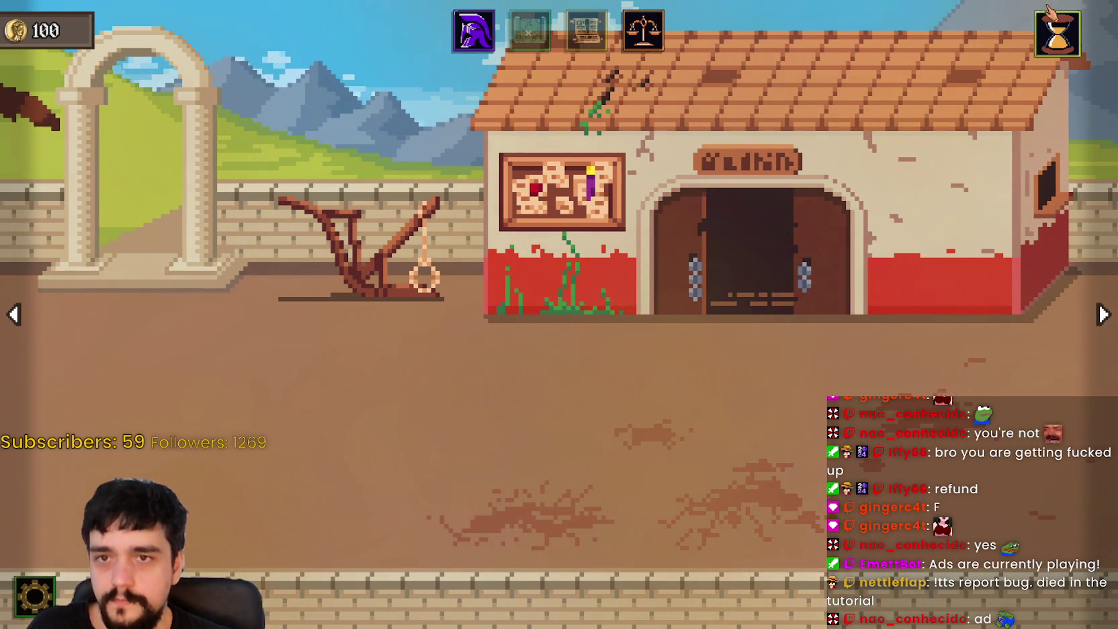
Step: Check the gladiator stats and inventory panel, then request a visit to the city
{"action": "left_click", "coordinate": [481, 39]}
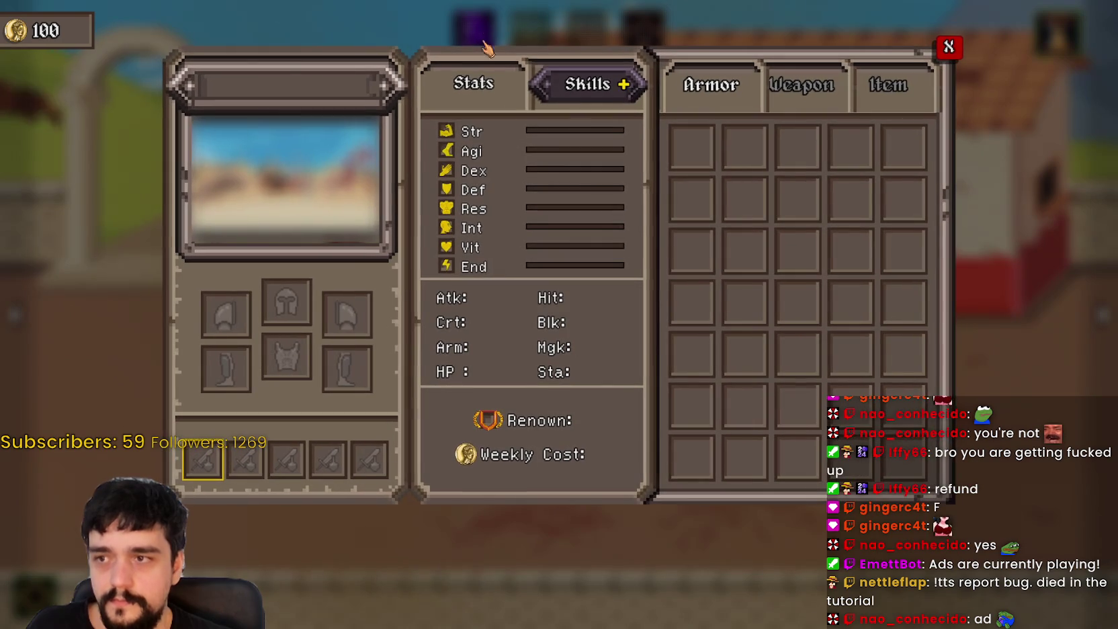
{"action": "left_click", "coordinate": [959, 53]}
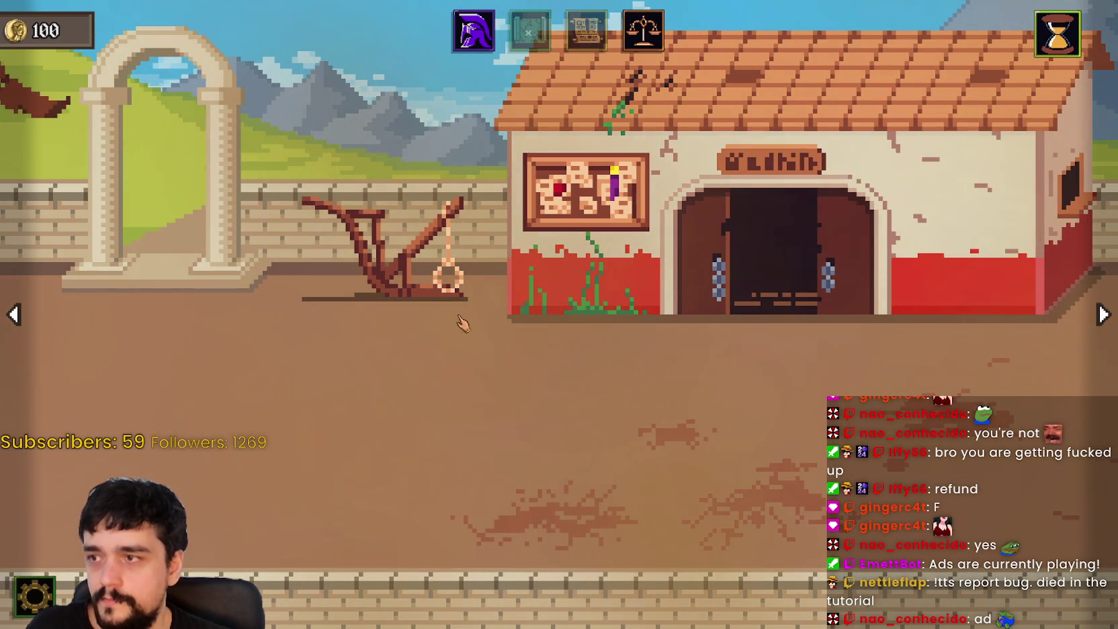
{"action": "left_click", "coordinate": [446, 285]}
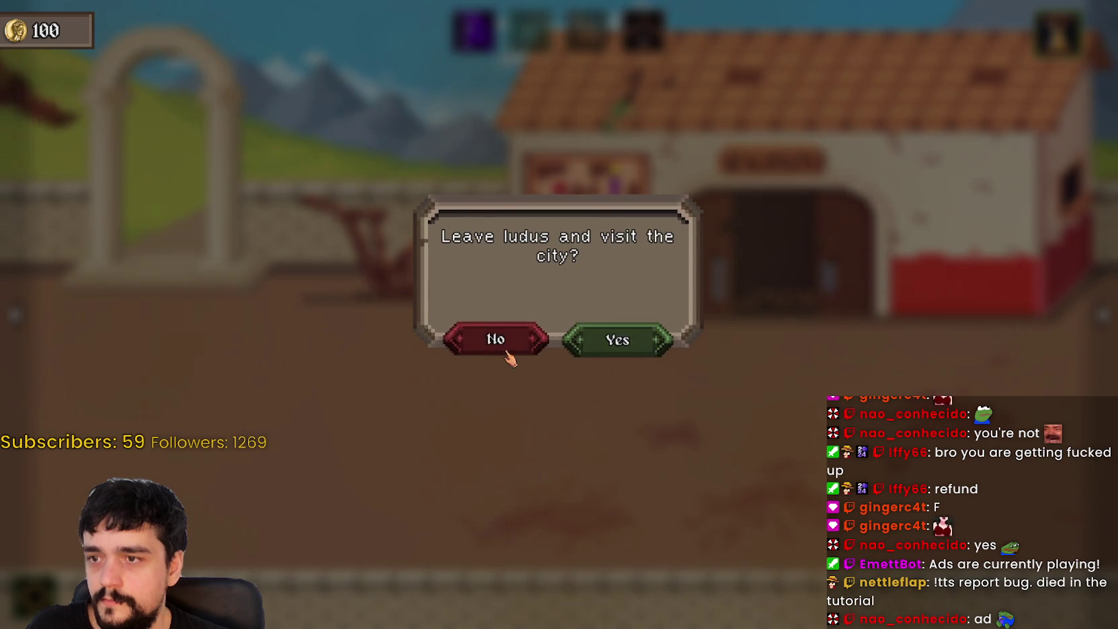
Step: Decline the first leave prompt, then request the city again and confirm Yes
{"action": "left_click", "coordinate": [502, 338]}
{"action": "left_click", "coordinate": [643, 31]}
{"action": "left_click", "coordinate": [619, 341]}
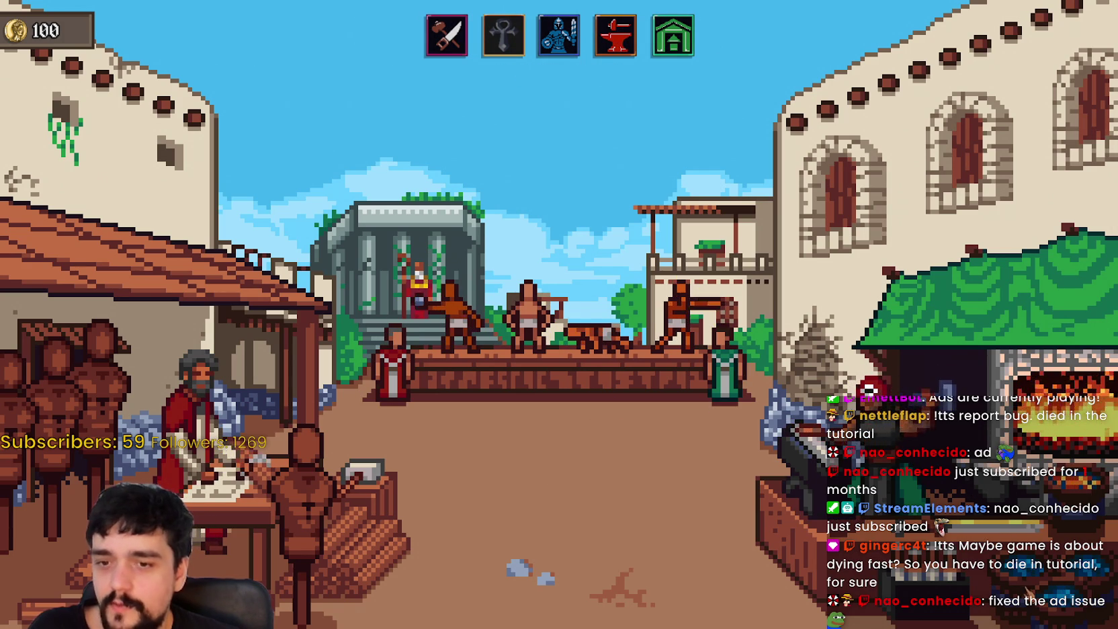
Step: Look over the Blacksmith and Utility and Services shops without buying anything
{"action": "left_click", "coordinate": [614, 35]}
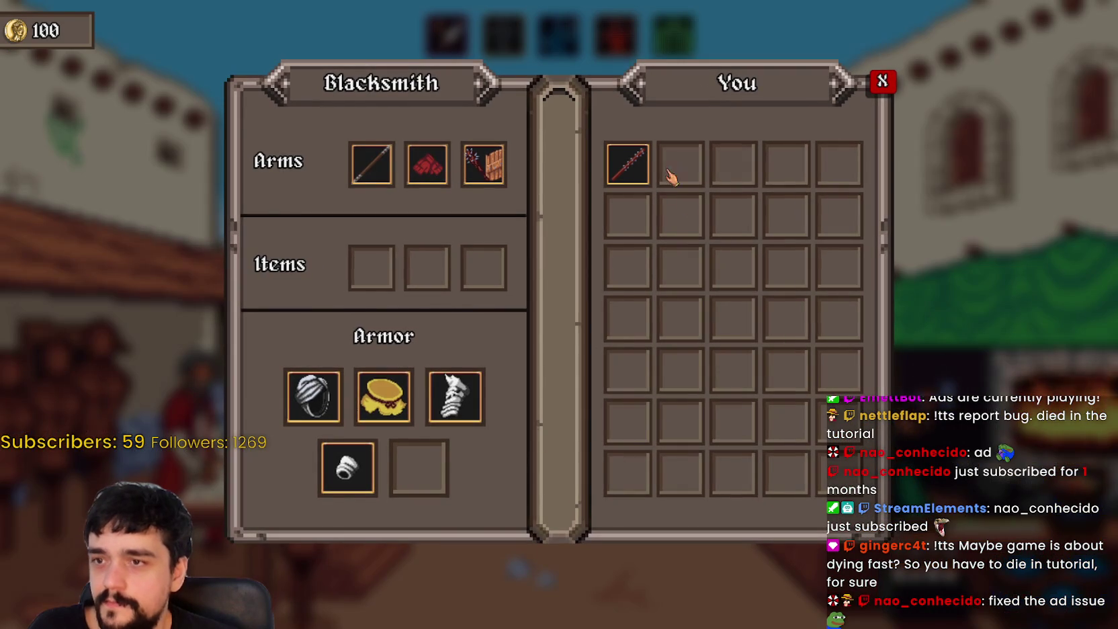
{"action": "mouse_move", "coordinate": [632, 176]}
{"action": "left_click", "coordinate": [882, 81]}
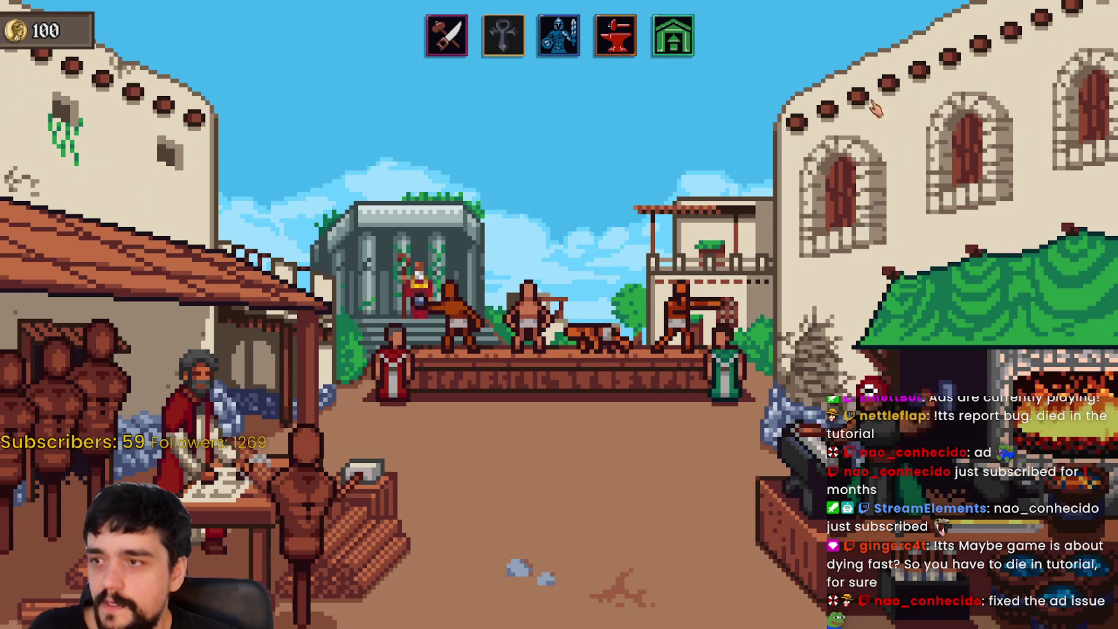
{"action": "left_click", "coordinate": [673, 35]}
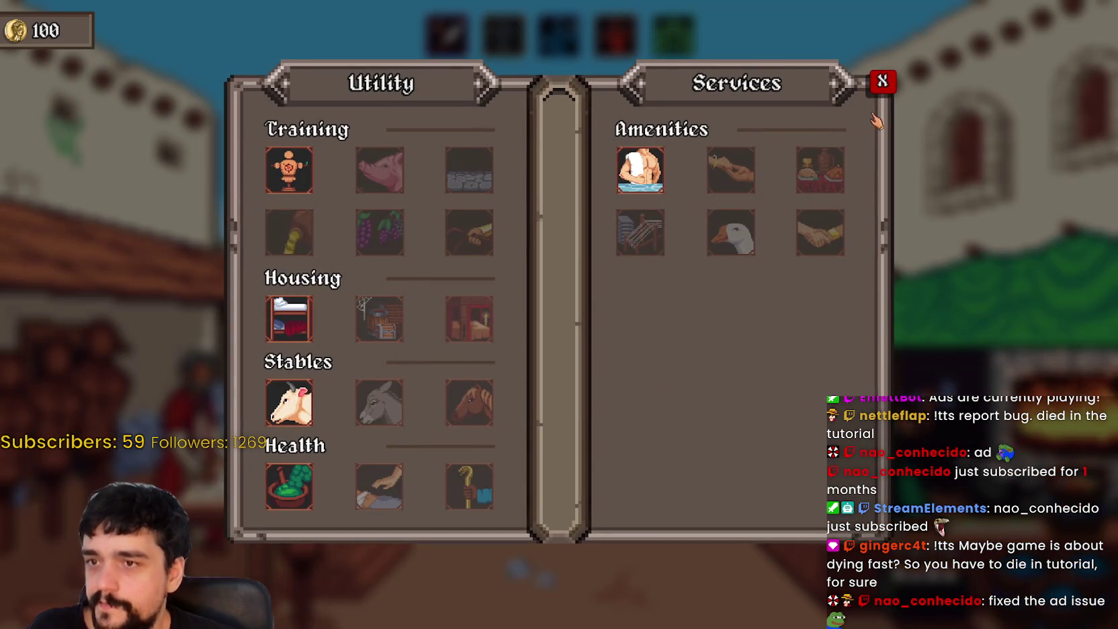
{"action": "left_click", "coordinate": [880, 81]}
Step: In the Gladiator Market, find Emanuel Egnatius, buy him for 31 coins, then head back toward the ludus
{"action": "left_click", "coordinate": [672, 322]}
{"action": "left_click", "coordinate": [750, 246]}
{"action": "left_click", "coordinate": [396, 215]}
{"action": "left_click", "coordinate": [575, 265]}
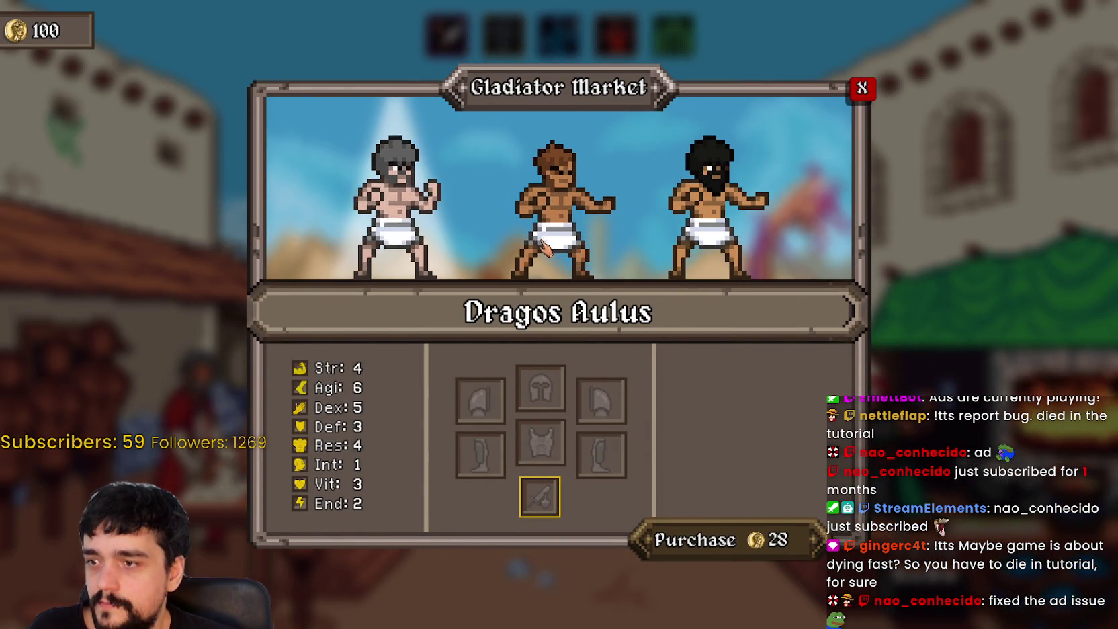
{"action": "left_click", "coordinate": [574, 266]}
{"action": "left_click", "coordinate": [715, 221]}
{"action": "left_click", "coordinate": [436, 249]}
{"action": "left_click", "coordinate": [558, 248]}
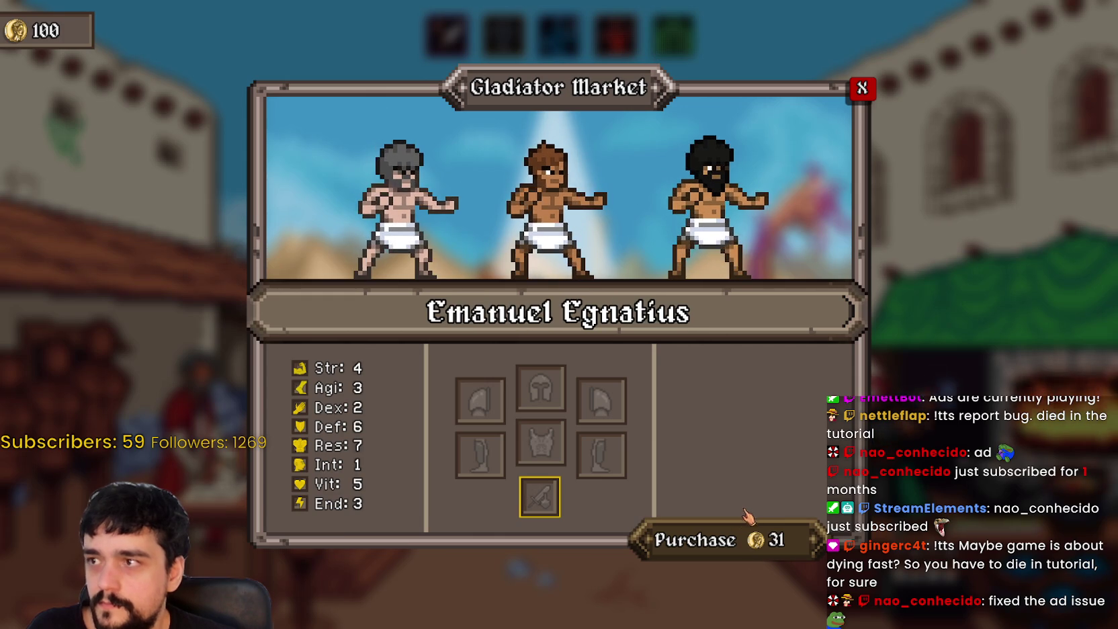
{"action": "left_click", "coordinate": [732, 541]}
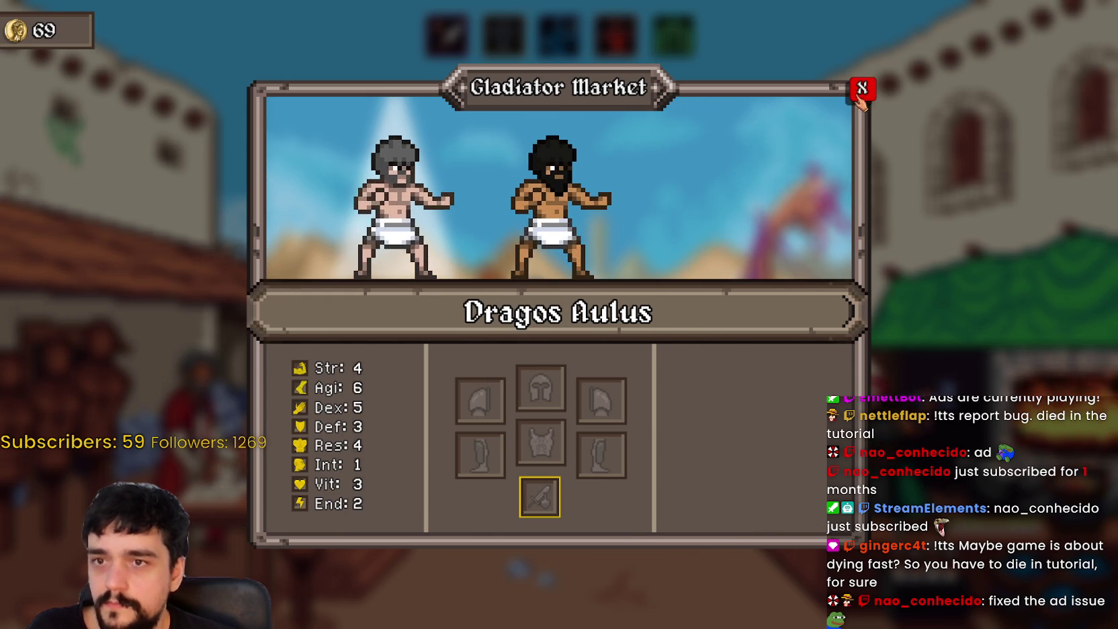
{"action": "left_click", "coordinate": [857, 93]}
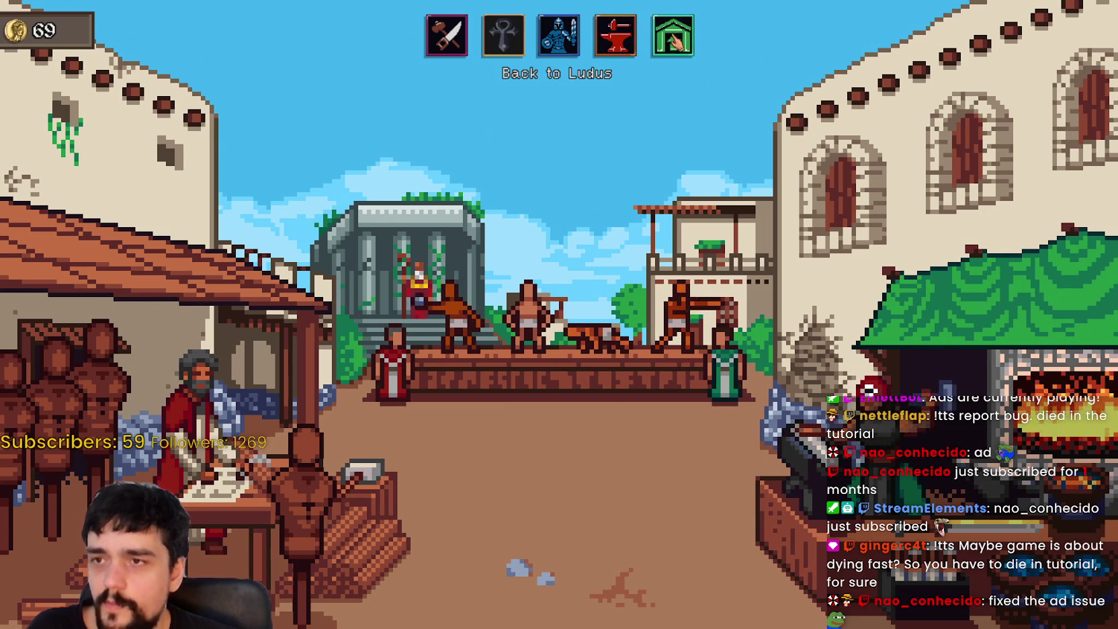
{"action": "left_click", "coordinate": [679, 42]}
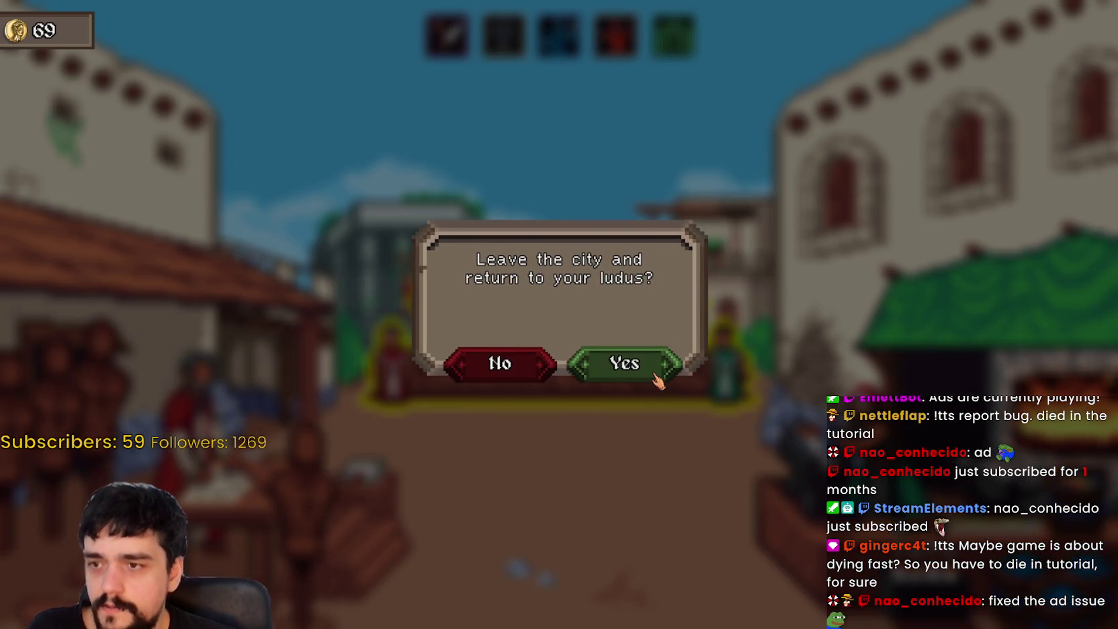
Step: Back at the ludus, equip Emanuel Egnatius with the Stick spear, raising his Atk from 3 to 8
{"action": "left_click", "coordinate": [655, 378]}
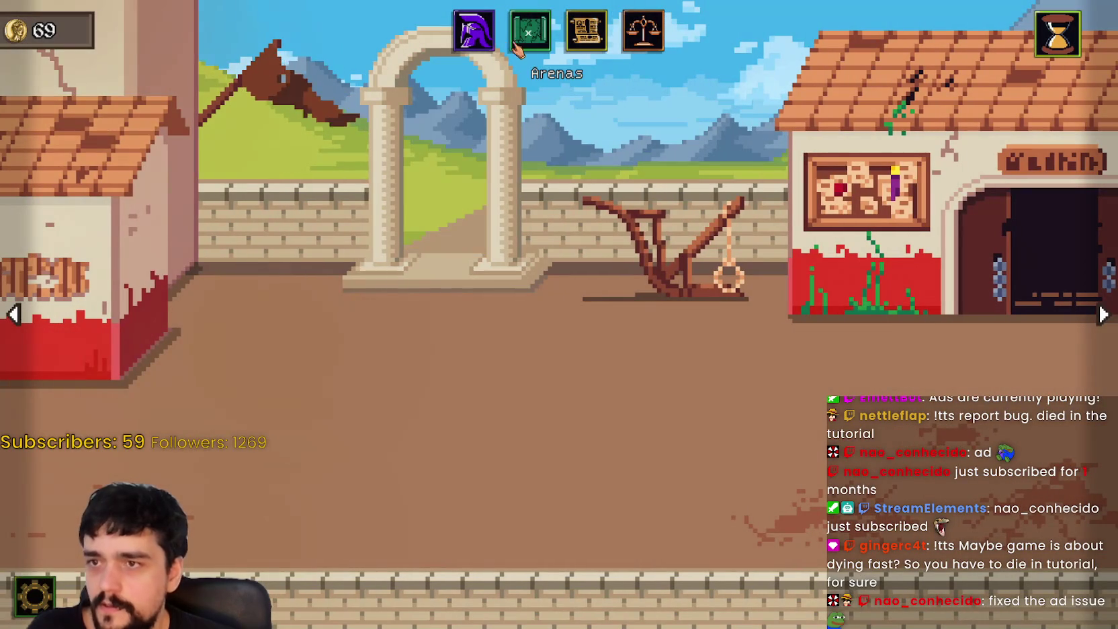
{"action": "left_click", "coordinate": [474, 31]}
{"action": "left_click", "coordinate": [799, 88]}
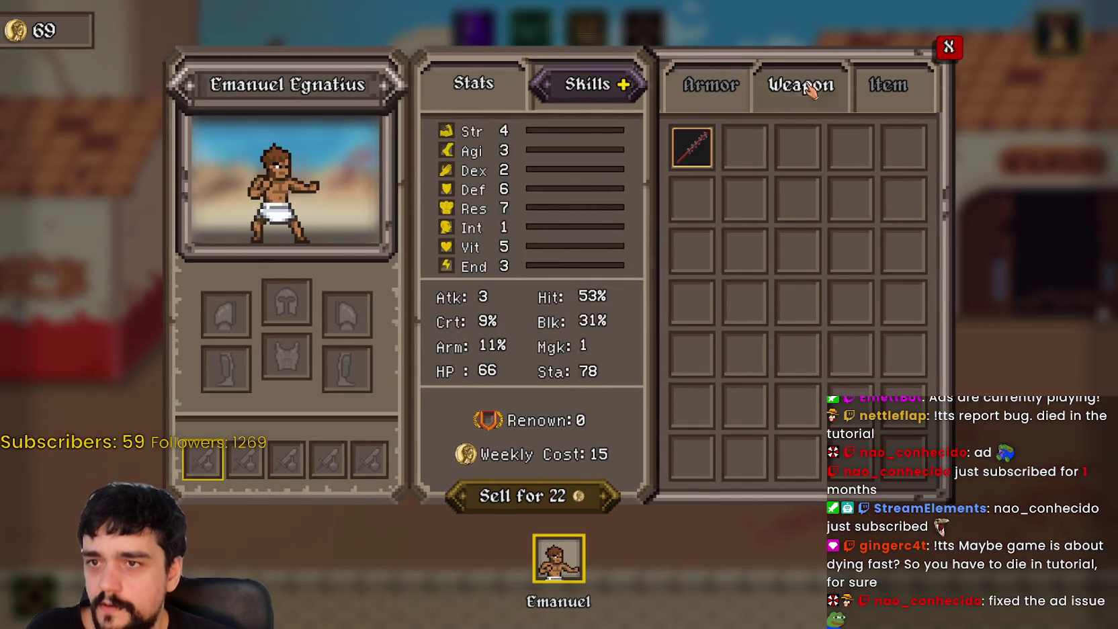
{"action": "mouse_move", "coordinate": [691, 146]}
{"action": "left_mouse_down"}
{"action": "mouse_move", "coordinate": [654, 324]}
{"action": "mouse_move", "coordinate": [219, 399]}
{"action": "mouse_move", "coordinate": [224, 471]}
{"action": "left_mouse_up"}
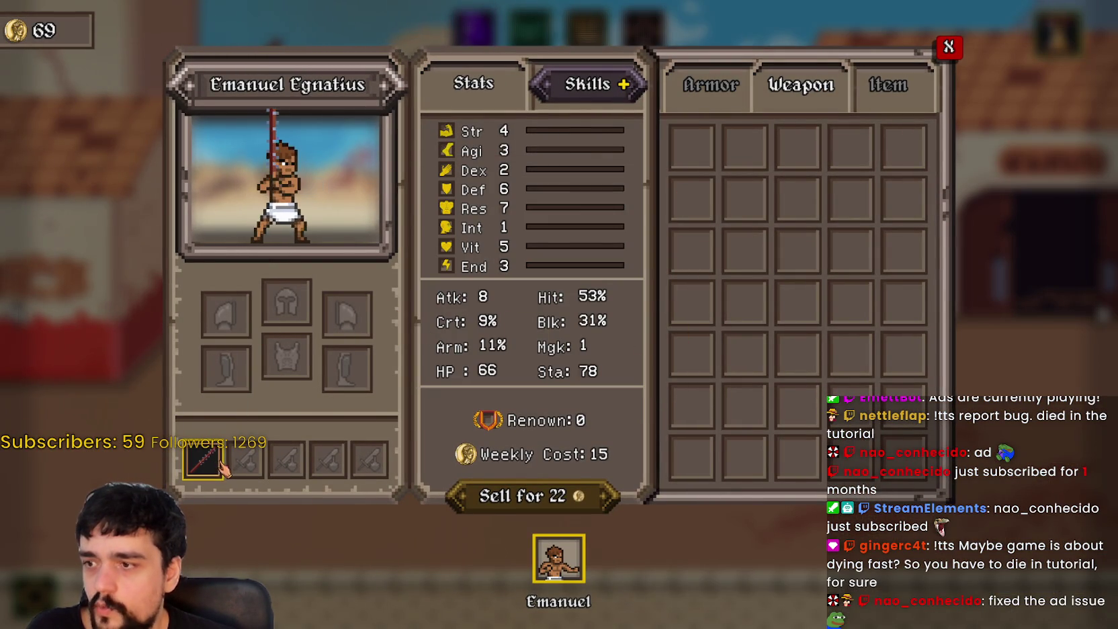
{"action": "left_click", "coordinate": [948, 47]}
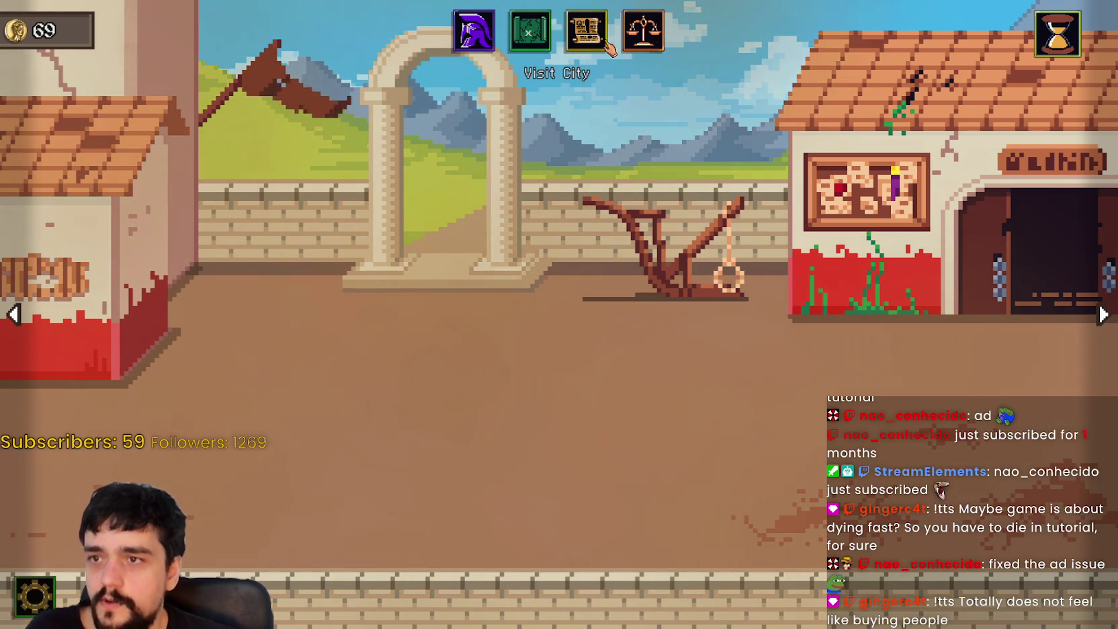
{"action": "left_click", "coordinate": [537, 34]}
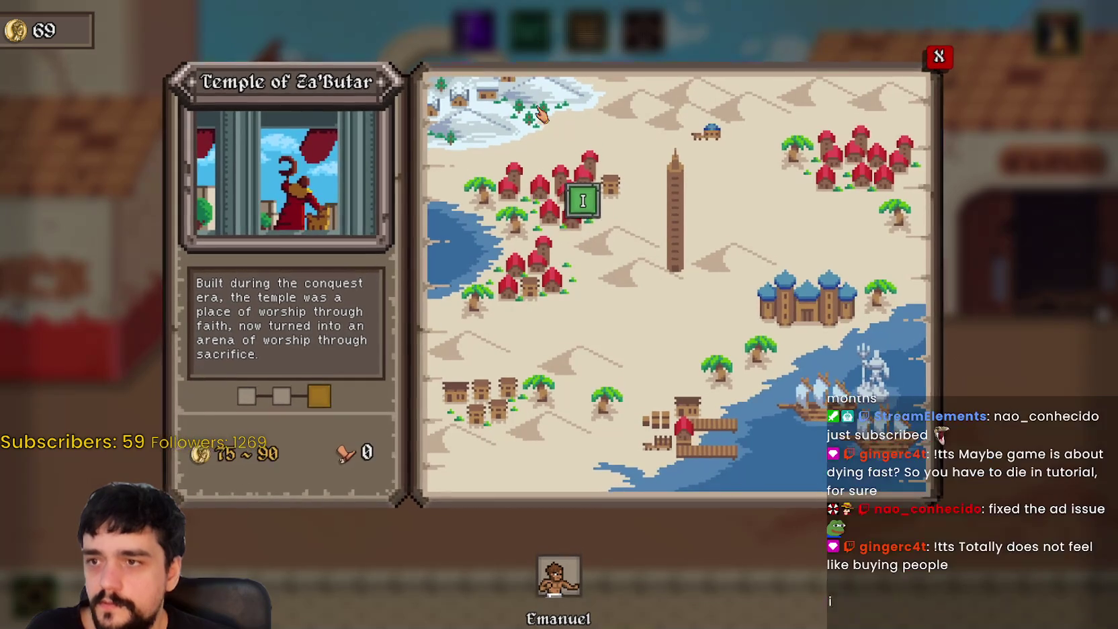
{"action": "left_click", "coordinate": [939, 58]}
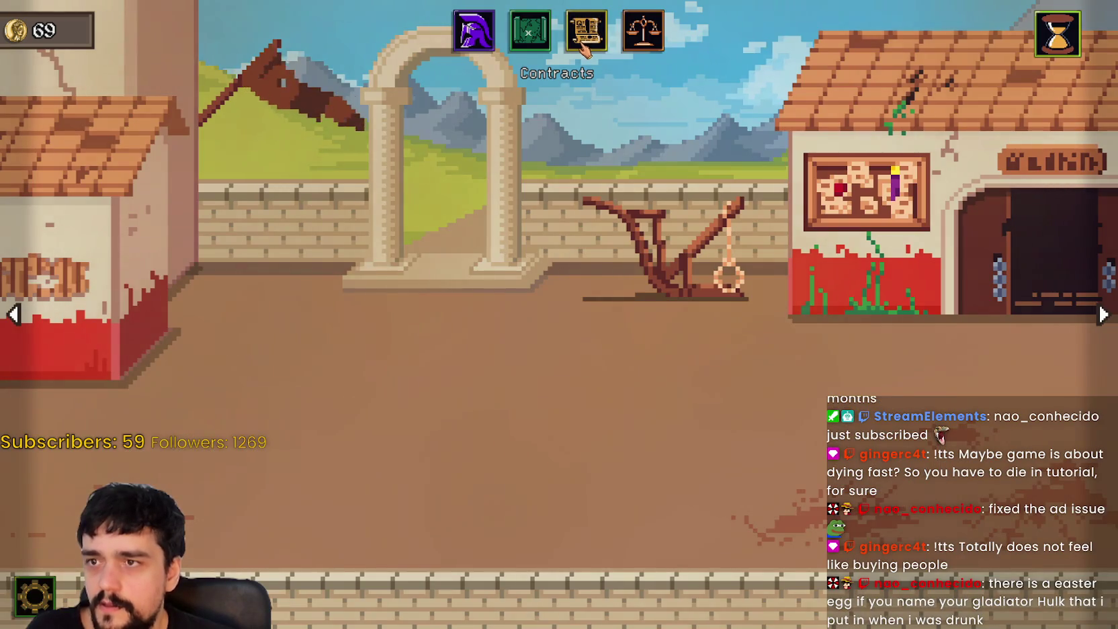
Step: Compare the Henchman and Guards for the Tavern contracts, then send Emanuel on Guards for the Tavern
{"action": "left_click", "coordinate": [586, 33]}
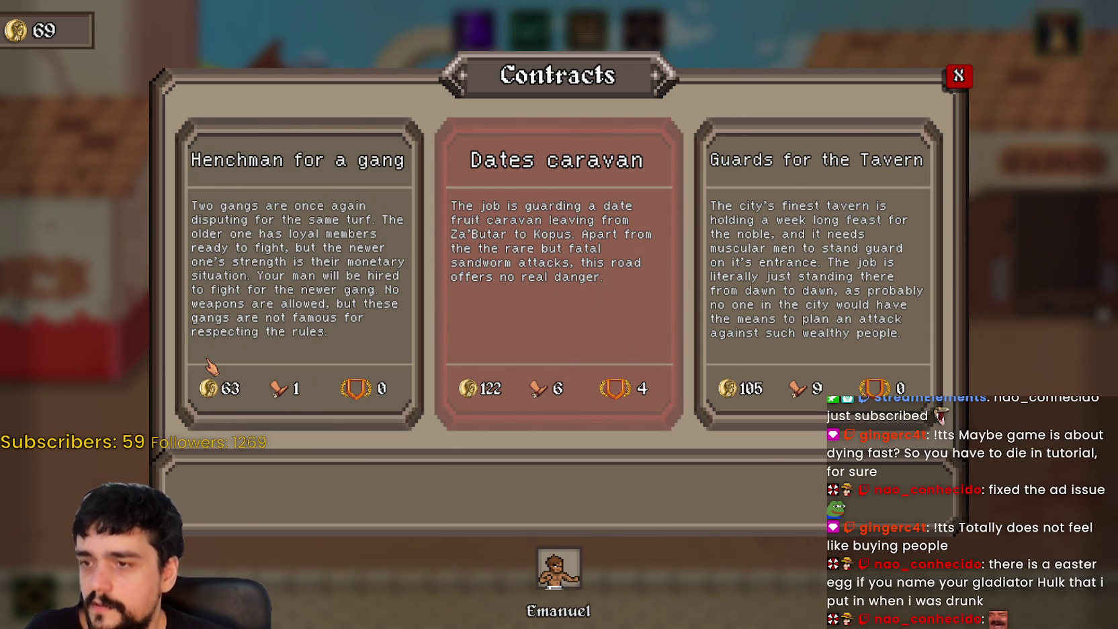
{"action": "left_click", "coordinate": [304, 290]}
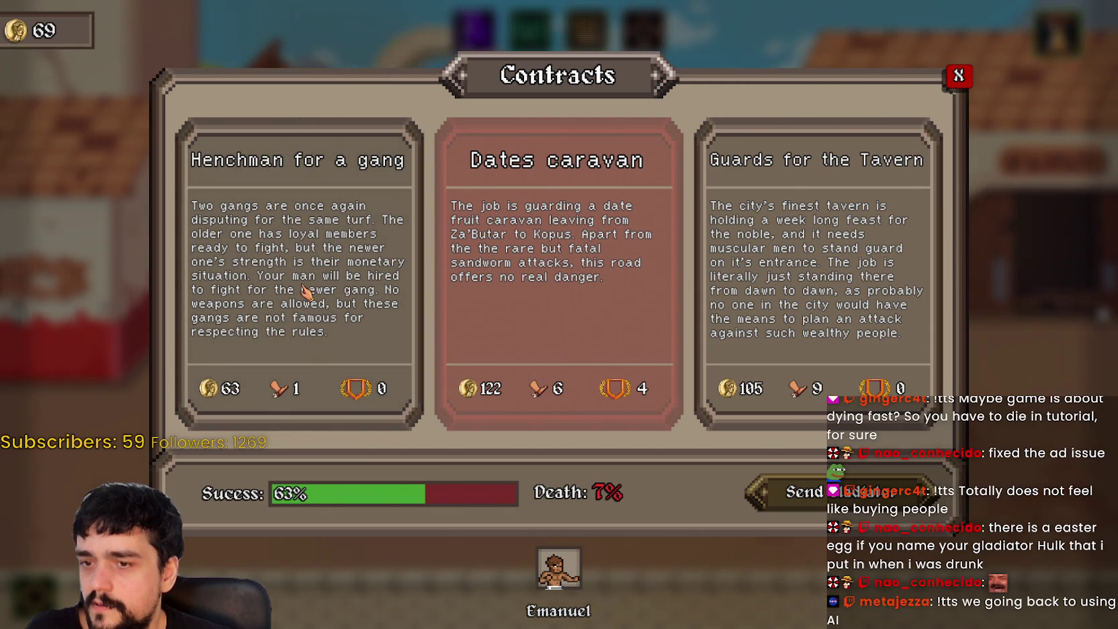
{"action": "left_click", "coordinate": [707, 289]}
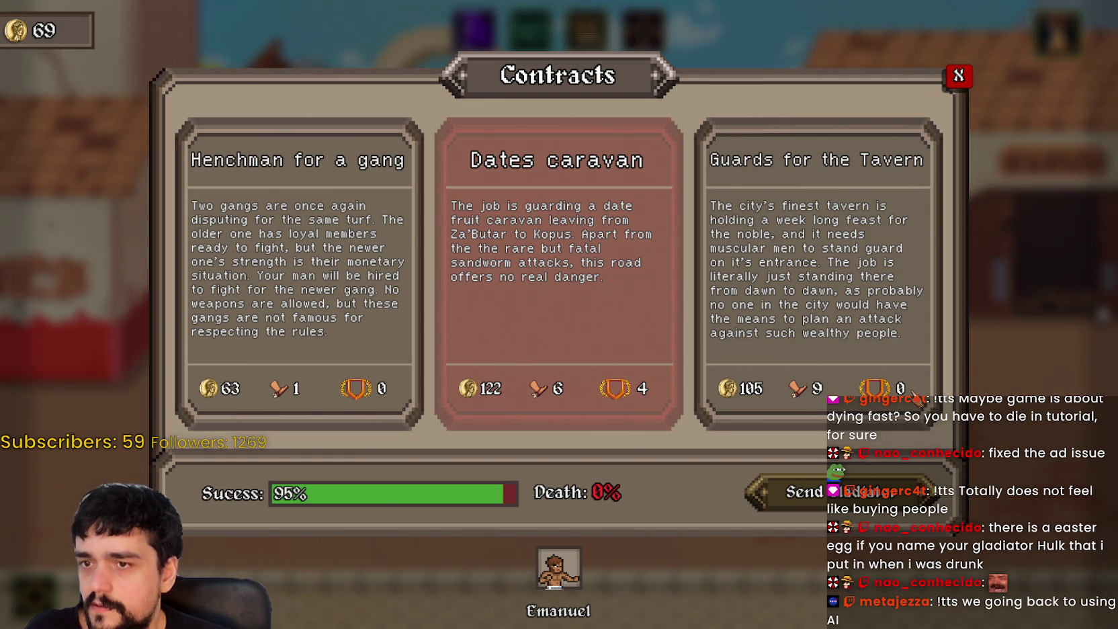
{"action": "left_click", "coordinate": [297, 291]}
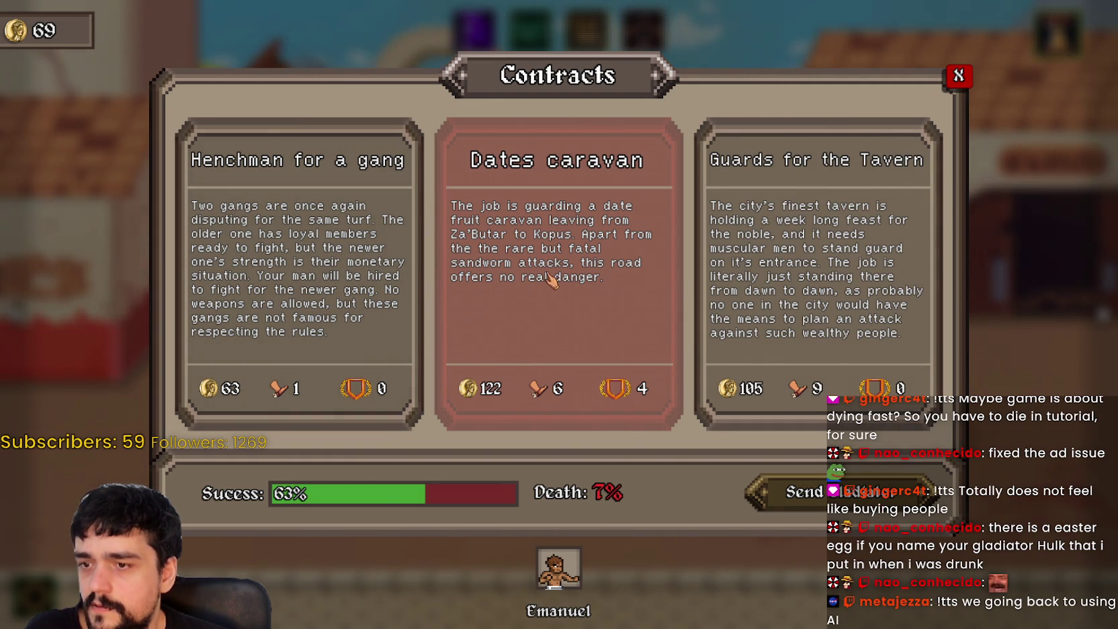
{"action": "left_click", "coordinate": [771, 267]}
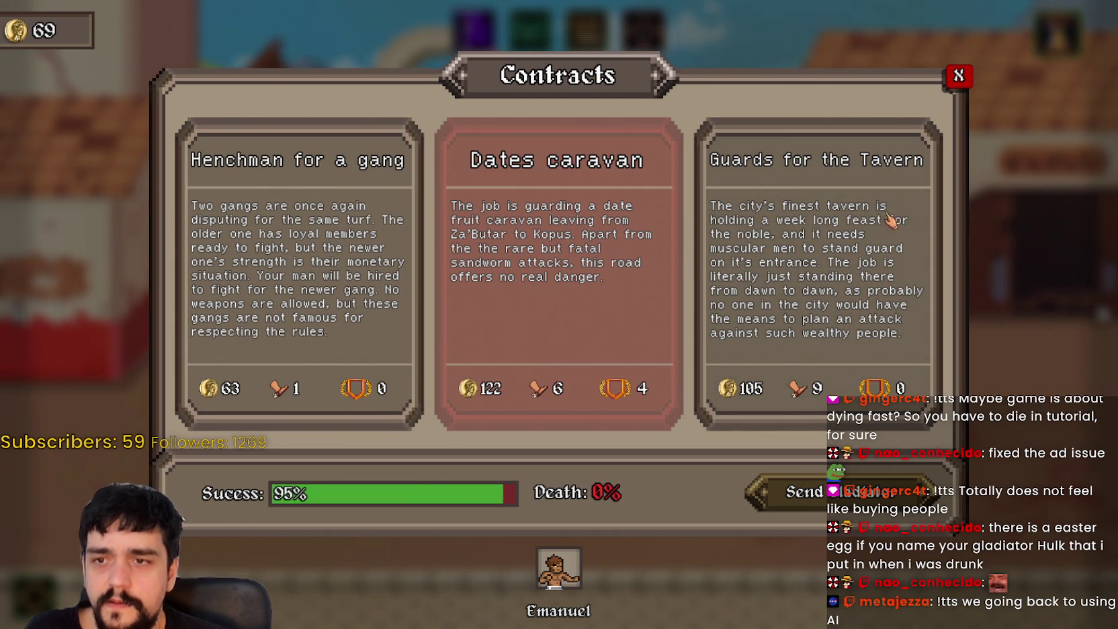
{"action": "mouse_move", "coordinate": [873, 386]}
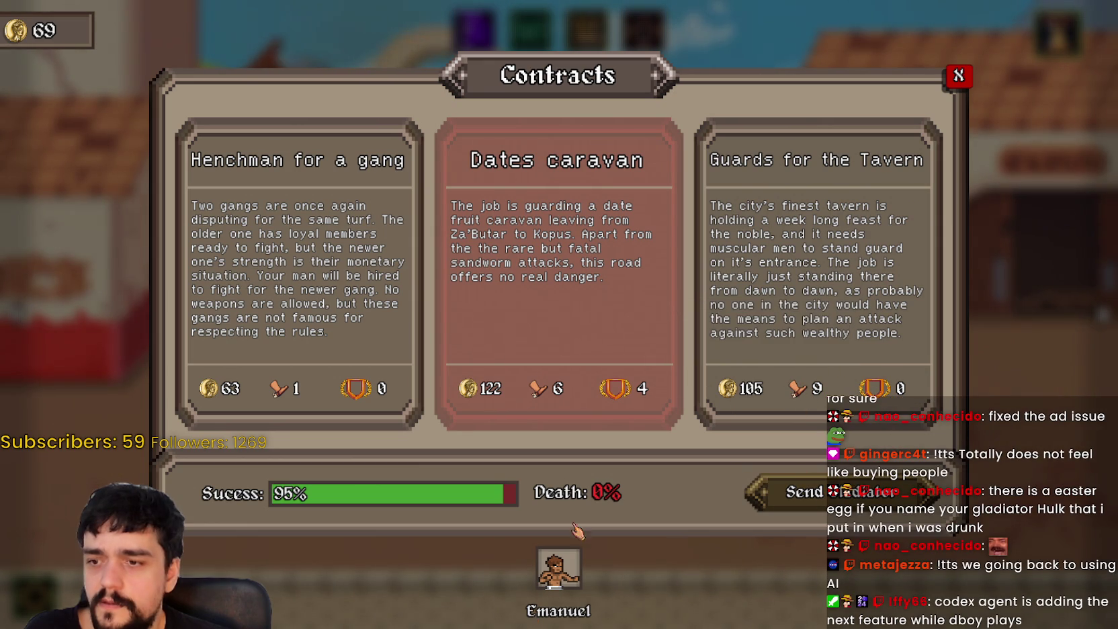
{"action": "left_click", "coordinate": [552, 586]}
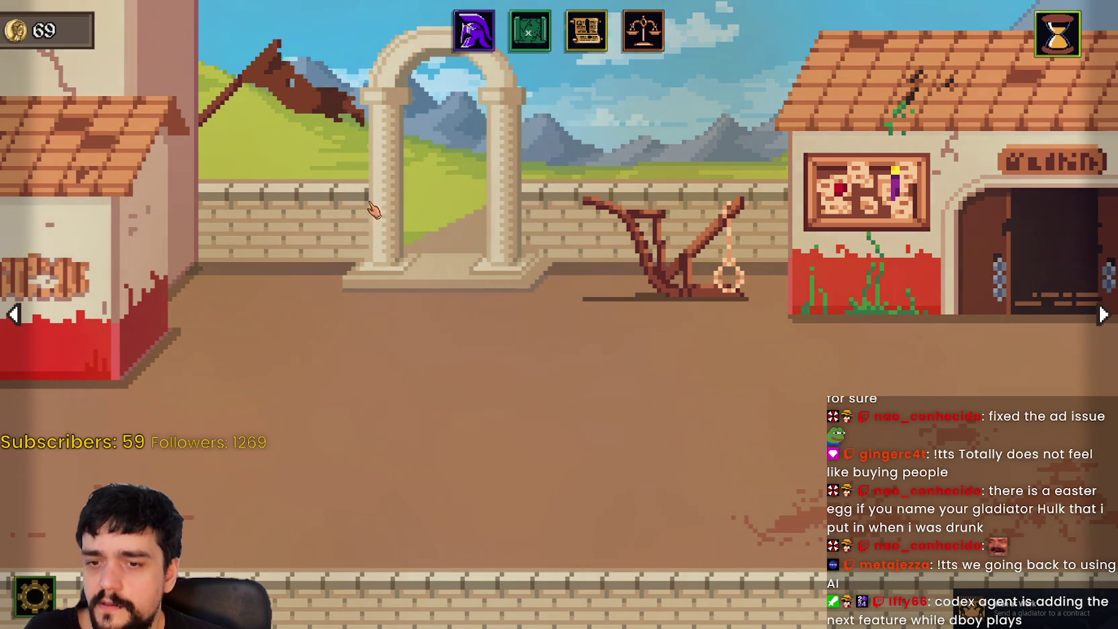
{"action": "left_click", "coordinate": [586, 33]}
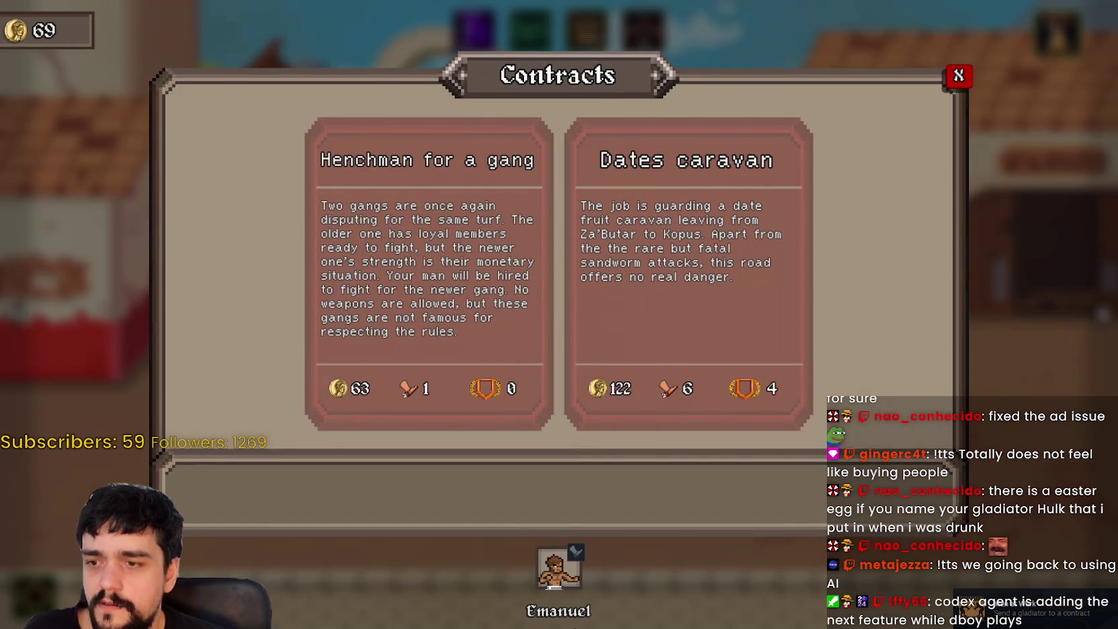
{"action": "left_click", "coordinate": [971, 73]}
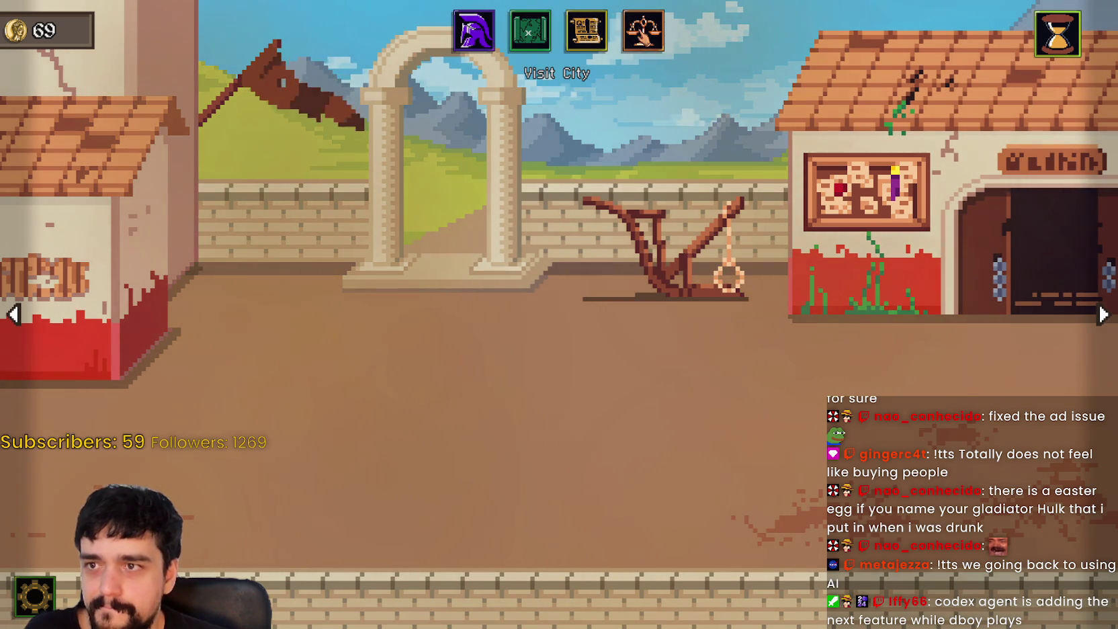
Step: Travel to the city and compare the two gladiators in the Gladiator Market
{"action": "left_click", "coordinate": [530, 30]}
{"action": "left_click", "coordinate": [642, 343]}
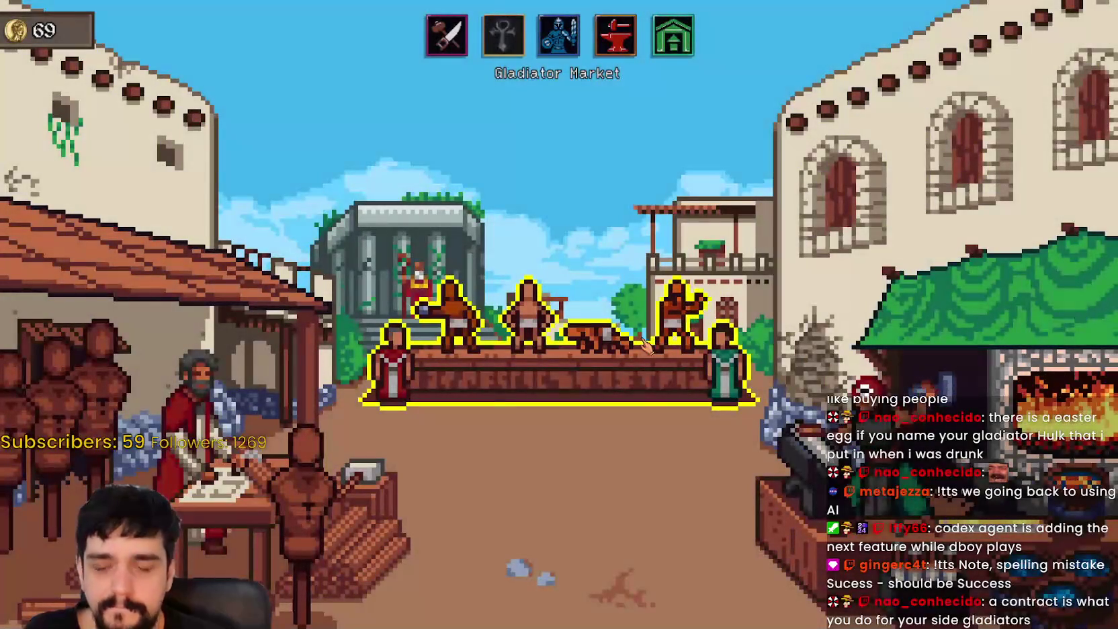
{"action": "left_click", "coordinate": [699, 403]}
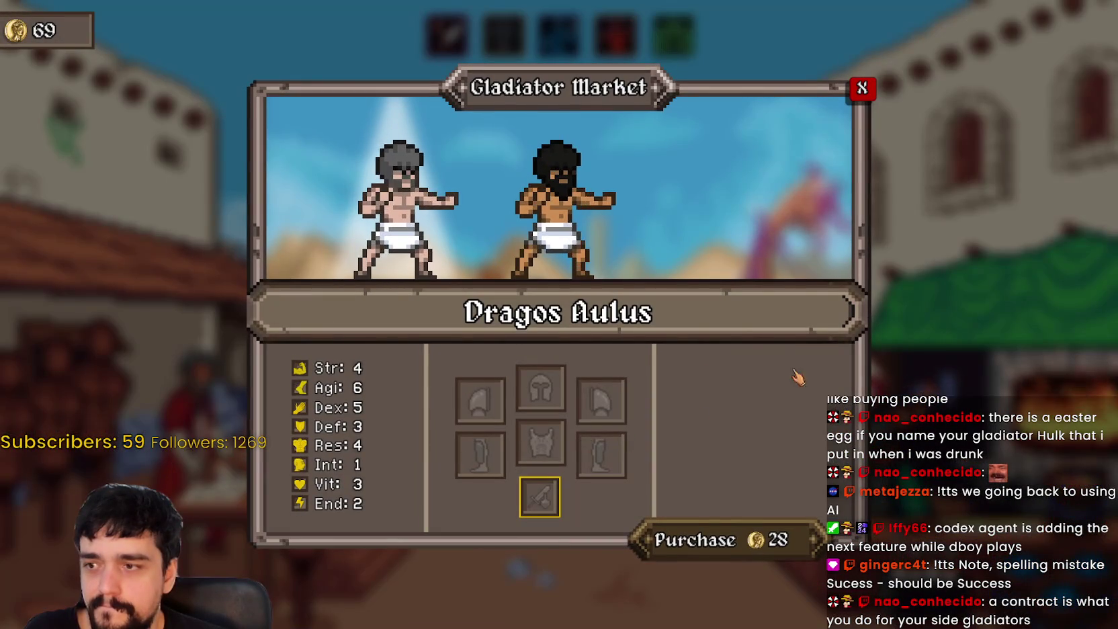
{"action": "left_click", "coordinate": [397, 215]}
{"action": "left_click", "coordinate": [555, 215]}
{"action": "left_click", "coordinate": [396, 215]}
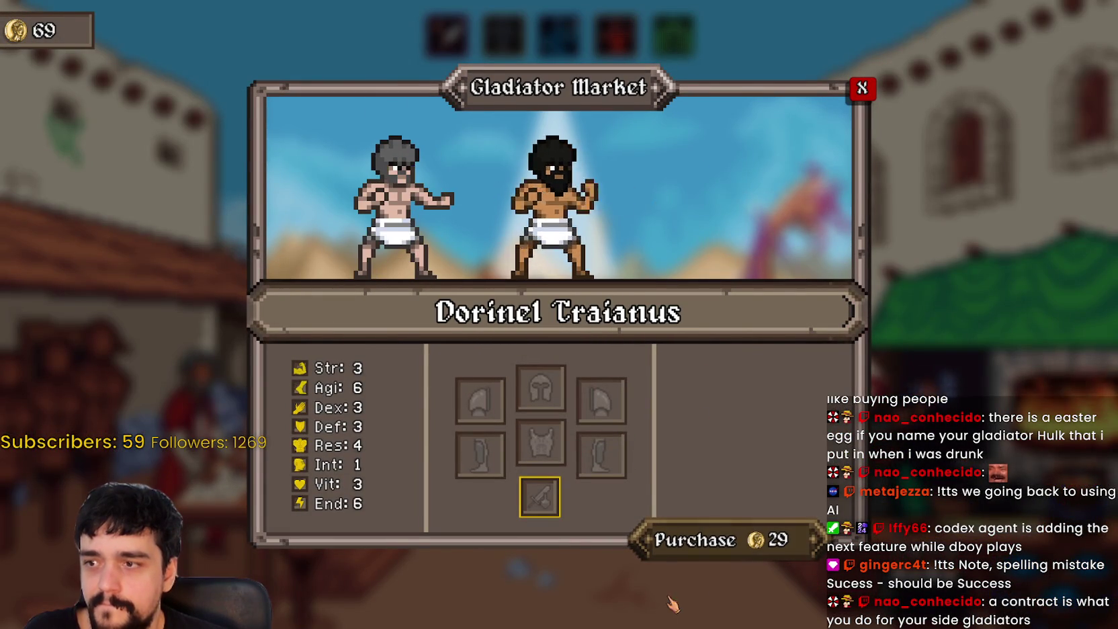
Step: Buy the gladiator priced at 29 coins, leaving 40, and go to the Blacksmith
{"action": "left_click", "coordinate": [396, 215]}
{"action": "left_click", "coordinate": [554, 215]}
{"action": "left_click", "coordinate": [722, 540]}
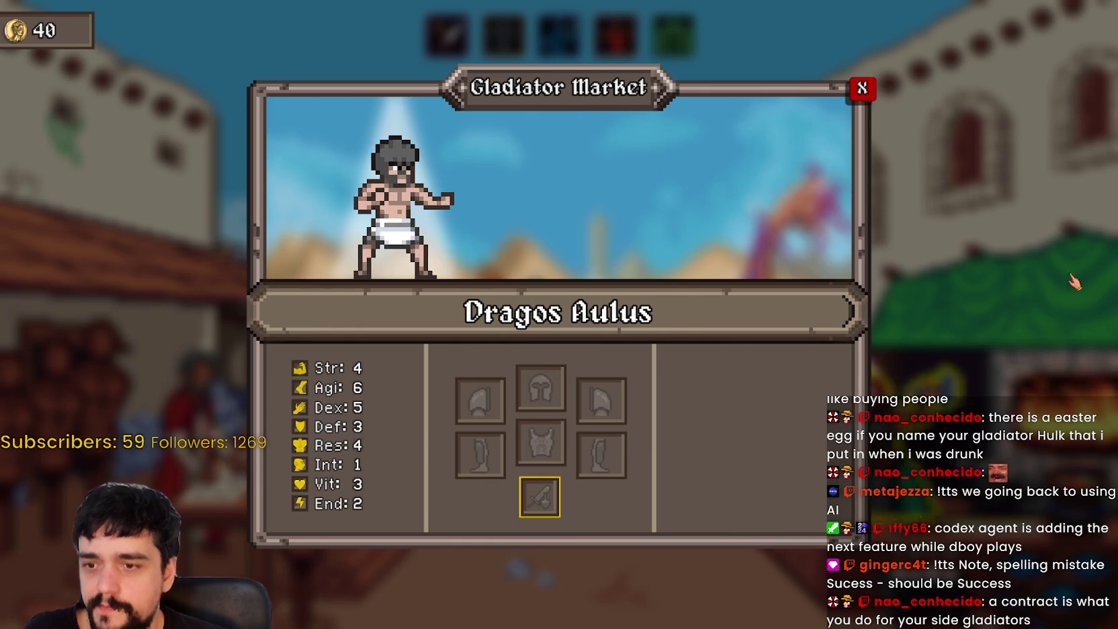
{"action": "left_click", "coordinate": [874, 85]}
{"action": "left_click", "coordinate": [616, 33]}
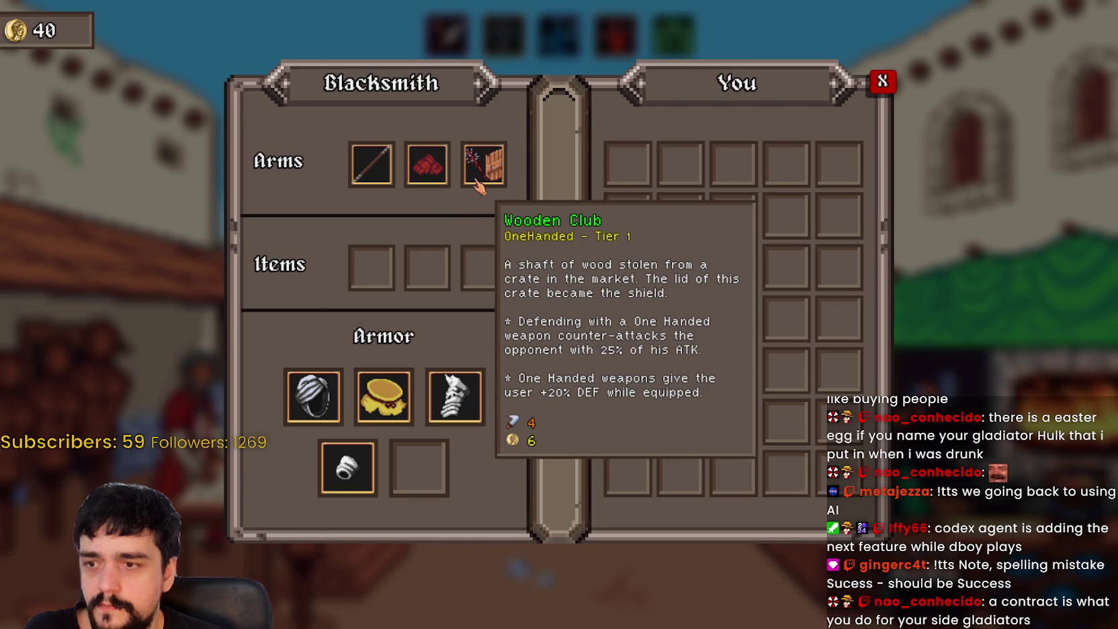
Step: Buy the Quarterstaff, Cloth Rags, Turban and Cloth Armband from the Blacksmith, leaving 5 coins
{"action": "mouse_move", "coordinate": [356, 183]}
{"action": "left_mouse_down"}
{"action": "mouse_move", "coordinate": [315, 558]}
{"action": "mouse_move", "coordinate": [270, 549]}
{"action": "left_mouse_up"}
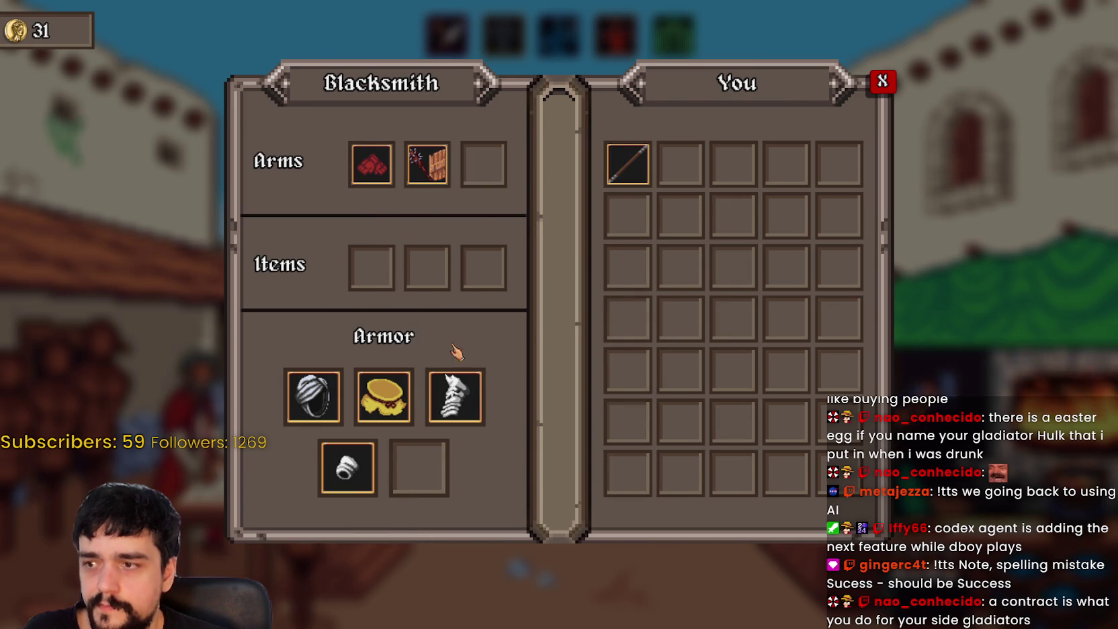
{"action": "left_click", "coordinate": [474, 413]}
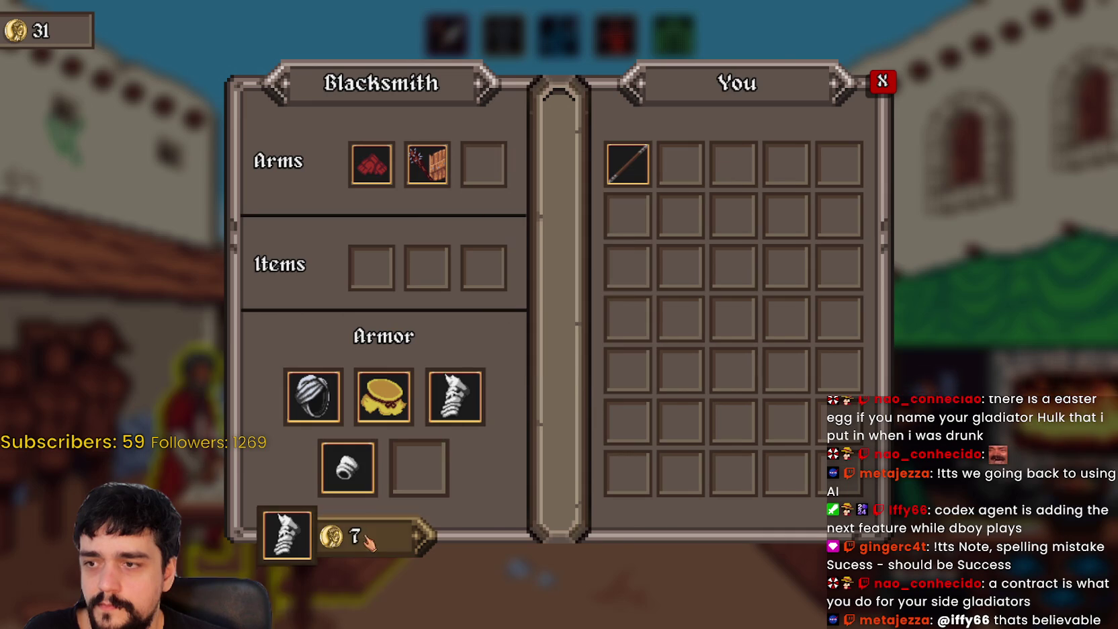
{"action": "left_click", "coordinate": [356, 541]}
{"action": "left_click", "coordinate": [310, 392]}
{"action": "left_click", "coordinate": [414, 514]}
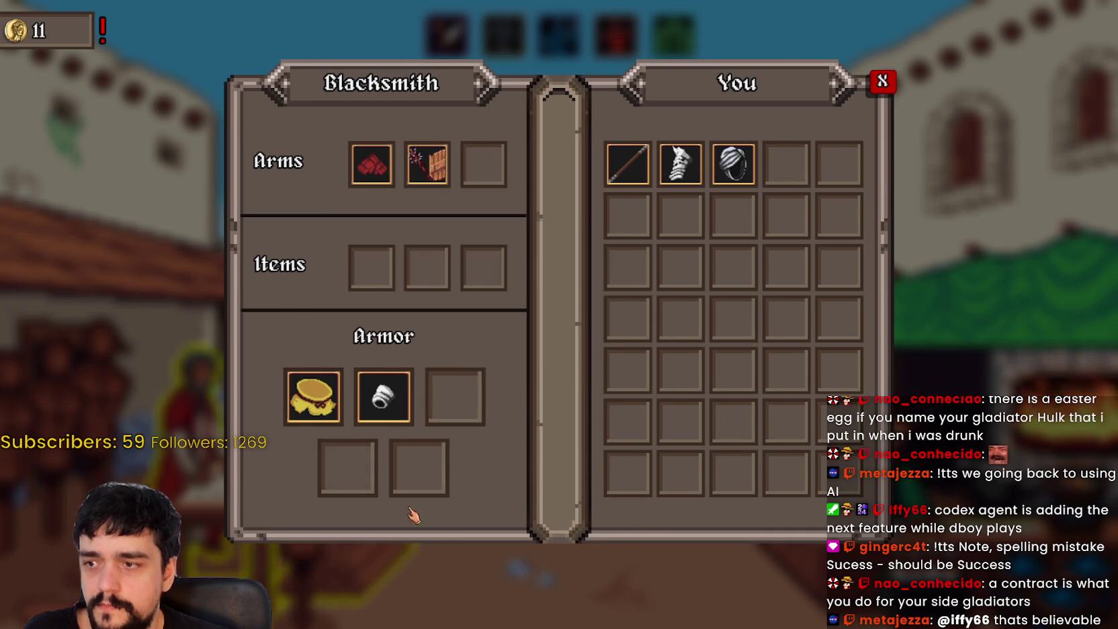
{"action": "left_click", "coordinate": [313, 397]}
{"action": "left_click", "coordinate": [385, 397]}
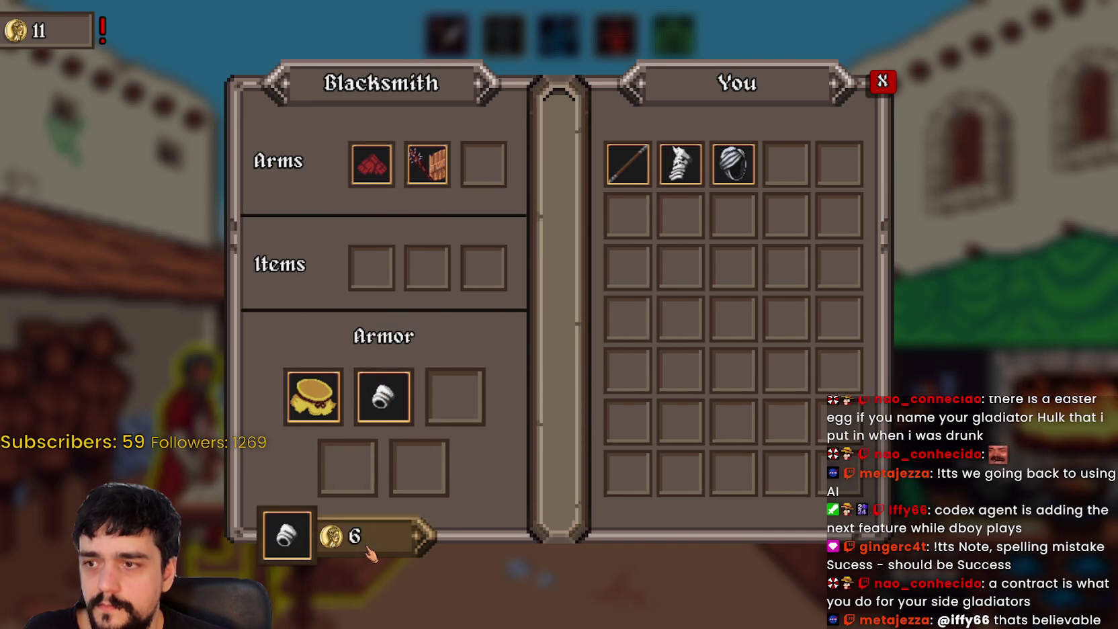
{"action": "left_click", "coordinate": [387, 541]}
Step: Leave the Blacksmith and return from the city to the ludus
{"action": "left_click", "coordinate": [883, 81]}
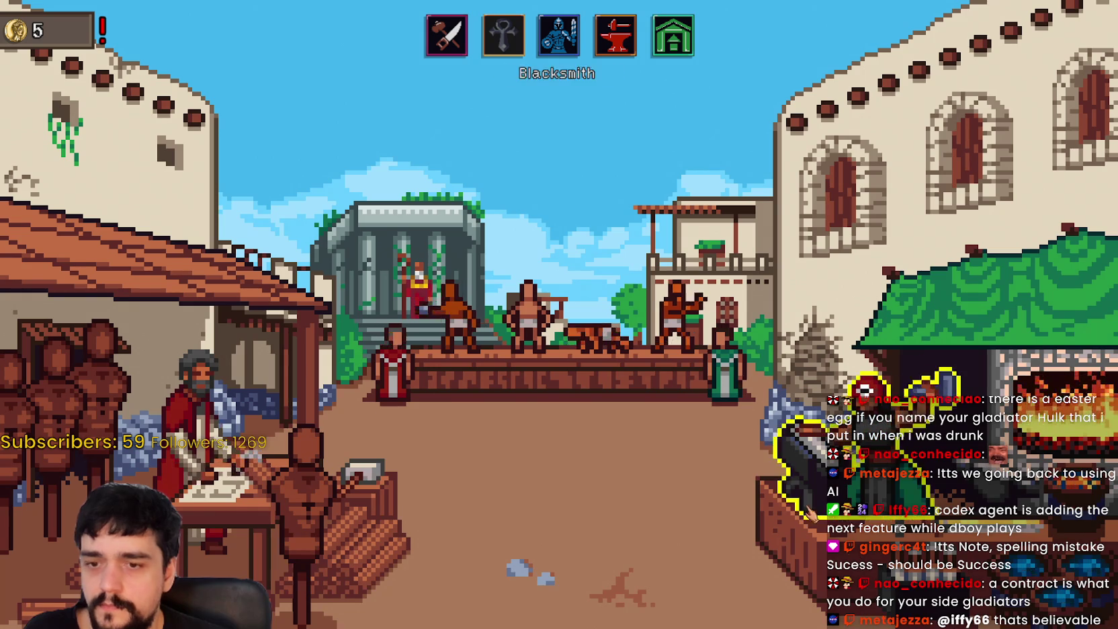
{"action": "left_click", "coordinate": [673, 35]}
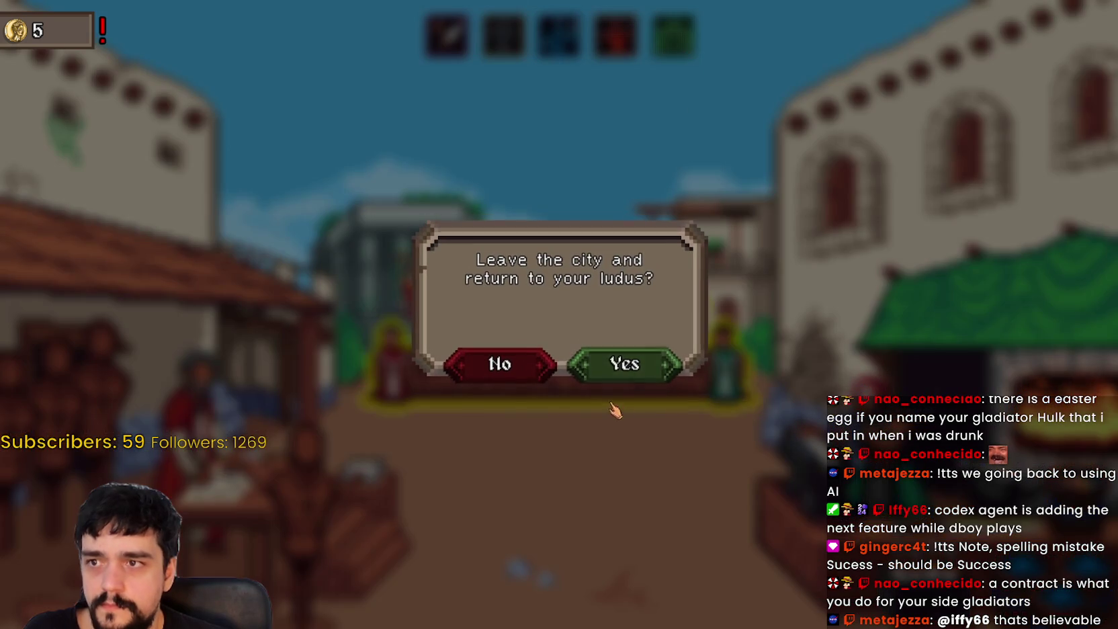
{"action": "left_click", "coordinate": [627, 365]}
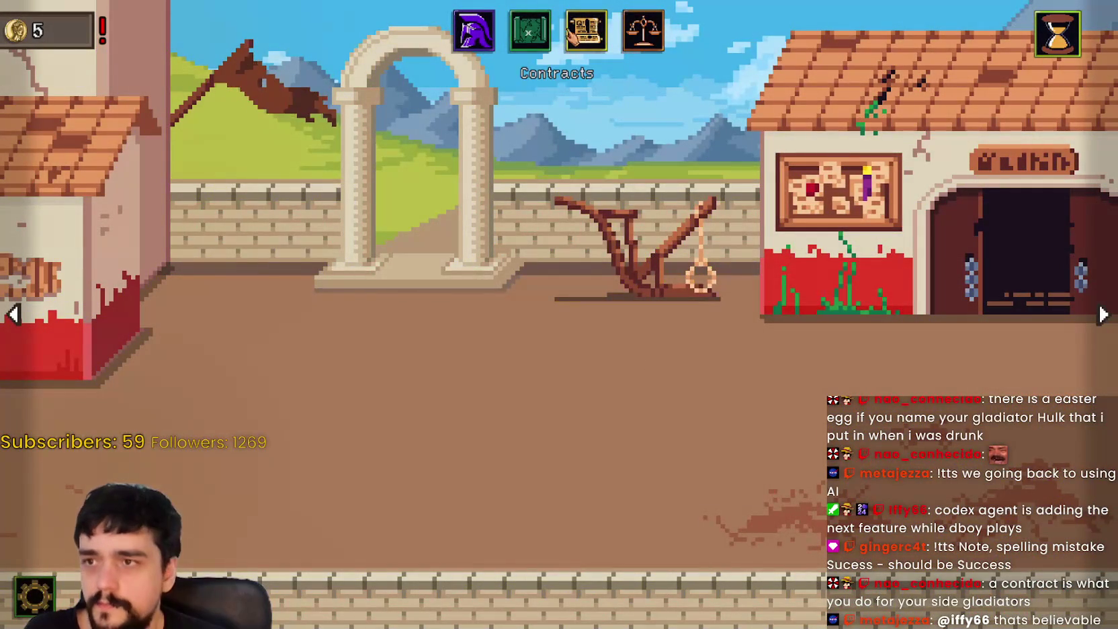
Step: Put the cloth armour pieces and the turban on Dorinel Traianus
{"action": "left_click", "coordinate": [478, 38]}
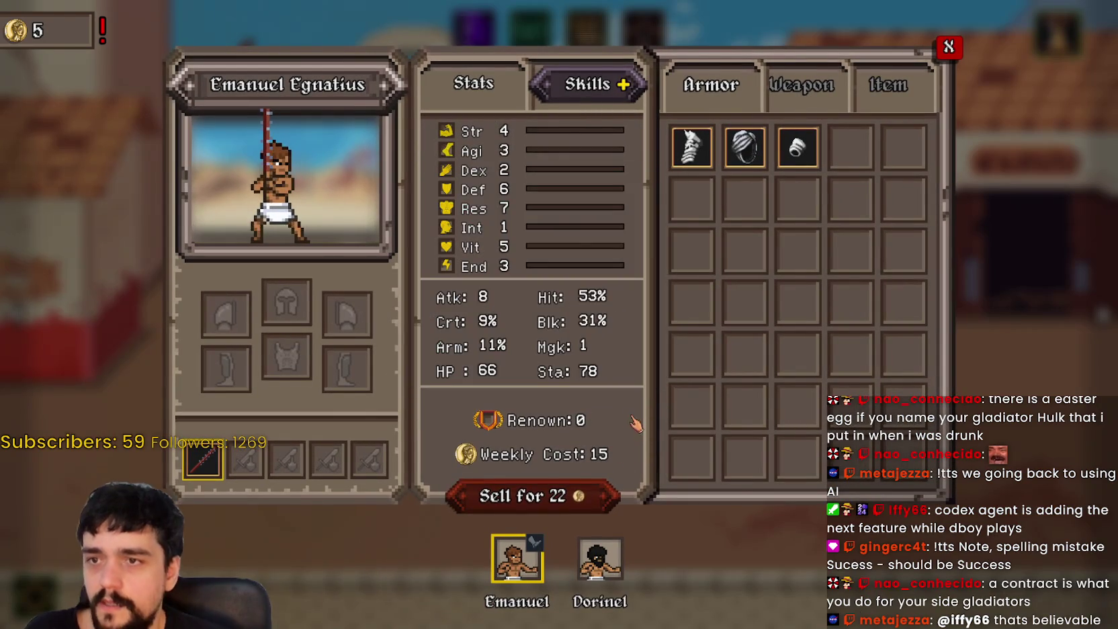
{"action": "left_click", "coordinate": [600, 558]}
{"action": "mouse_move", "coordinate": [691, 146]}
{"action": "left_mouse_down"}
{"action": "mouse_move", "coordinate": [679, 177]}
{"action": "mouse_move", "coordinate": [232, 376]}
{"action": "left_mouse_up"}
{"action": "mouse_move", "coordinate": [745, 149]}
{"action": "left_mouse_down"}
{"action": "mouse_move", "coordinate": [299, 381]}
{"action": "mouse_move", "coordinate": [346, 316]}
{"action": "left_mouse_up"}
{"action": "mouse_move", "coordinate": [691, 146]}
{"action": "left_mouse_down"}
{"action": "mouse_move", "coordinate": [259, 320]}
{"action": "mouse_move", "coordinate": [286, 302]}
{"action": "mouse_move", "coordinate": [295, 326]}
{"action": "mouse_move", "coordinate": [227, 316]}
{"action": "mouse_move", "coordinate": [346, 316]}
{"action": "left_mouse_up"}
Step: Equip the Quarterstaff on Dorinel, raising his Atk to 7
{"action": "left_click", "coordinate": [823, 106]}
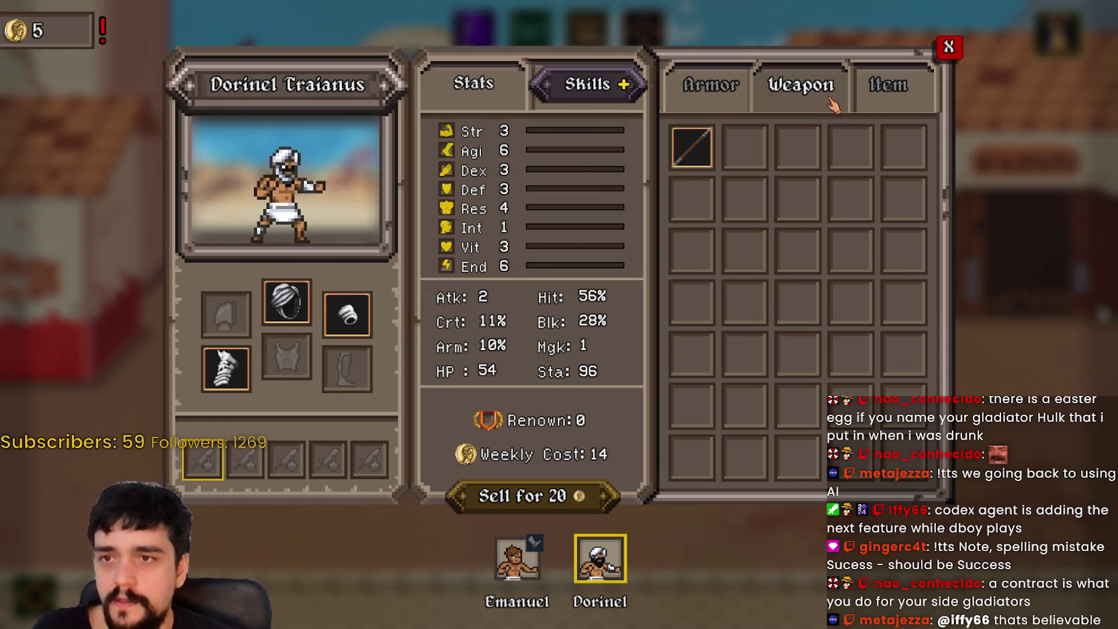
{"action": "left_click_drag", "start_coordinate": [689, 142], "coordinate": [232, 489]}
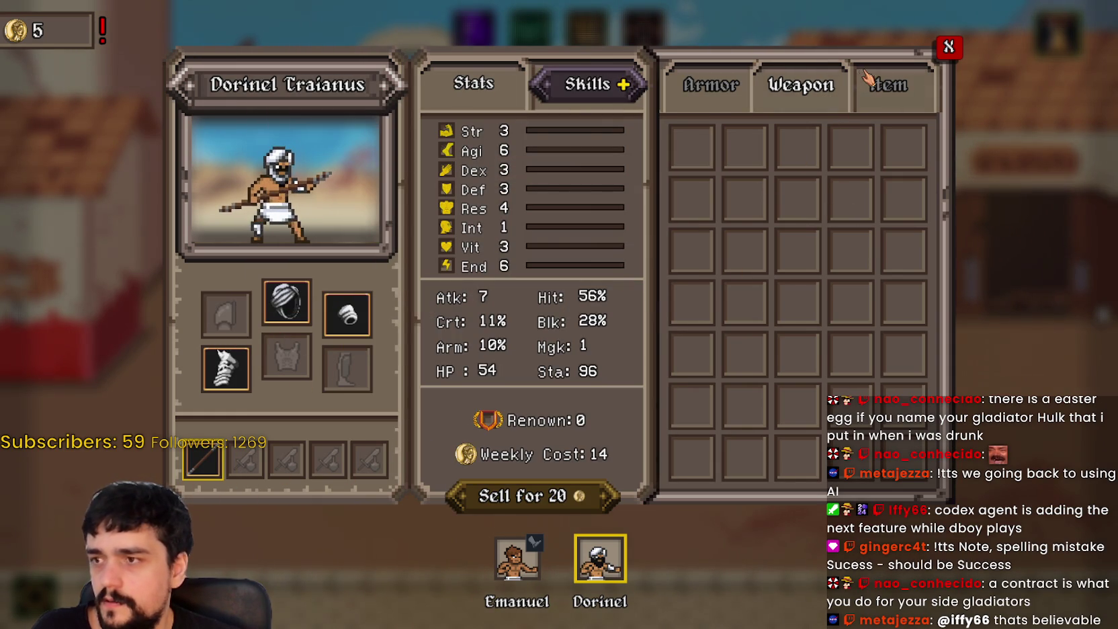
{"action": "left_click", "coordinate": [948, 47]}
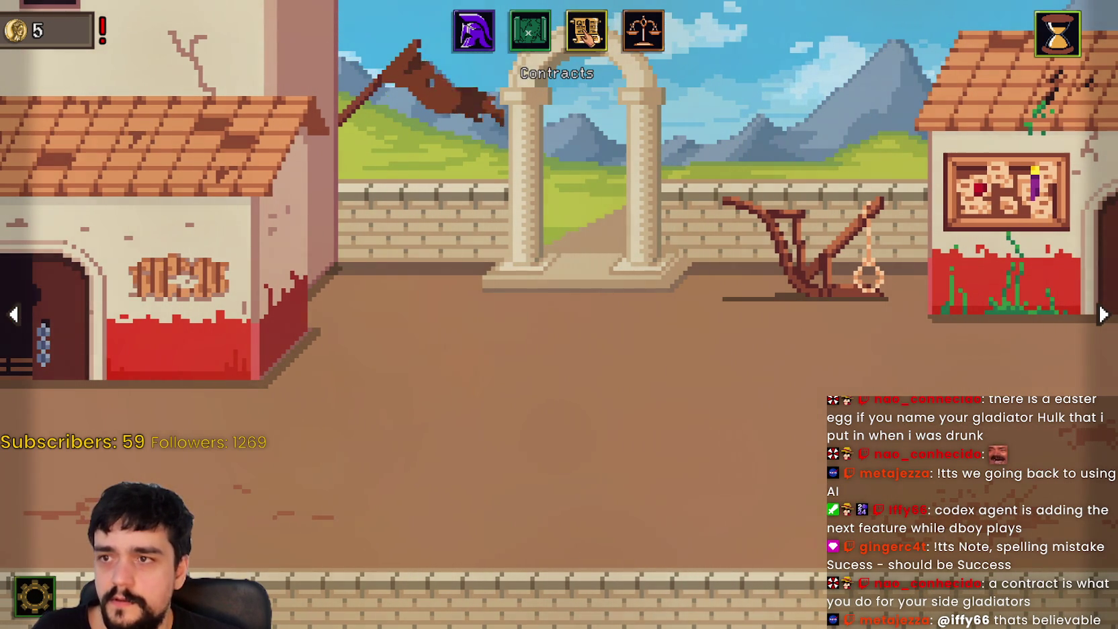
{"action": "left_click", "coordinate": [530, 30]}
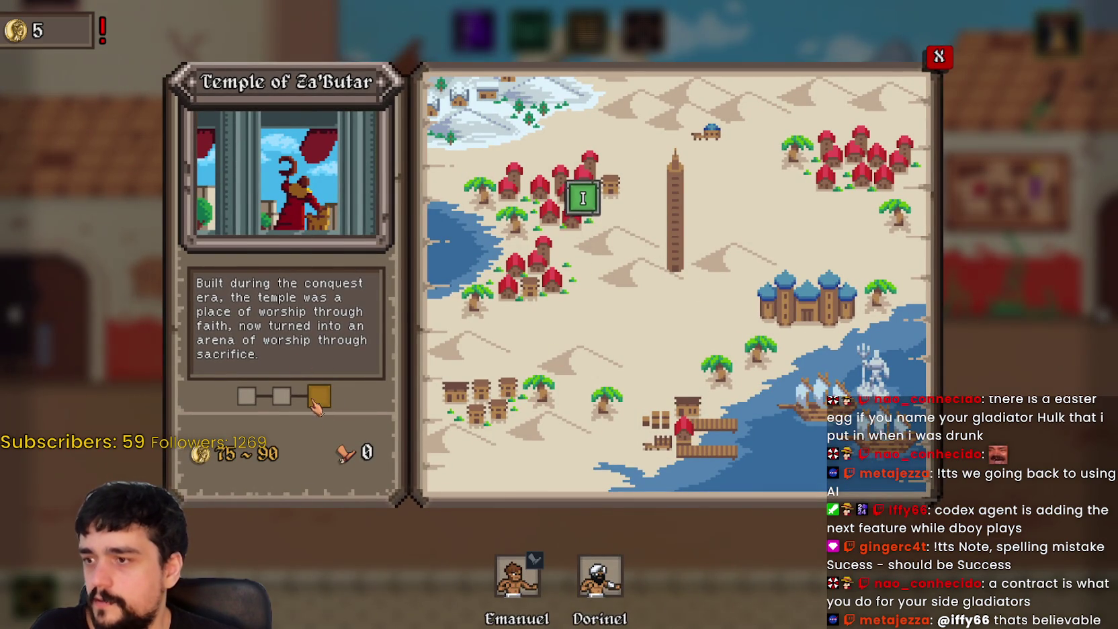
Step: Send Dorinel to the Temple of Za'Butar and start his fight against Iosif Caesar
{"action": "left_click", "coordinate": [597, 586]}
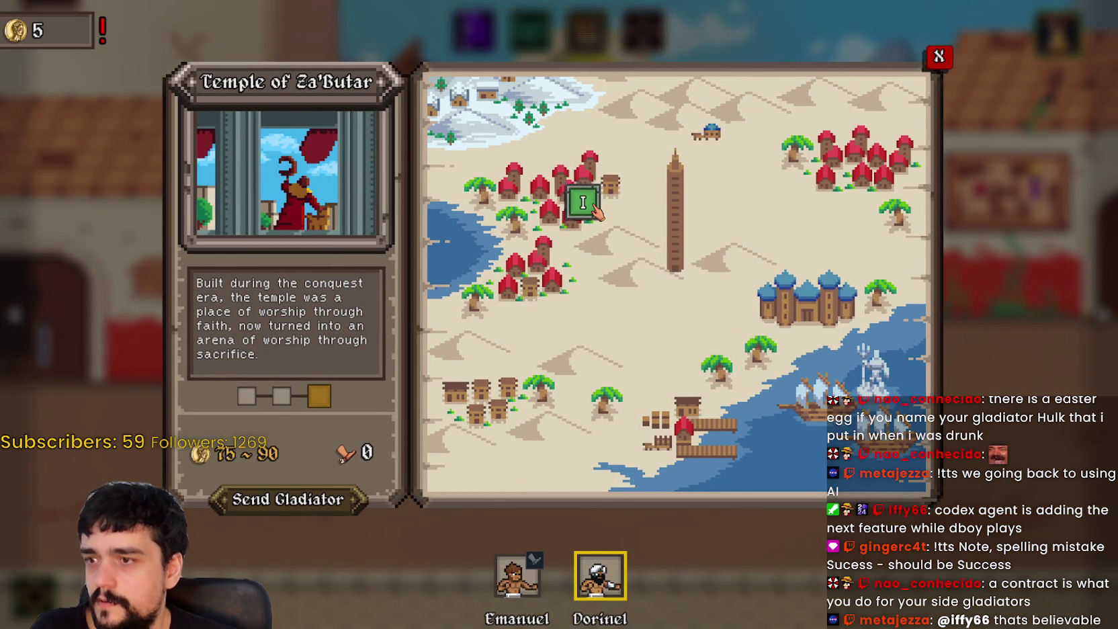
{"action": "left_click", "coordinate": [289, 500]}
{"action": "left_click", "coordinate": [751, 468]}
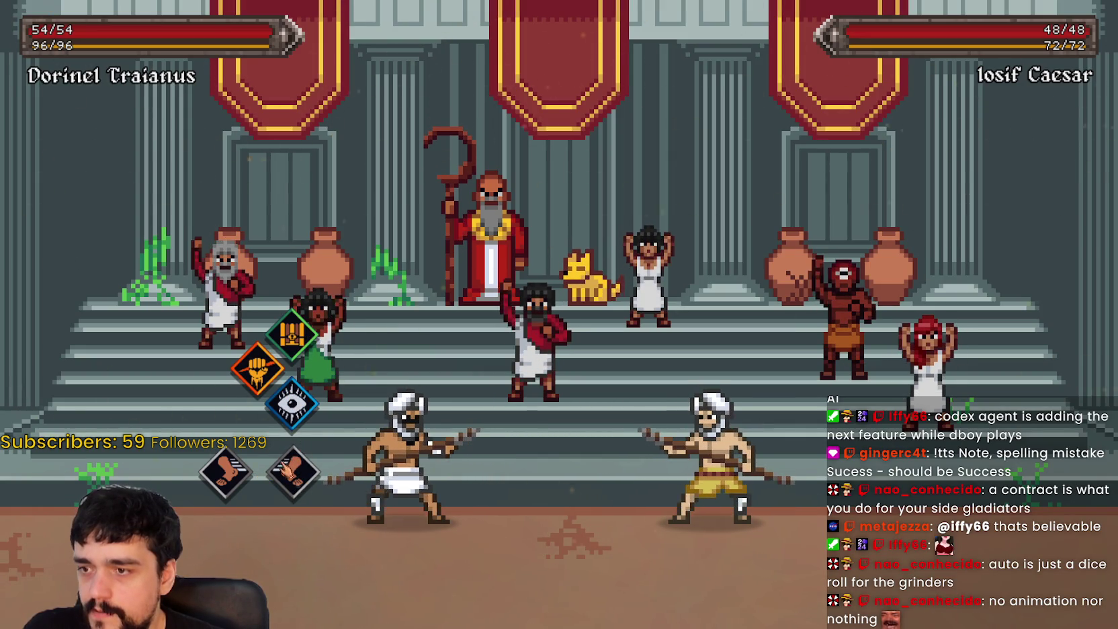
Step: Step forward and attack Iosif Caesar repeatedly, resting once for stamina, until he falls
{"action": "left_click", "coordinate": [296, 479]}
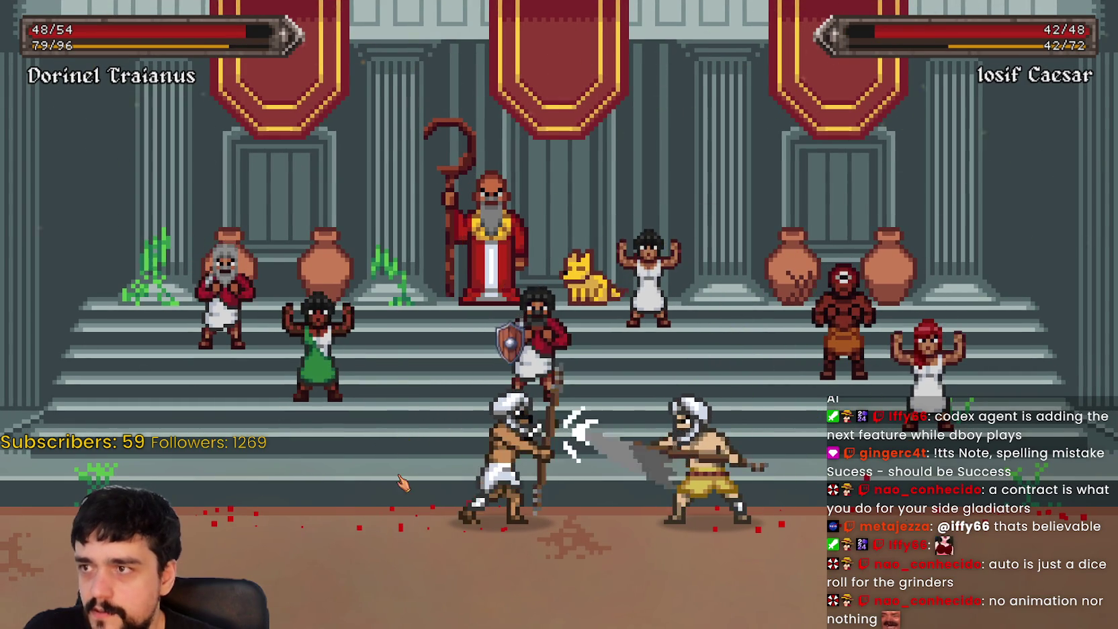
{"action": "left_click", "coordinate": [357, 443]}
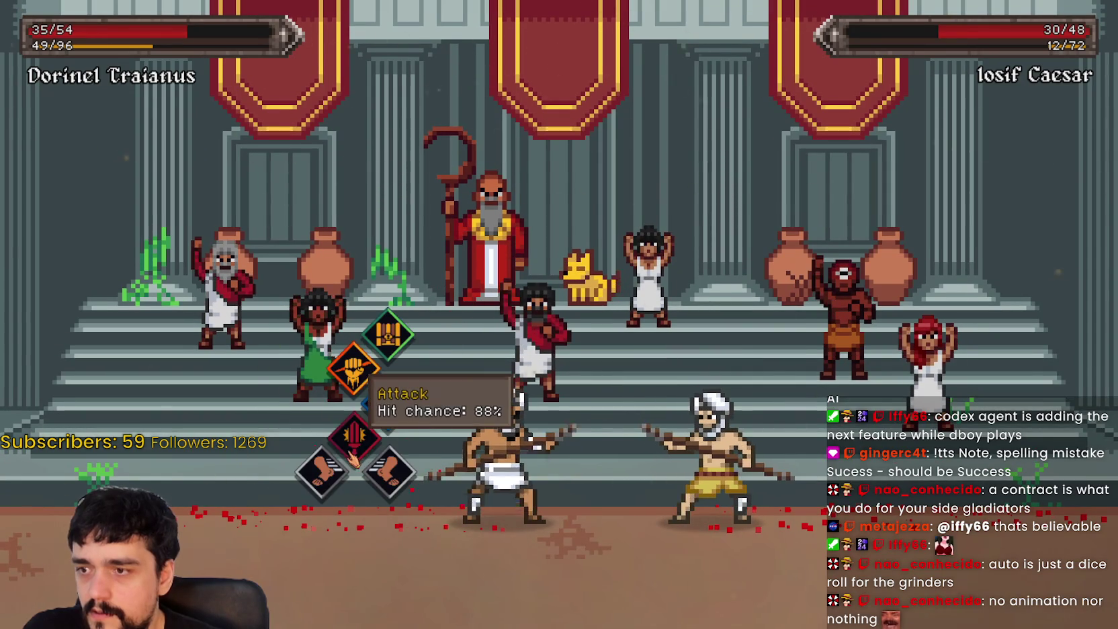
{"action": "left_click", "coordinate": [366, 438]}
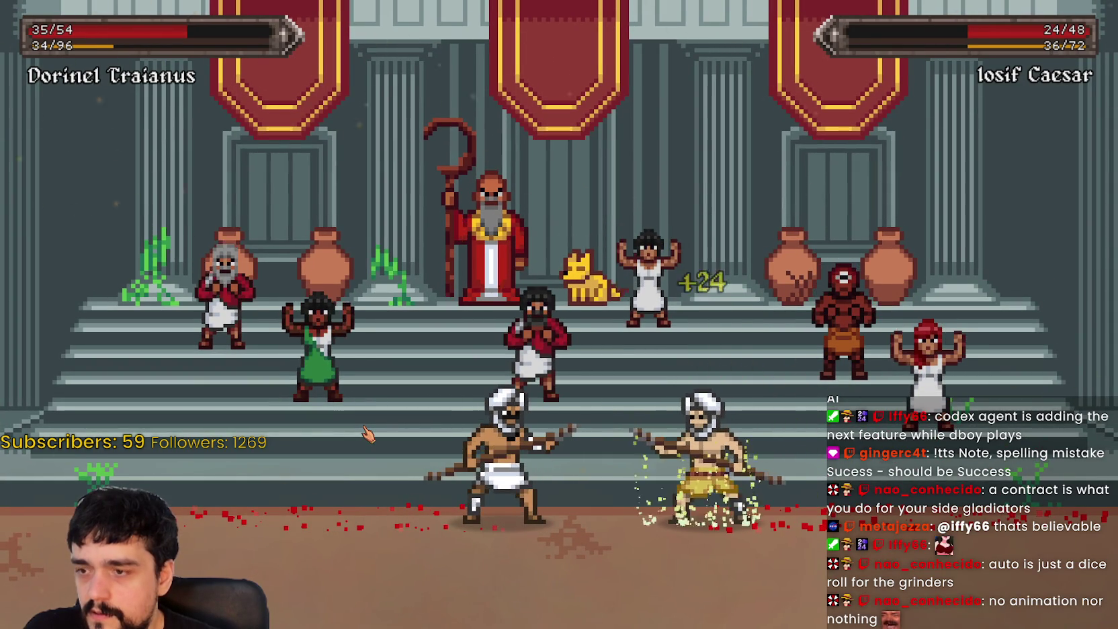
{"action": "left_click", "coordinate": [367, 436]}
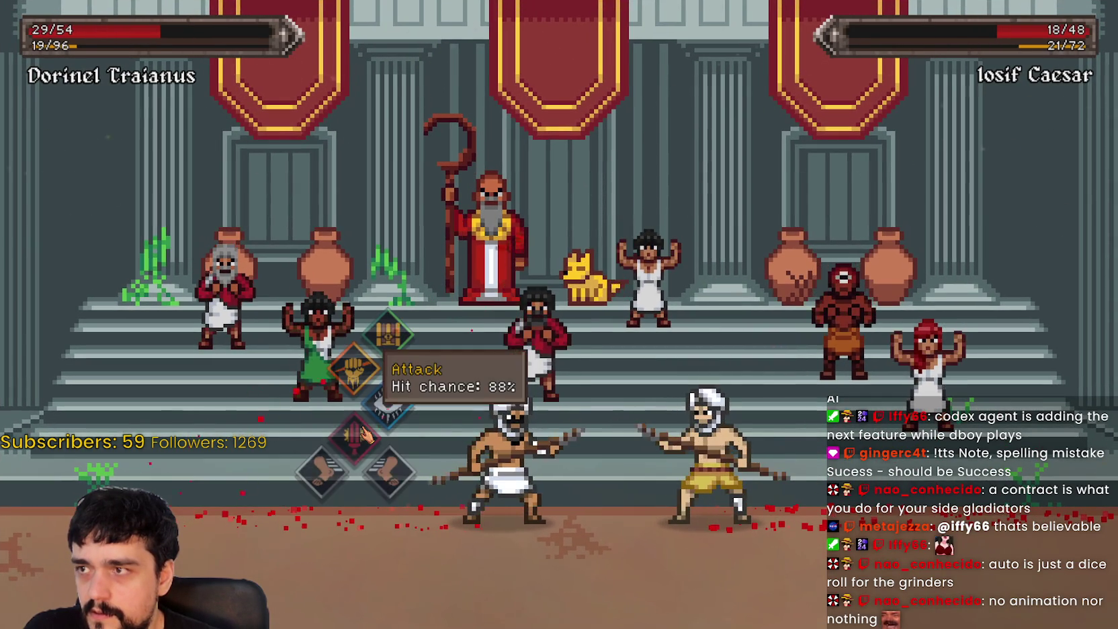
{"action": "left_click", "coordinate": [363, 437]}
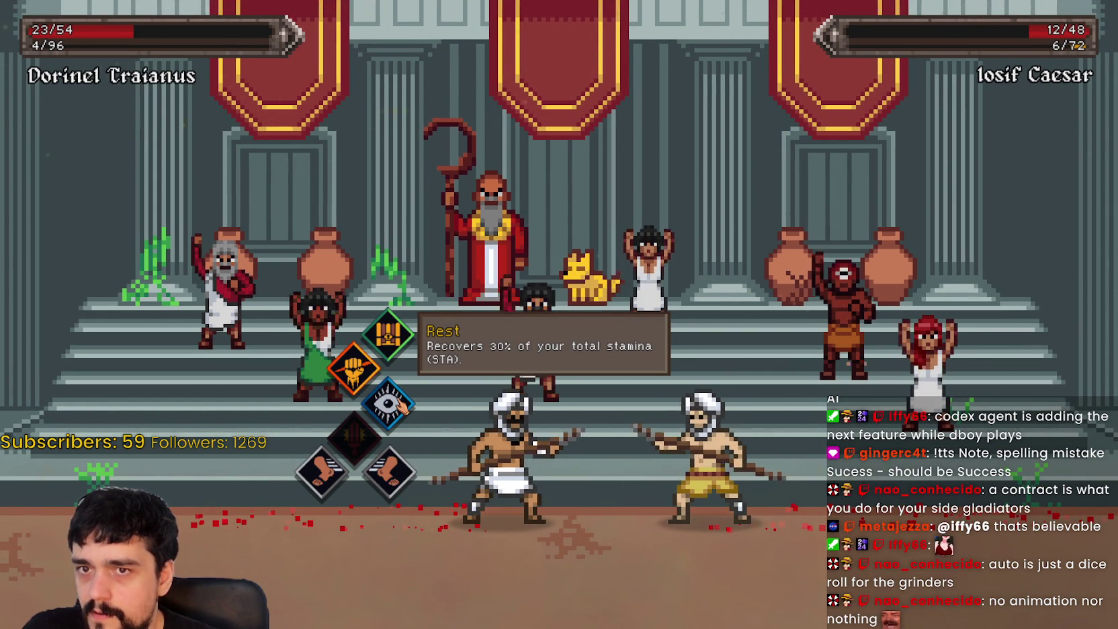
{"action": "left_click", "coordinate": [400, 404]}
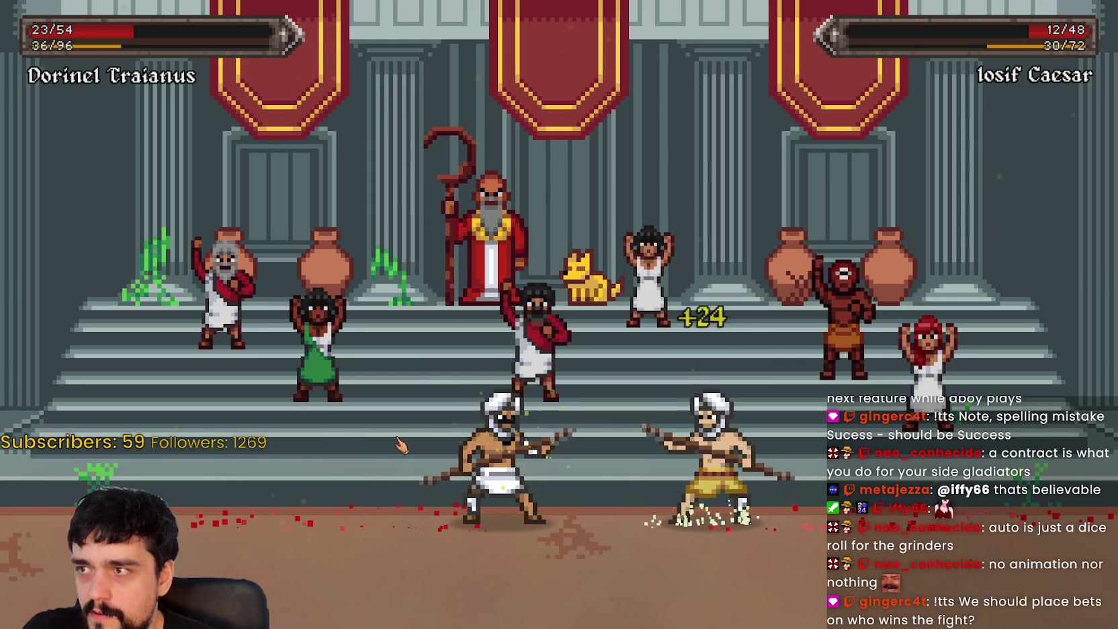
{"action": "left_click", "coordinate": [363, 440]}
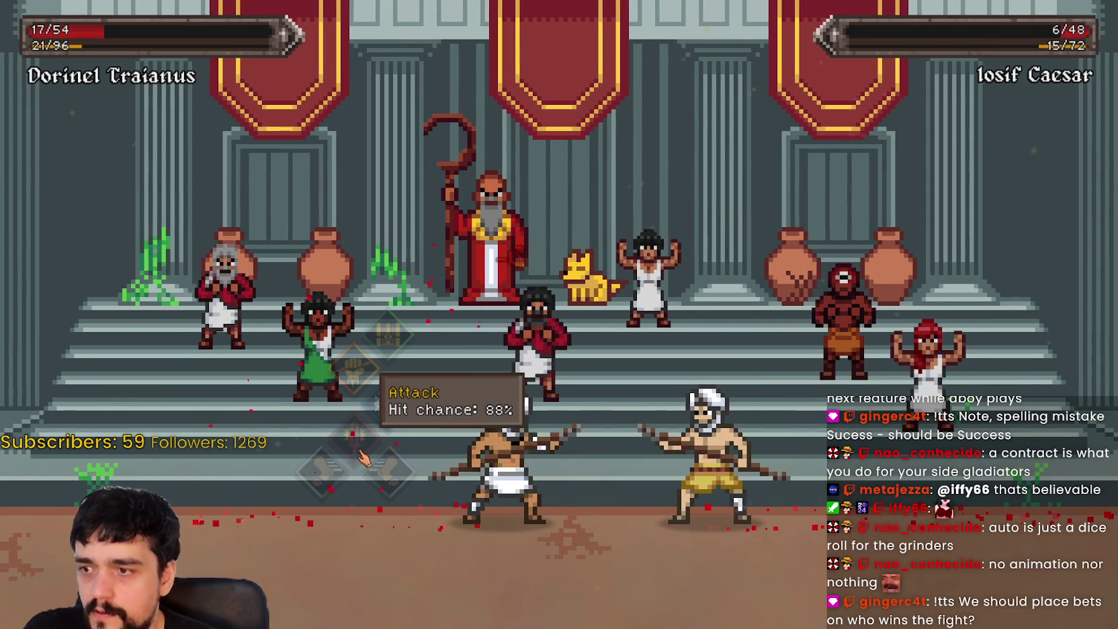
{"action": "left_click", "coordinate": [361, 453]}
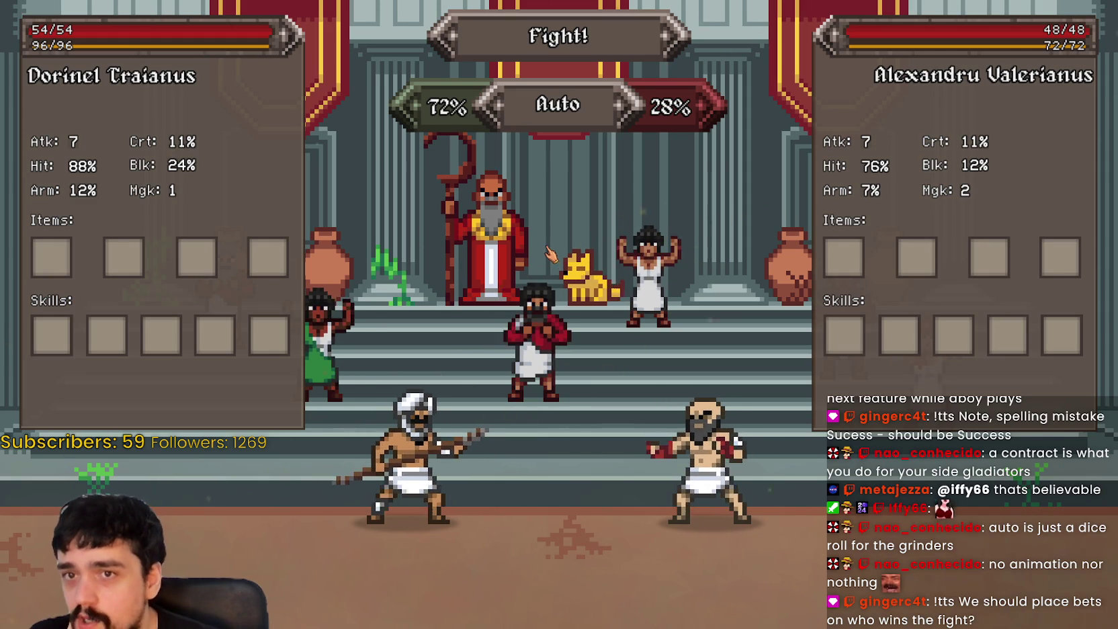
Step: Auto-resolve the bout against Alexandru Valerianus and return to the ludus with 82 coins
{"action": "left_click", "coordinate": [481, 115]}
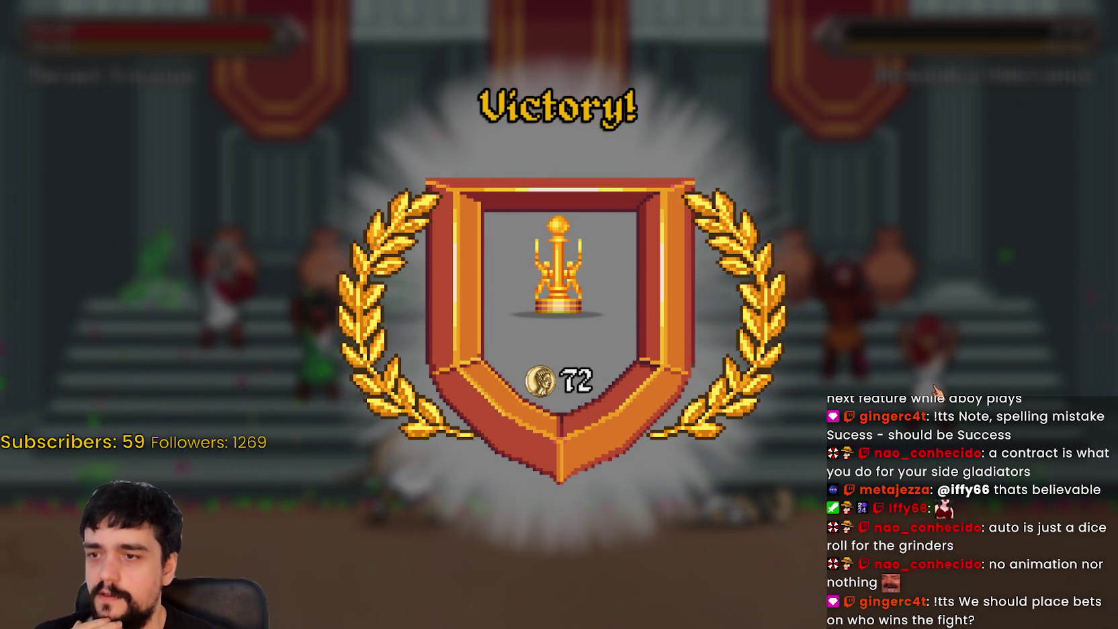
{"action": "key", "text": "Return"}
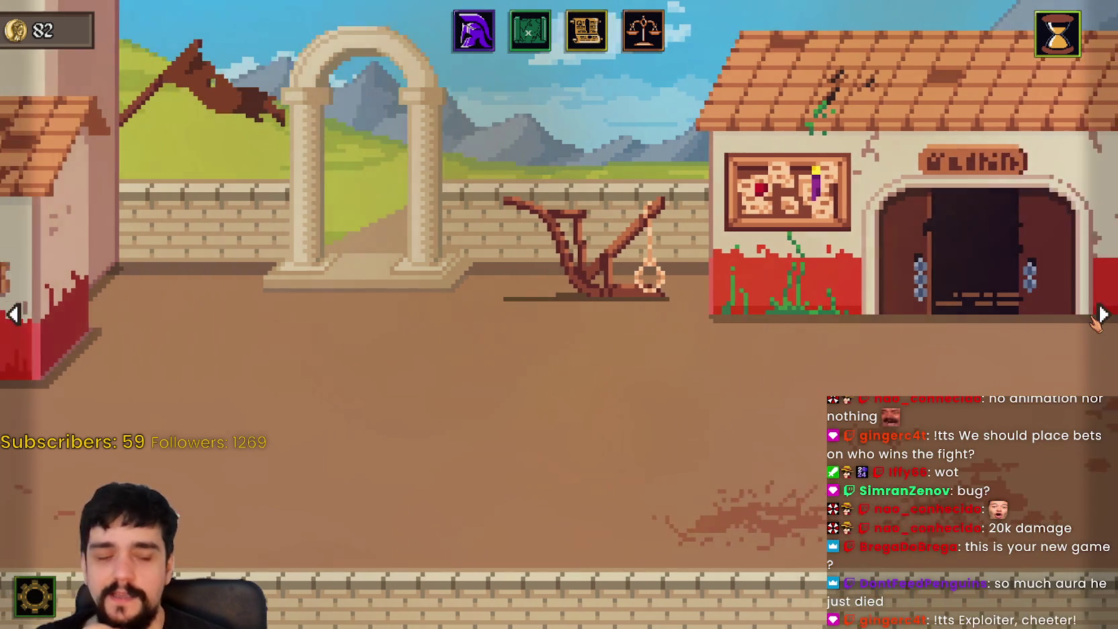
Step: Check Dorinel's updated stats, then view the Lurnum 533 calendar
{"action": "left_click", "coordinate": [474, 31]}
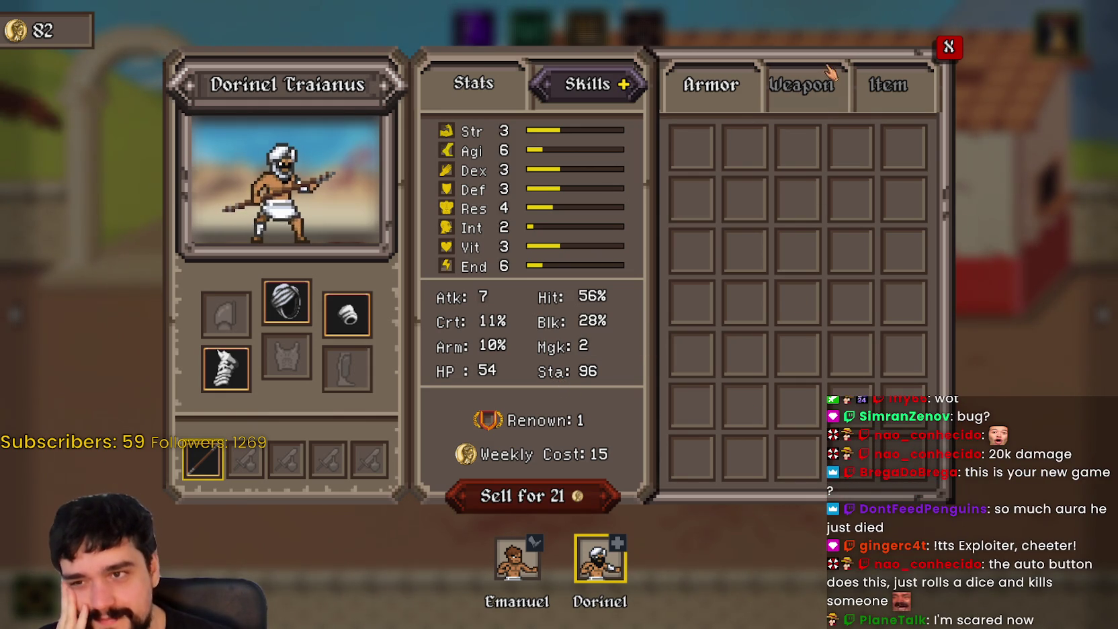
{"action": "left_click", "coordinate": [950, 48]}
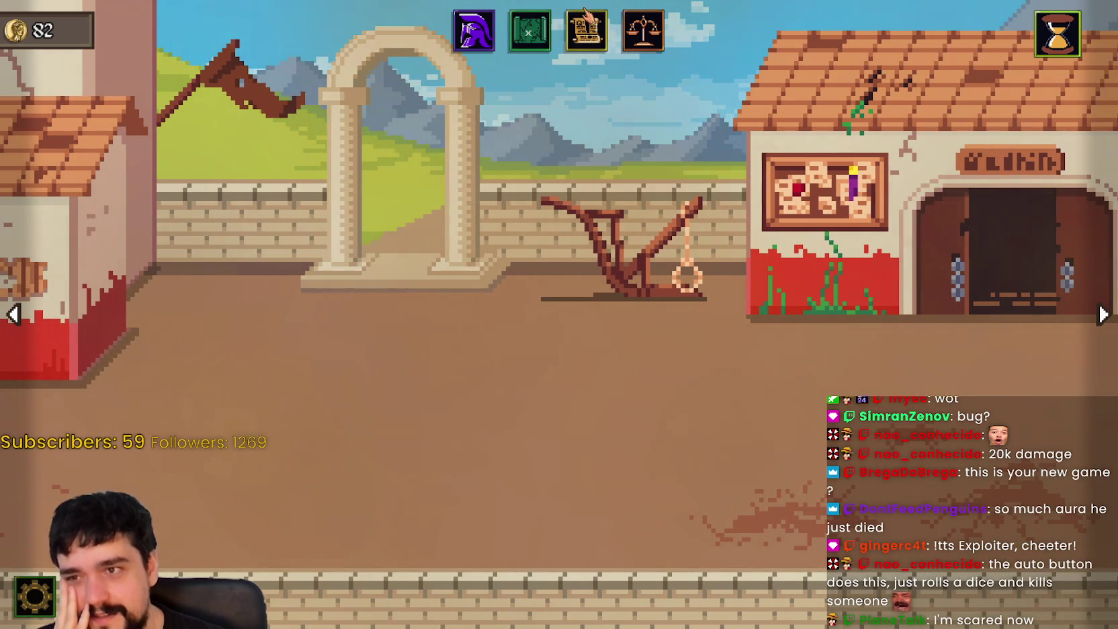
{"action": "left_click", "coordinate": [1058, 33]}
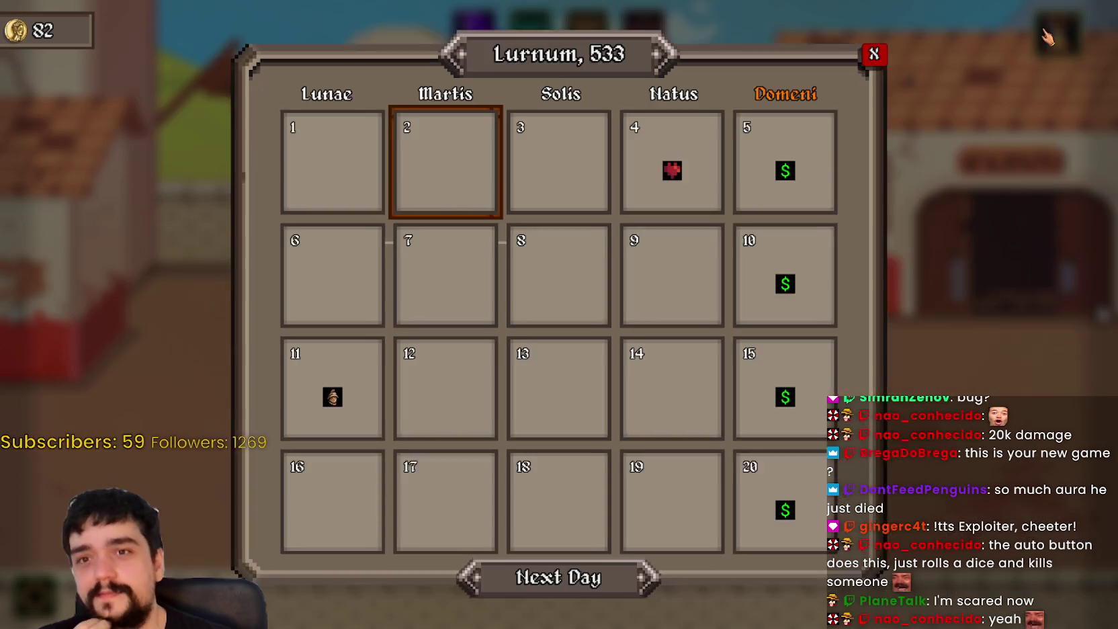
Step: Advance to the next day and pan the town view to centre the main building
{"action": "left_click", "coordinate": [527, 590]}
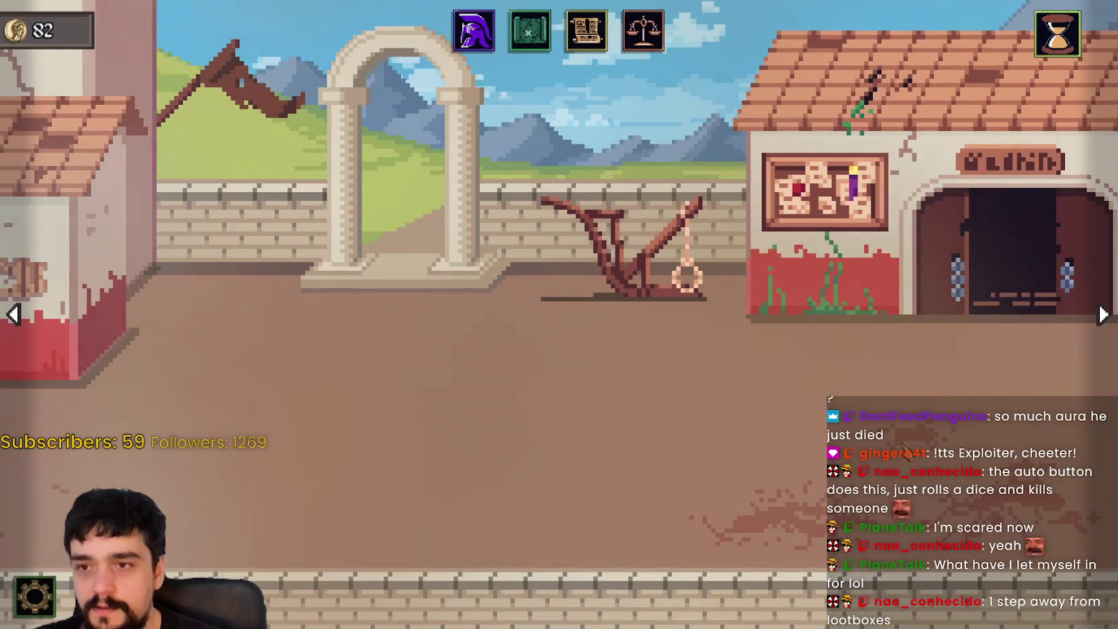
{"action": "mouse_move", "coordinate": [905, 449]}
{"action": "left_mouse_down"}
{"action": "mouse_move", "coordinate": [720, 323]}
{"action": "mouse_move", "coordinate": [645, 254]}
{"action": "left_mouse_up"}
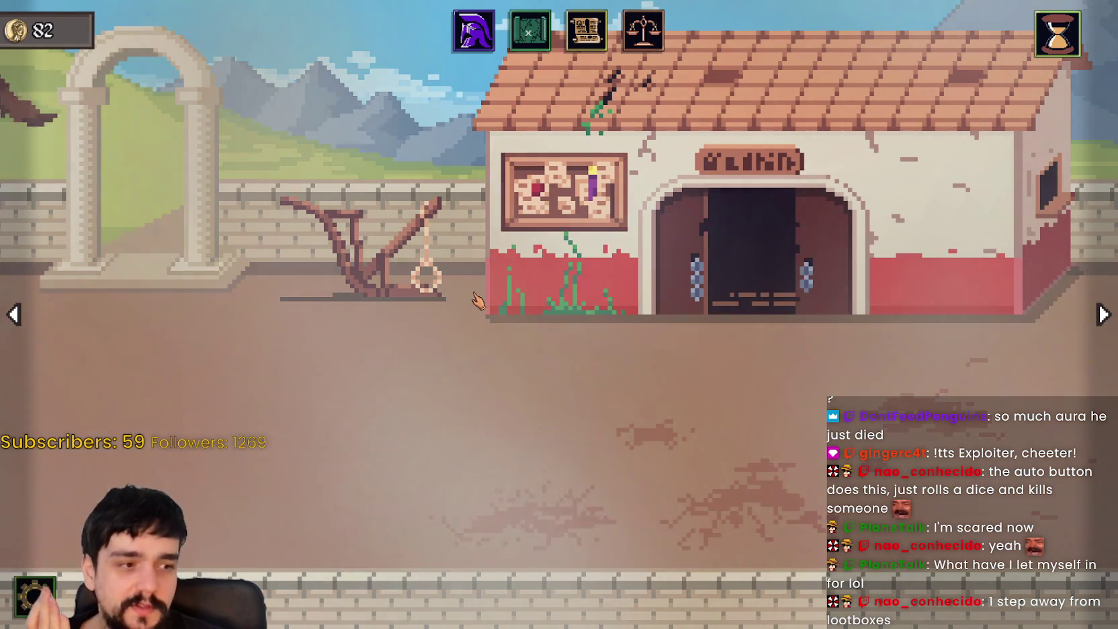
{"action": "left_click", "coordinate": [13, 313]}
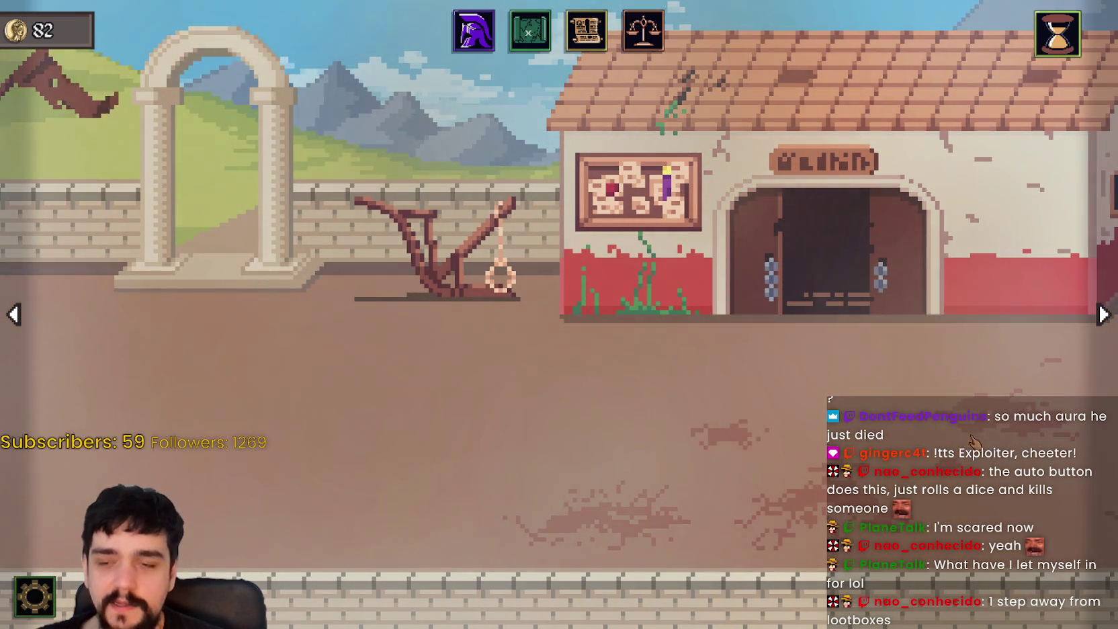
{"action": "left_click", "coordinate": [1103, 313]}
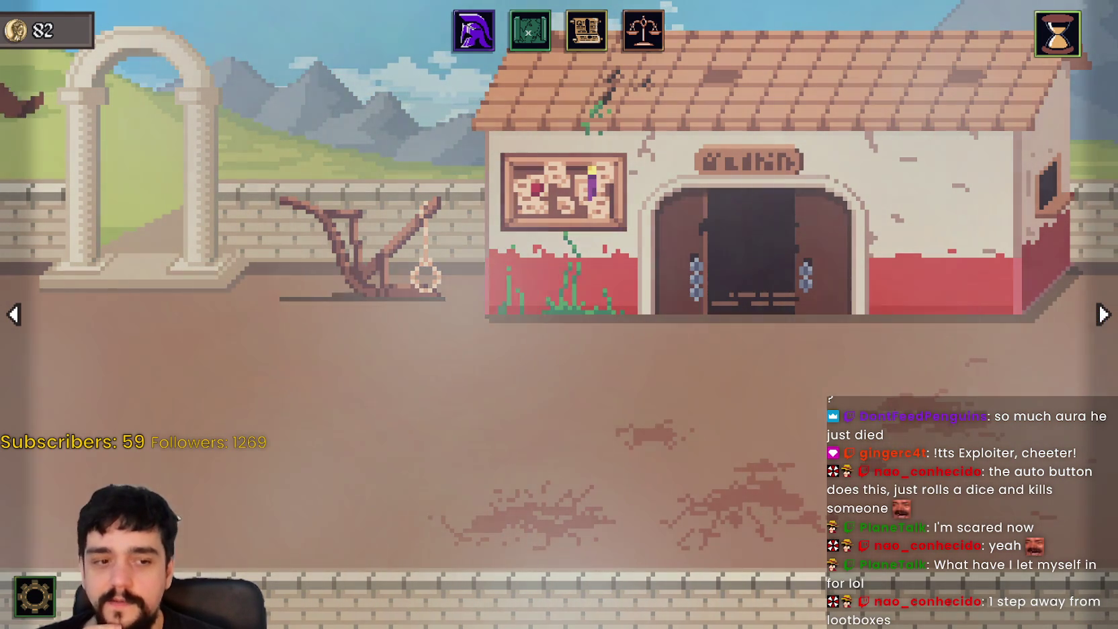
{"action": "key", "text": "alt+Tab"}
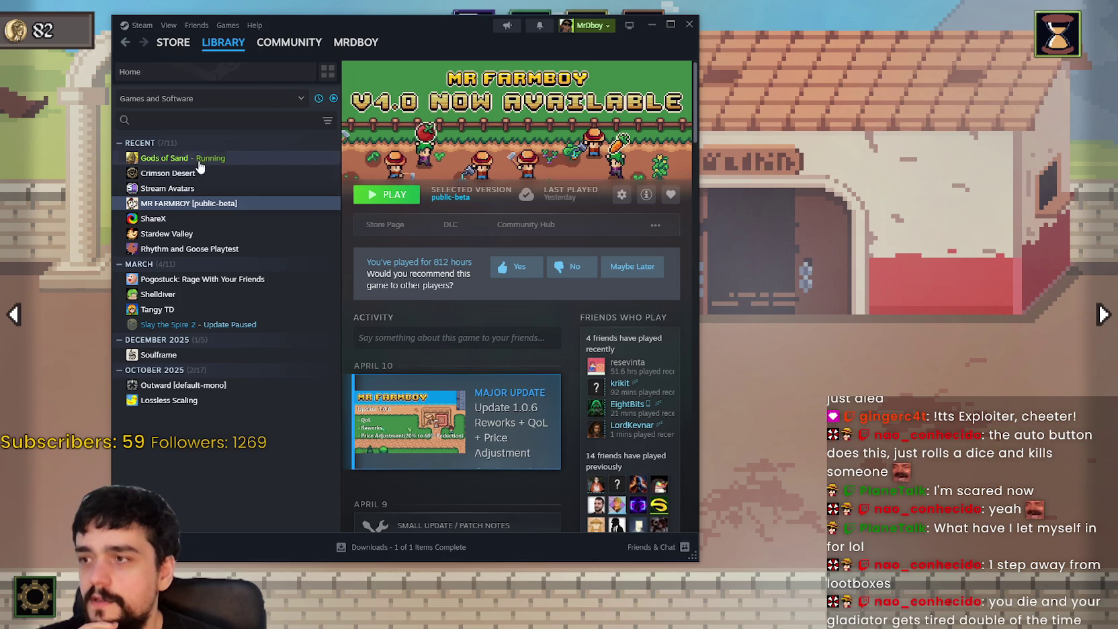
Step: View the Gods of Sand Steam library page with 2 of 17 achievements, then return to the game
{"action": "left_click", "coordinate": [336, 98]}
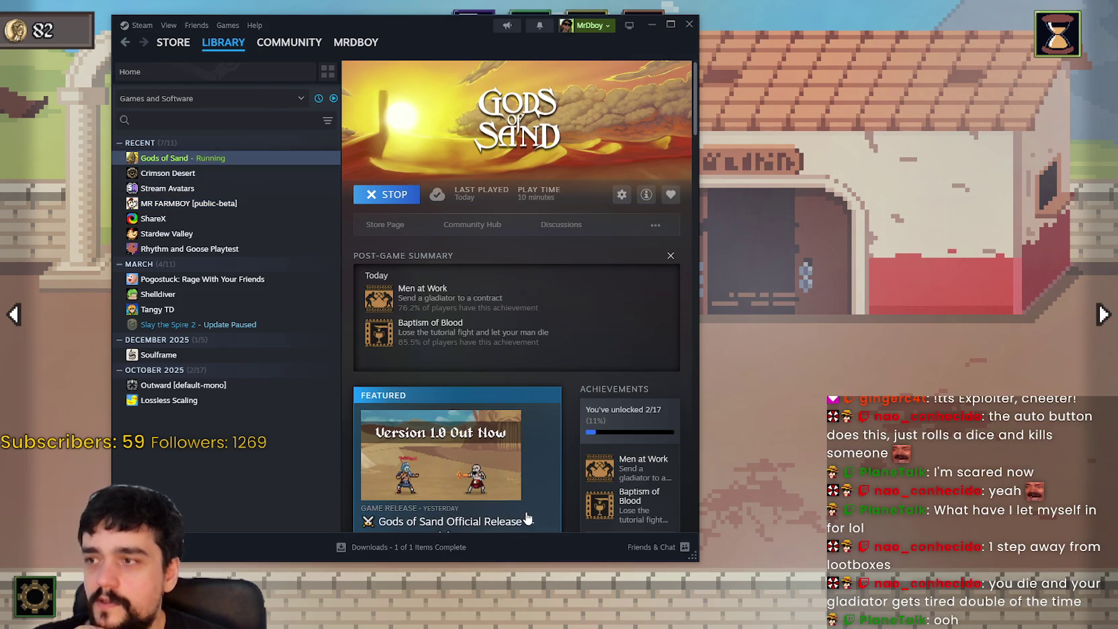
{"action": "mouse_move", "coordinate": [509, 23]}
{"action": "left_mouse_down"}
{"action": "mouse_move", "coordinate": [451, 38]}
{"action": "mouse_move", "coordinate": [560, 29]}
{"action": "left_mouse_up"}
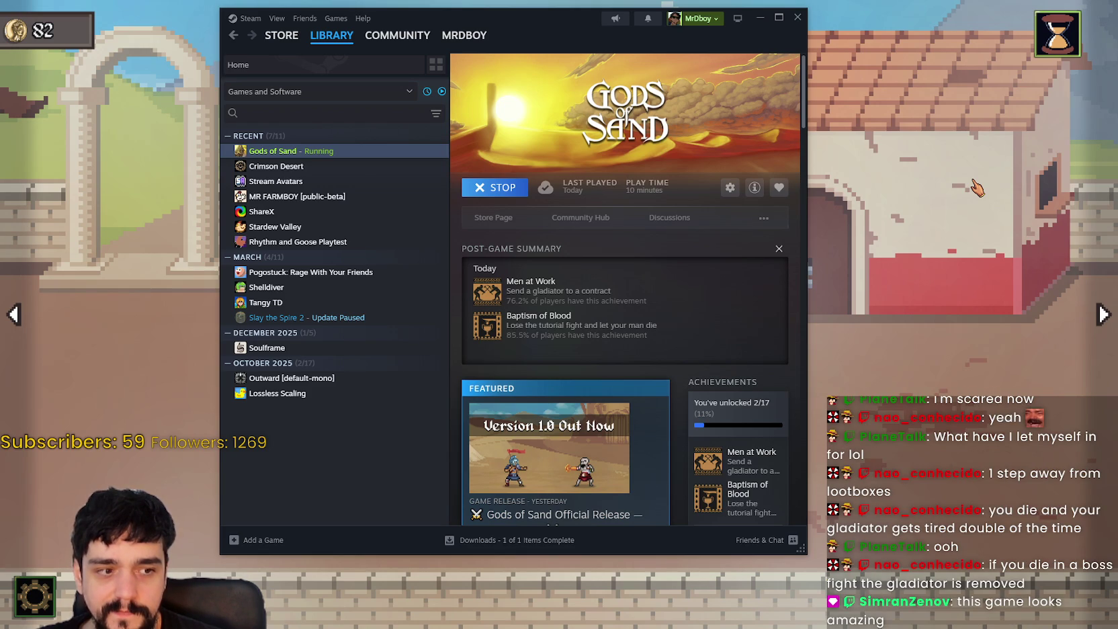
{"action": "left_click", "coordinate": [976, 189]}
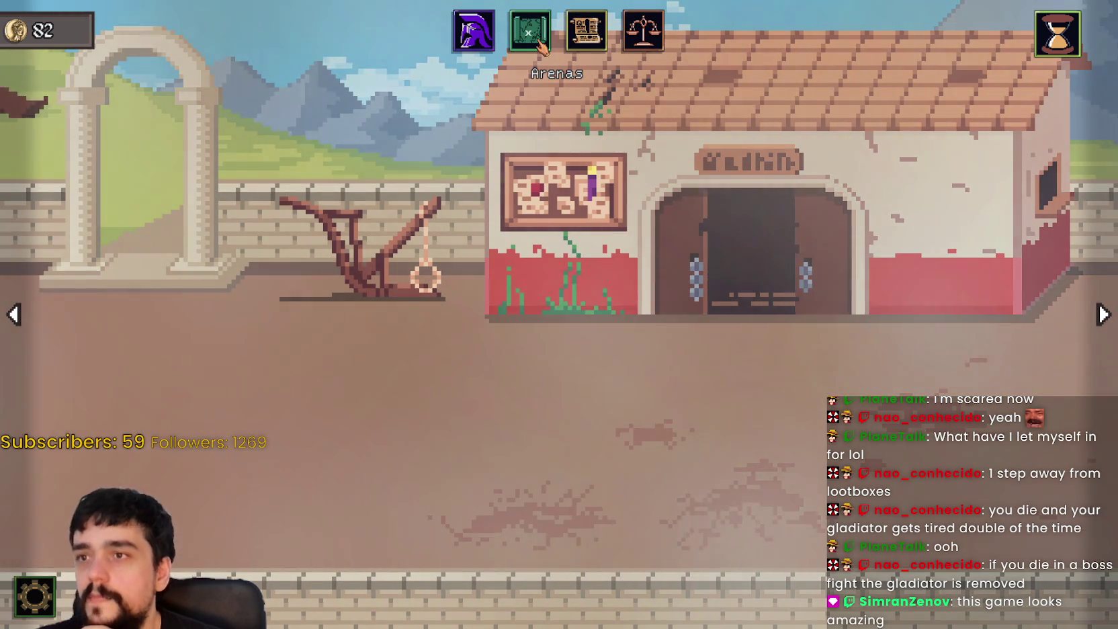
Step: Glance at the Contracts board, then open Dorinel Traianus's character sheet and his skill trees
{"action": "left_click", "coordinate": [538, 37]}
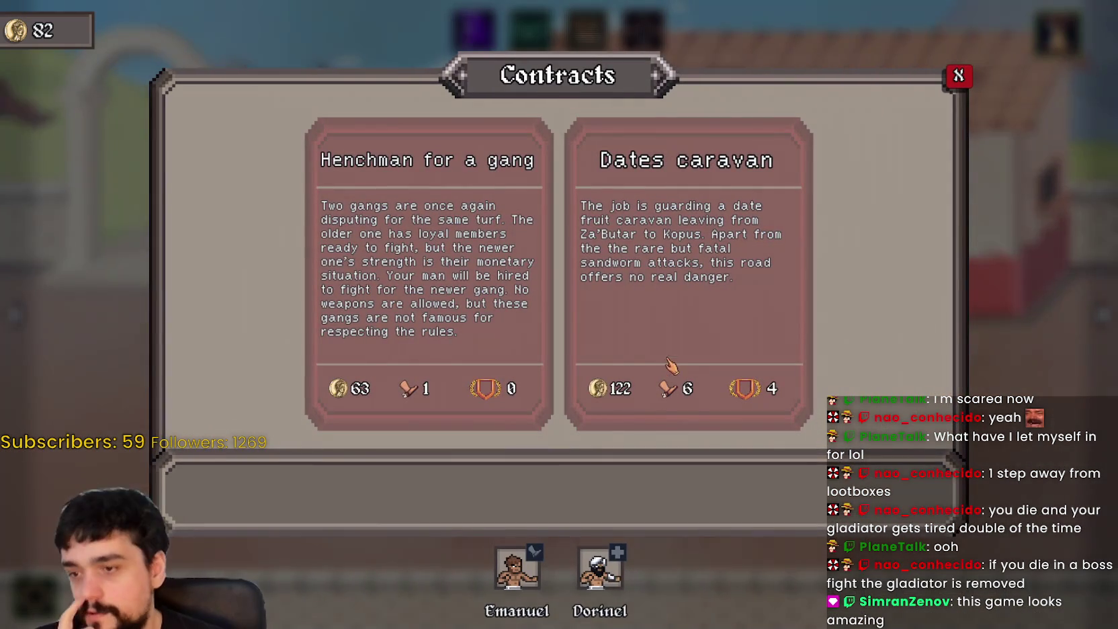
{"action": "left_click", "coordinate": [959, 76]}
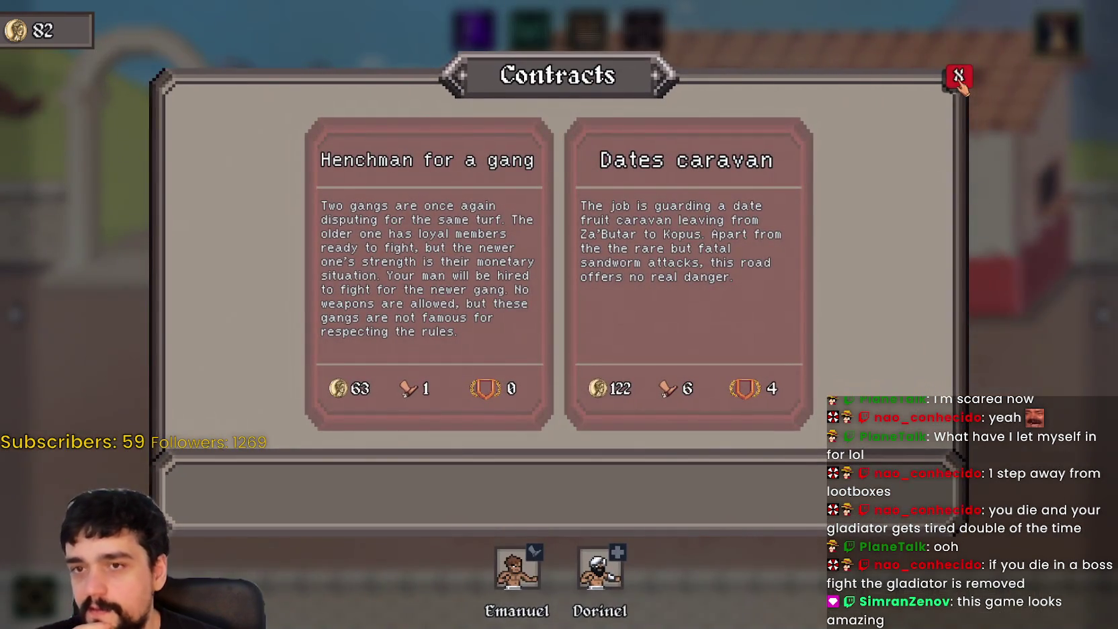
{"action": "left_click", "coordinate": [959, 76]}
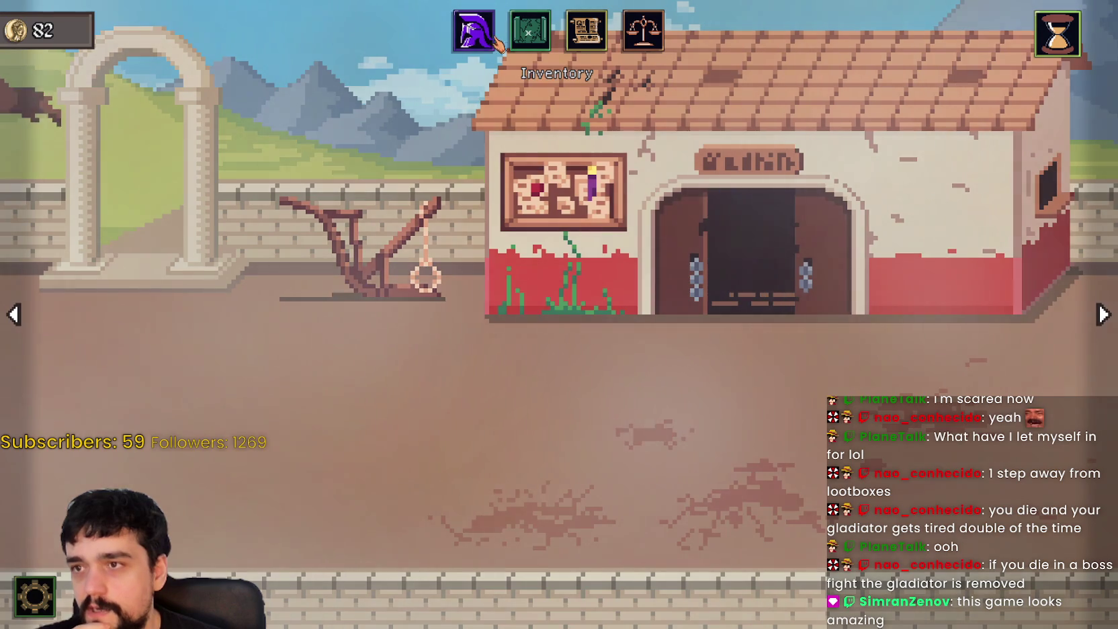
{"action": "left_click", "coordinate": [598, 564]}
{"action": "mouse_move", "coordinate": [527, 571]}
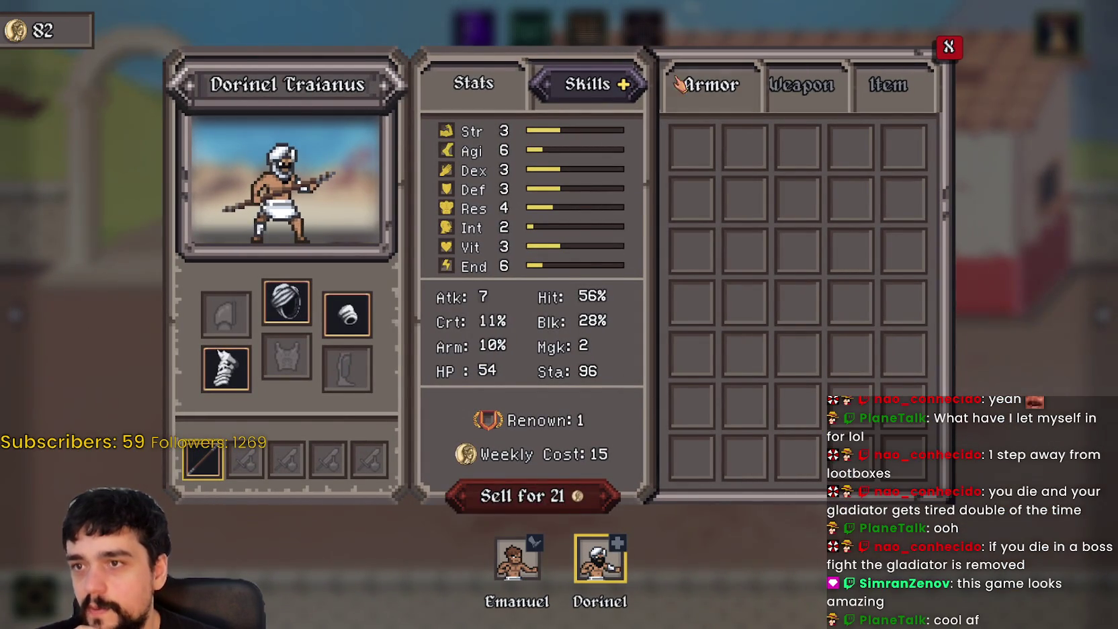
{"action": "left_click", "coordinate": [610, 92]}
{"action": "mouse_move", "coordinate": [470, 161]}
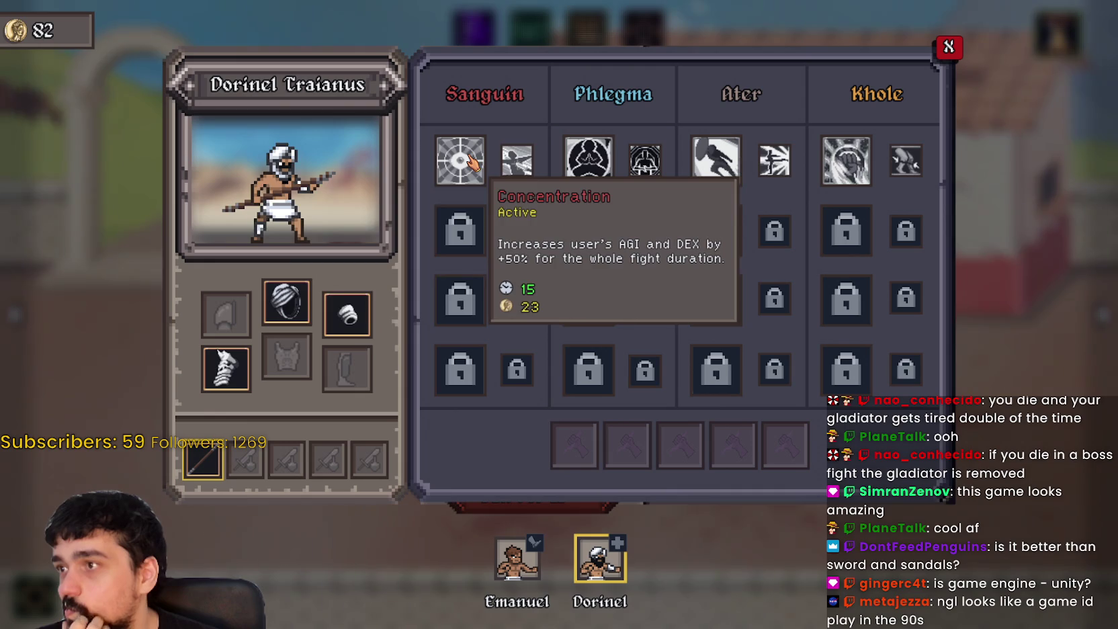
Step: Unlock Dorinel's Heavy Jab Khole skill for 23 gold and close his skill and character windows
{"action": "mouse_move", "coordinate": [610, 165]}
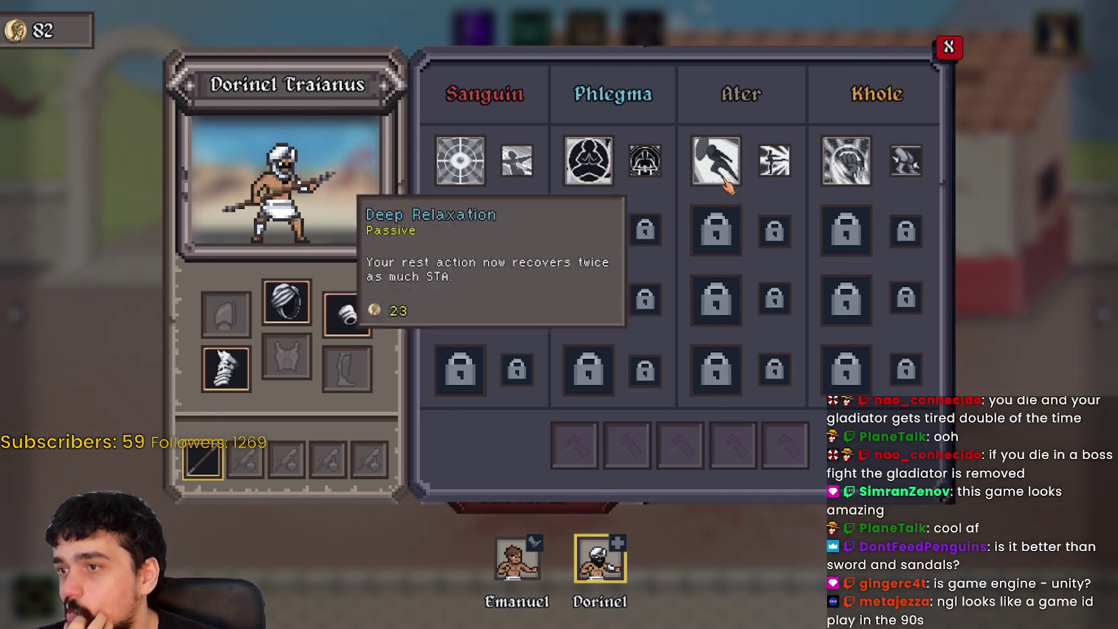
{"action": "mouse_move", "coordinate": [869, 160]}
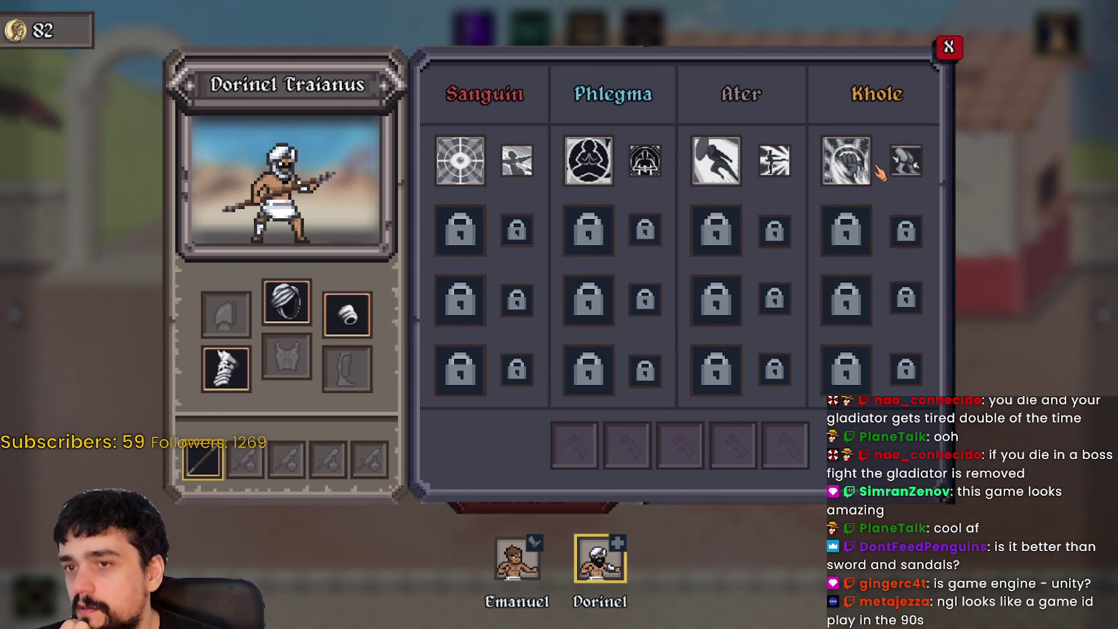
{"action": "left_click", "coordinate": [869, 168]}
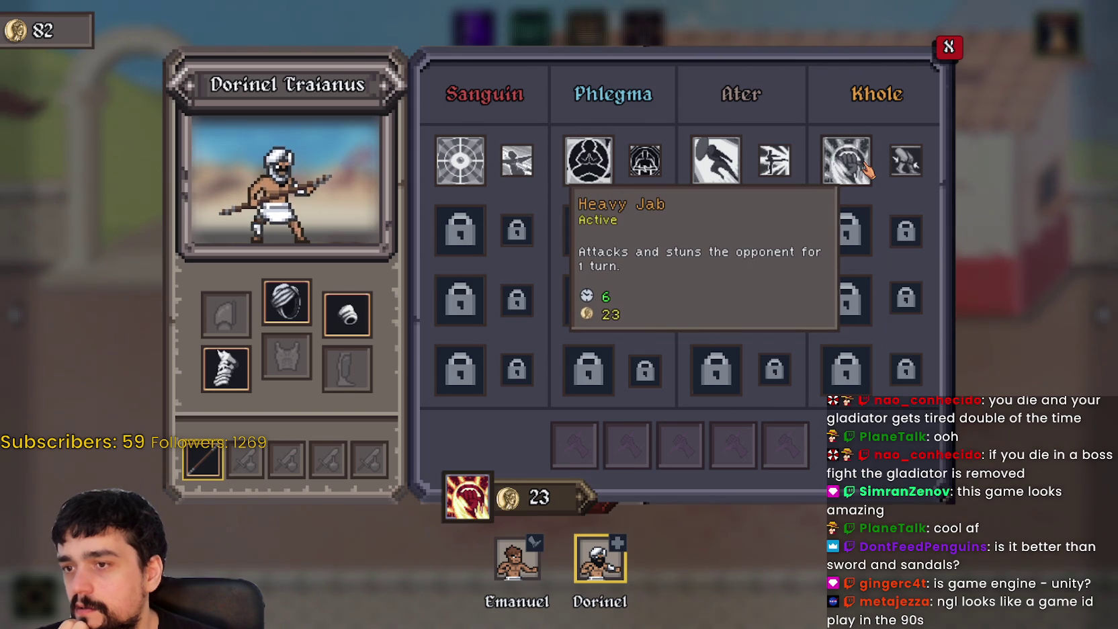
{"action": "left_click", "coordinate": [552, 514]}
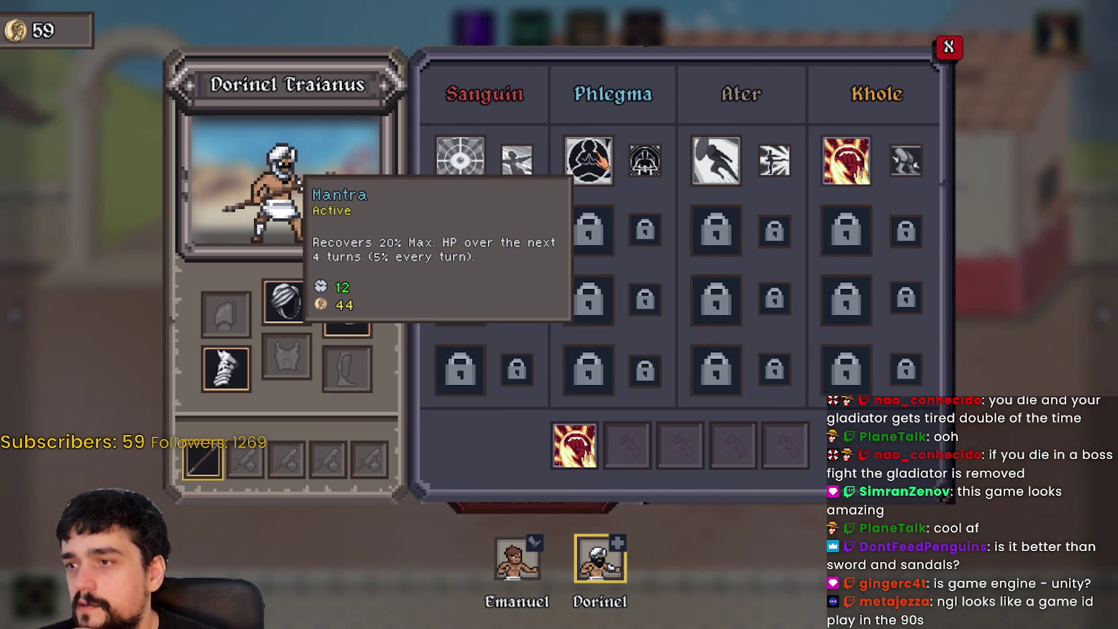
{"action": "left_click", "coordinate": [949, 47]}
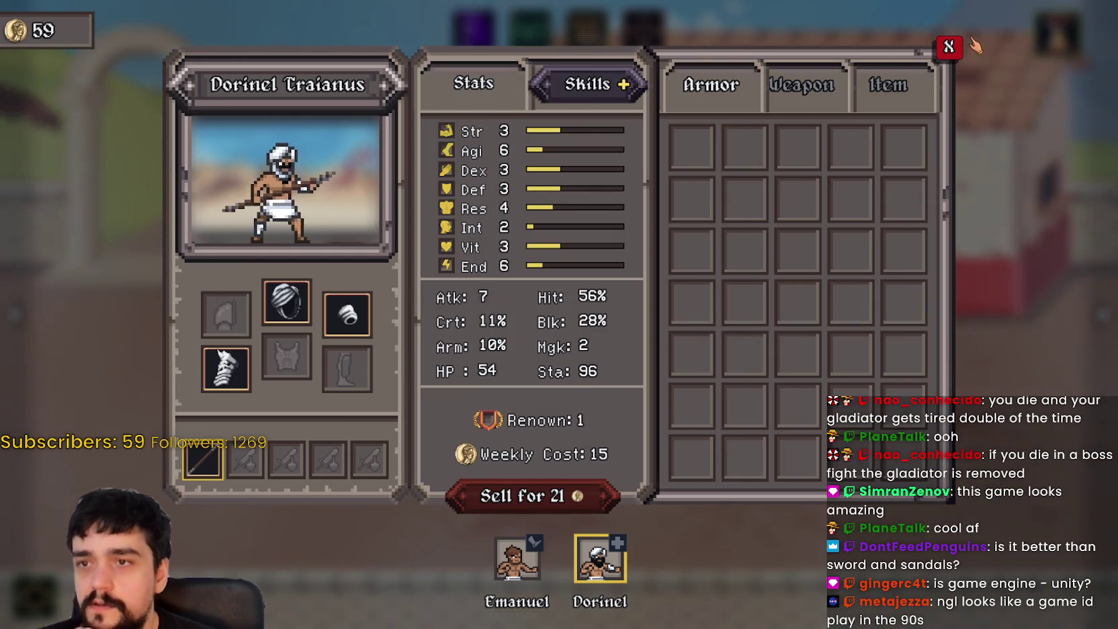
{"action": "left_click", "coordinate": [948, 47]}
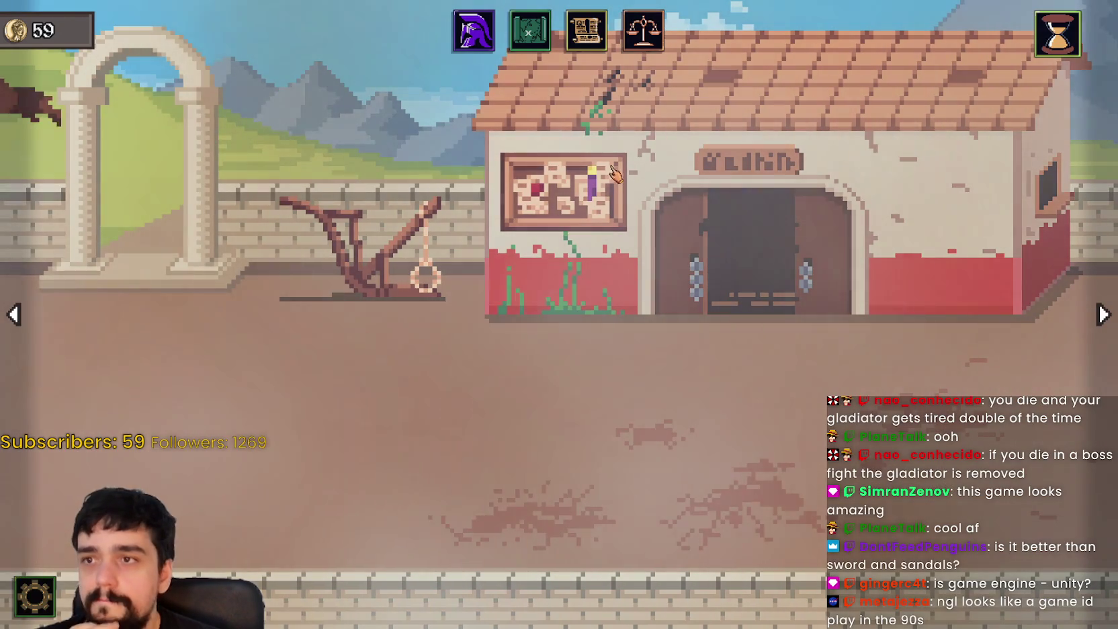
Step: Travel to the city, find the barracks full at the Gladiator Market, and open the carpenter's upgrades
{"action": "left_click", "coordinate": [635, 107]}
{"action": "left_click", "coordinate": [592, 352]}
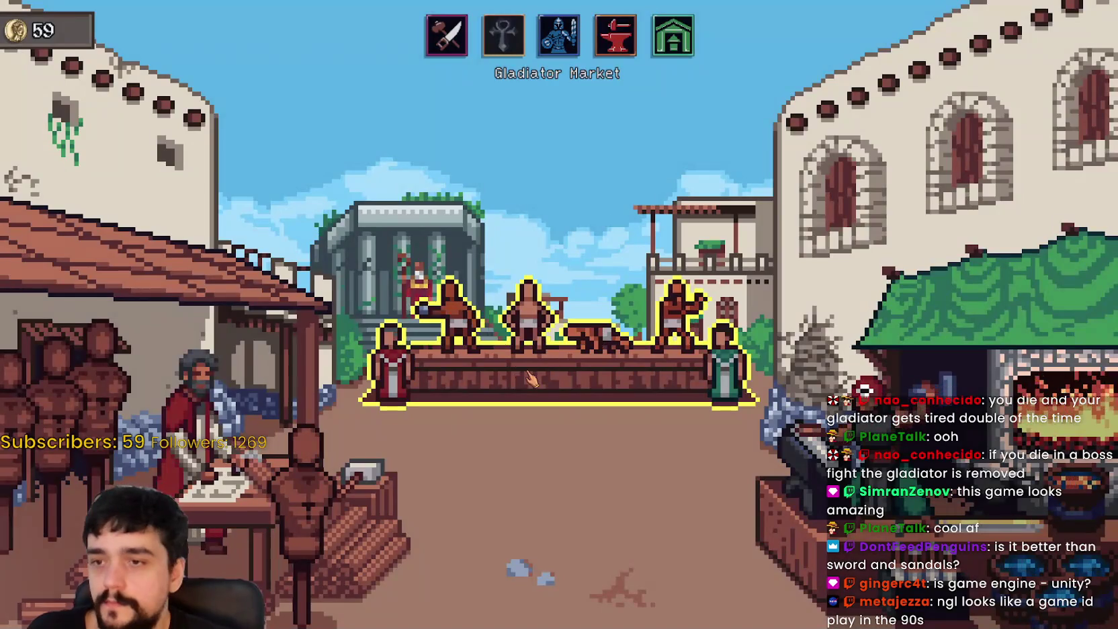
{"action": "left_click", "coordinate": [526, 353]}
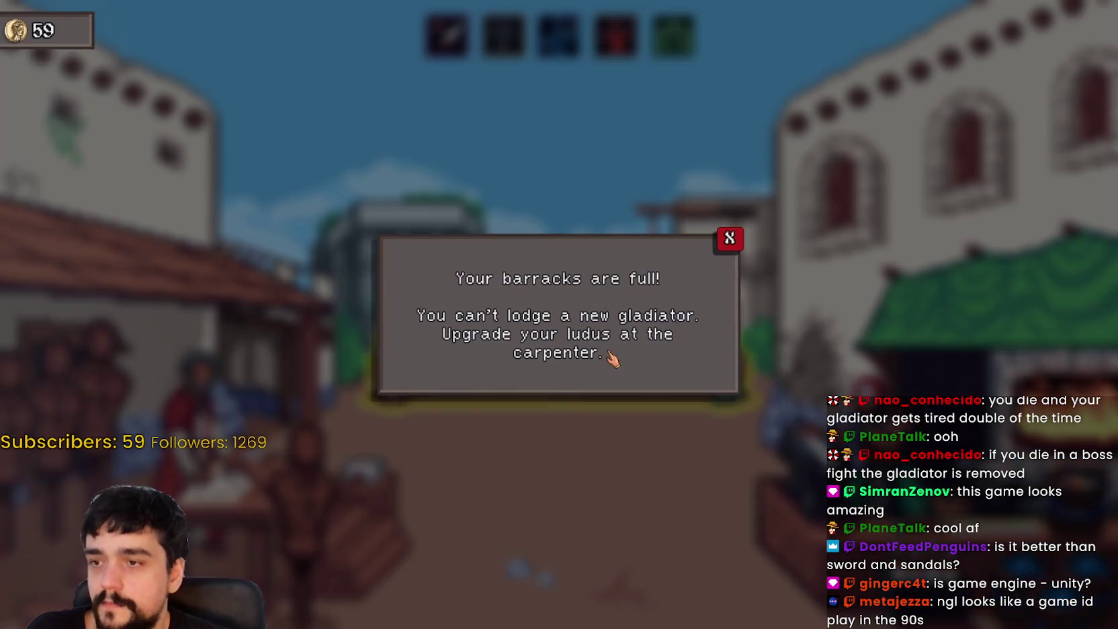
{"action": "left_click", "coordinate": [731, 240]}
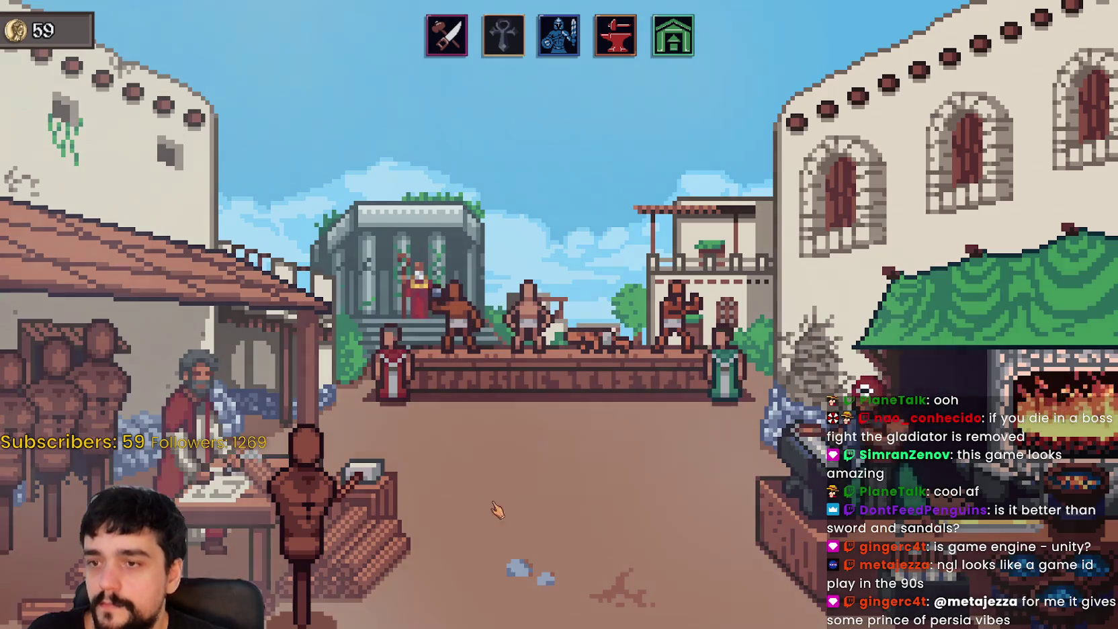
{"action": "left_click", "coordinate": [254, 402]}
{"action": "mouse_move", "coordinate": [310, 171]}
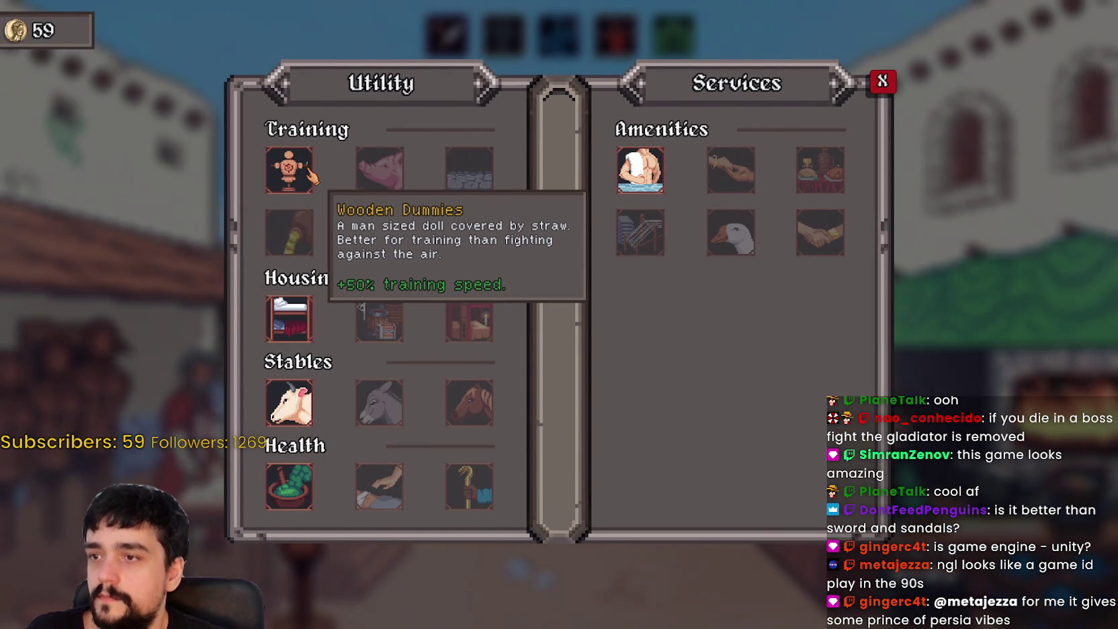
Step: Compare prices of Wooden Dummies, Cotton Beds, Herbs Concoction, Ox Cart and Hot Bath upgrades
{"action": "left_click", "coordinate": [311, 176]}
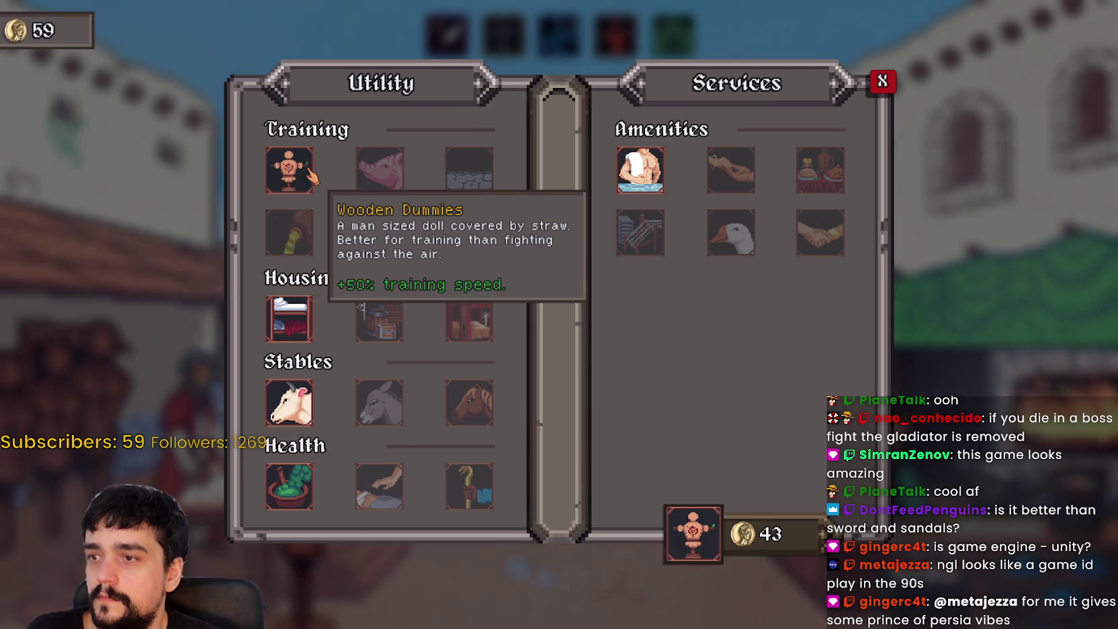
{"action": "mouse_move", "coordinate": [292, 334]}
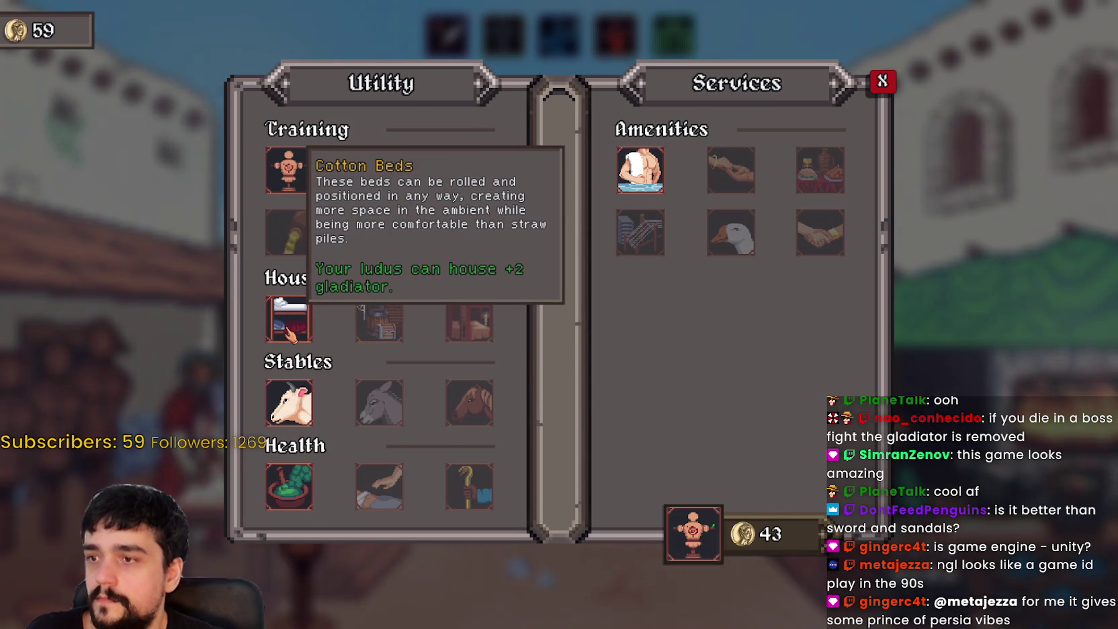
{"action": "left_click", "coordinate": [292, 334]}
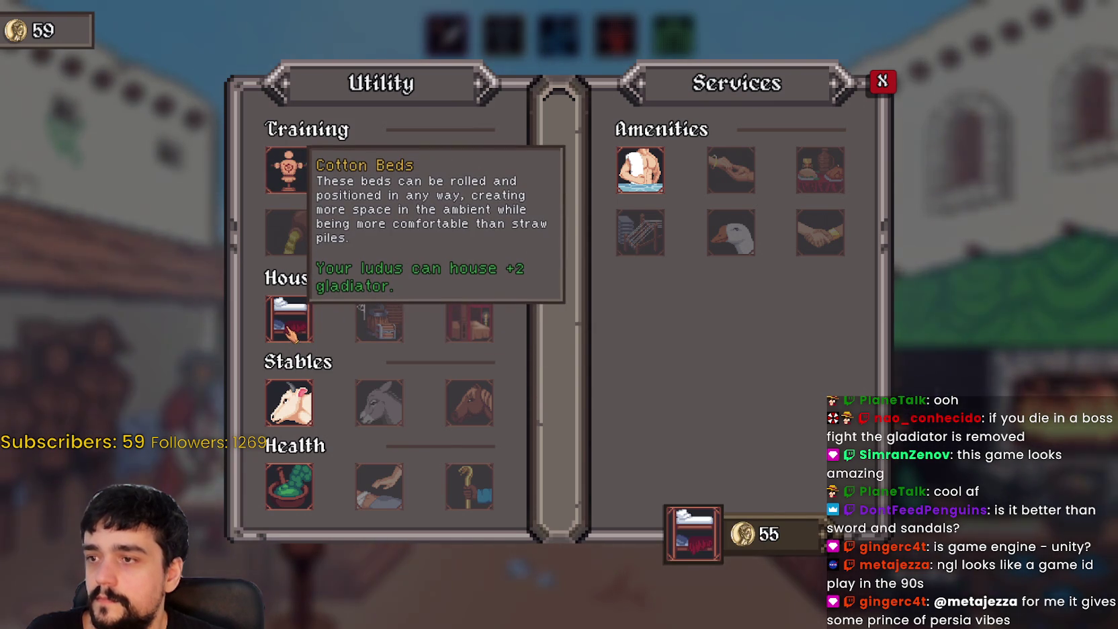
{"action": "mouse_move", "coordinate": [290, 401]}
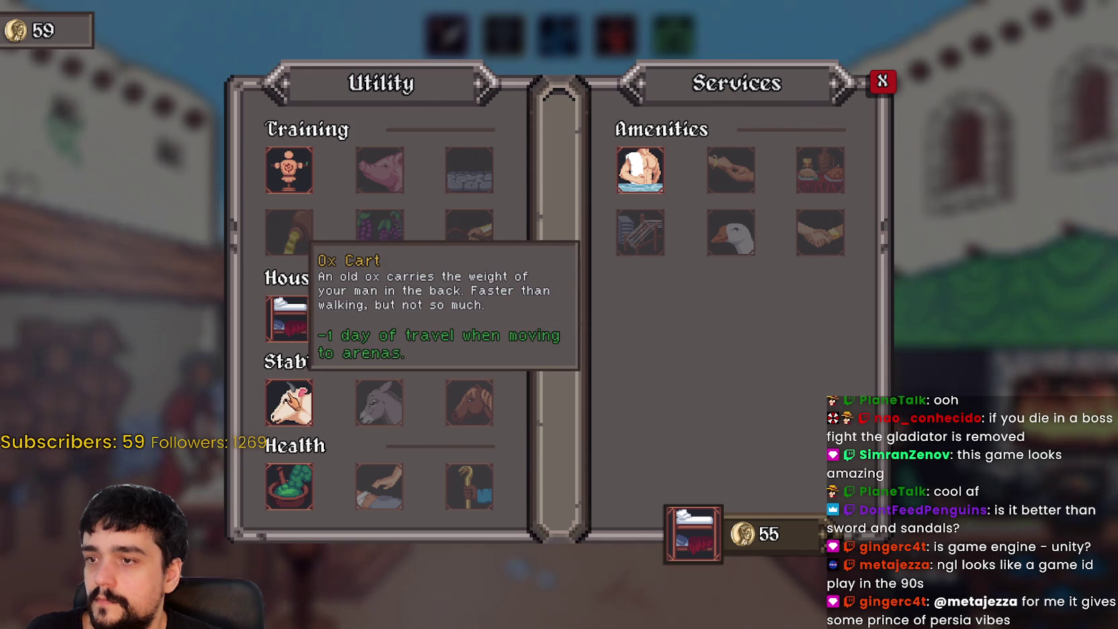
{"action": "mouse_move", "coordinate": [285, 482]}
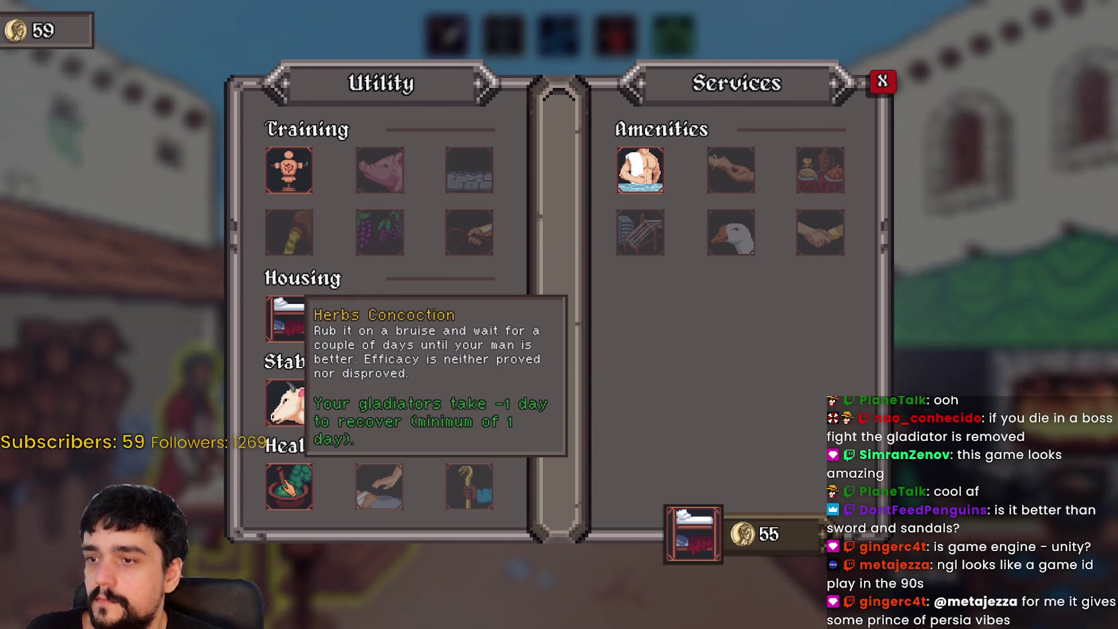
{"action": "left_click", "coordinate": [287, 487]}
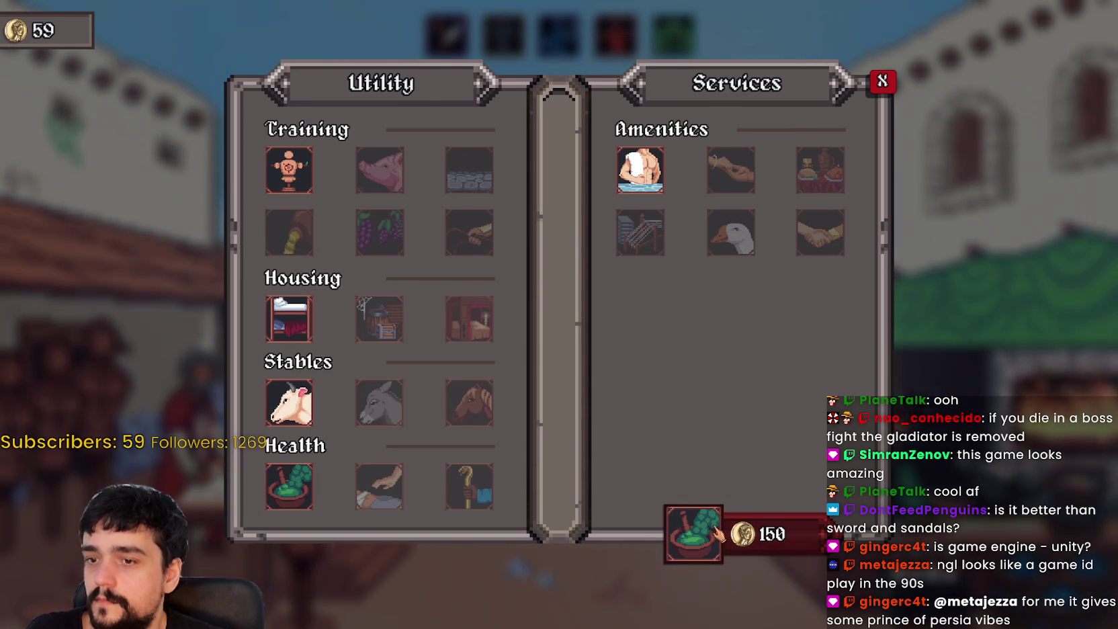
{"action": "left_click", "coordinate": [289, 403]}
{"action": "mouse_move", "coordinate": [638, 178]}
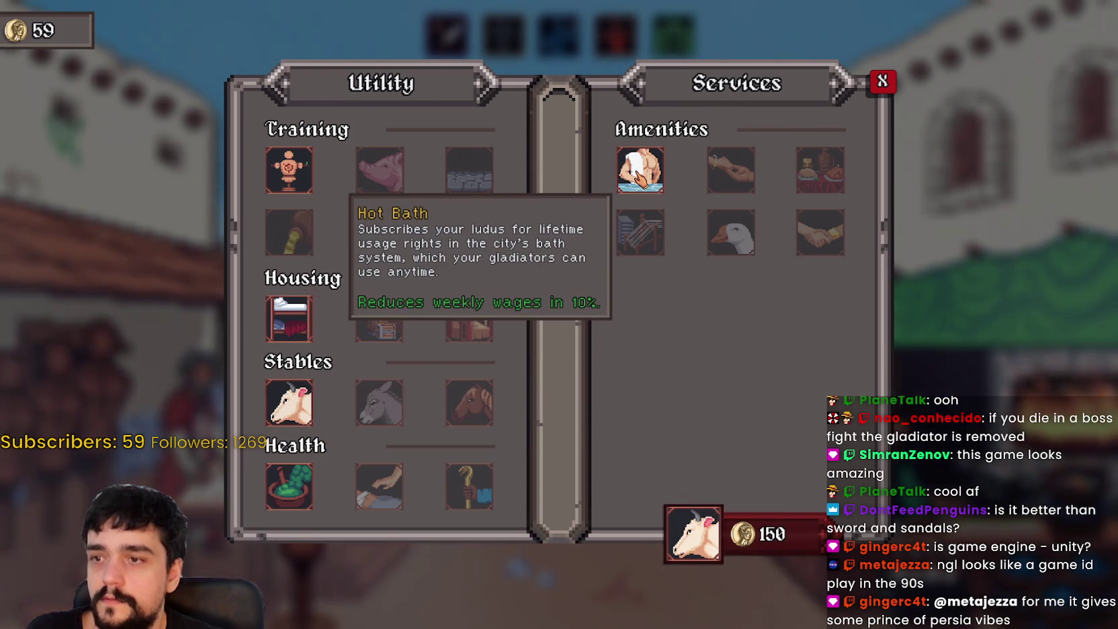
{"action": "left_click", "coordinate": [638, 178]}
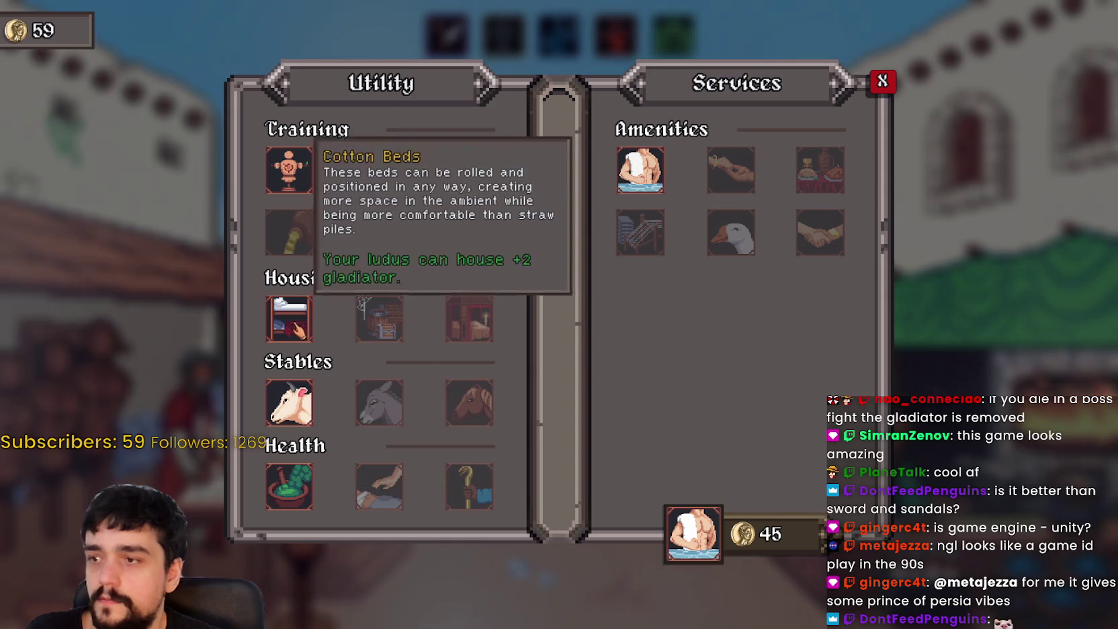
Step: Buy Cotton Beds for 55 gold, check the Basement price, and close the carpenter's window
{"action": "left_click", "coordinate": [316, 325]}
{"action": "left_click", "coordinate": [704, 544]}
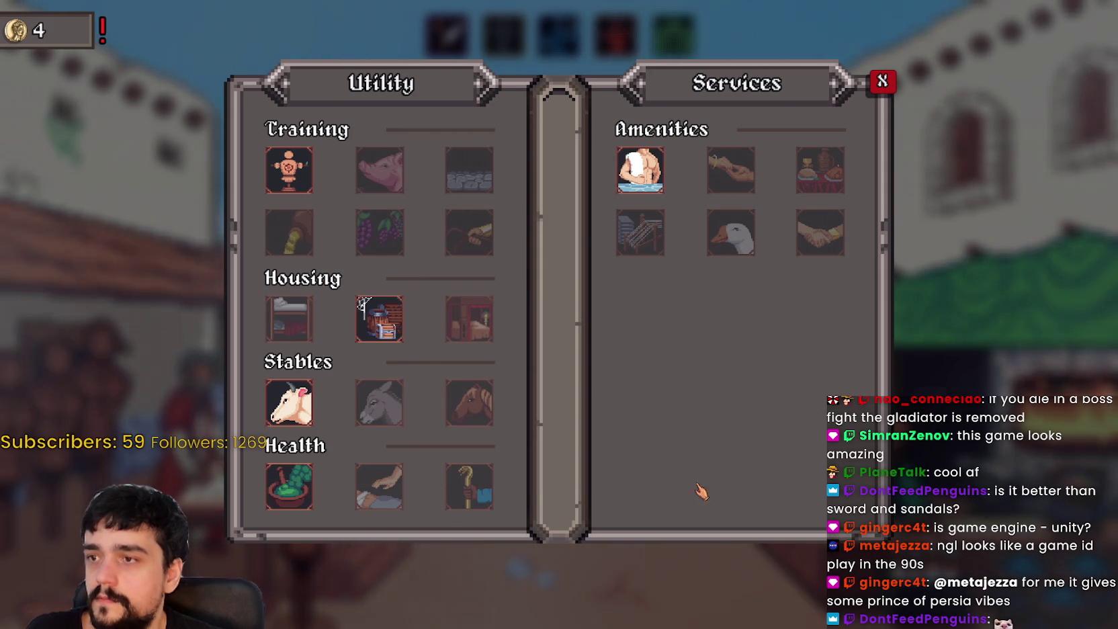
{"action": "mouse_move", "coordinate": [393, 330]}
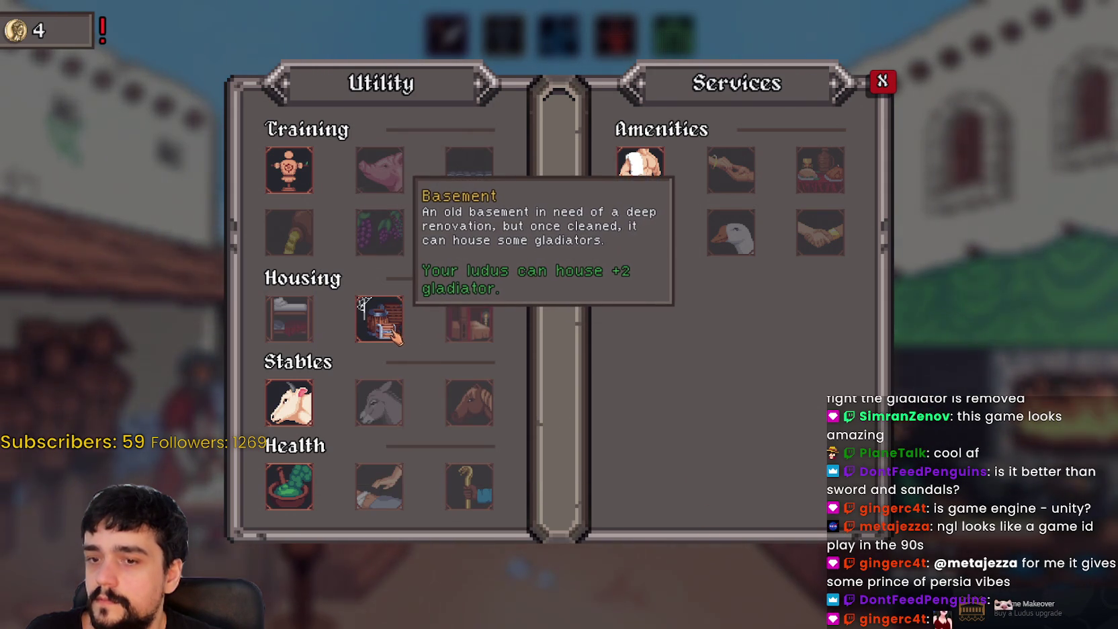
{"action": "left_click", "coordinate": [397, 335]}
{"action": "left_click", "coordinate": [882, 81]}
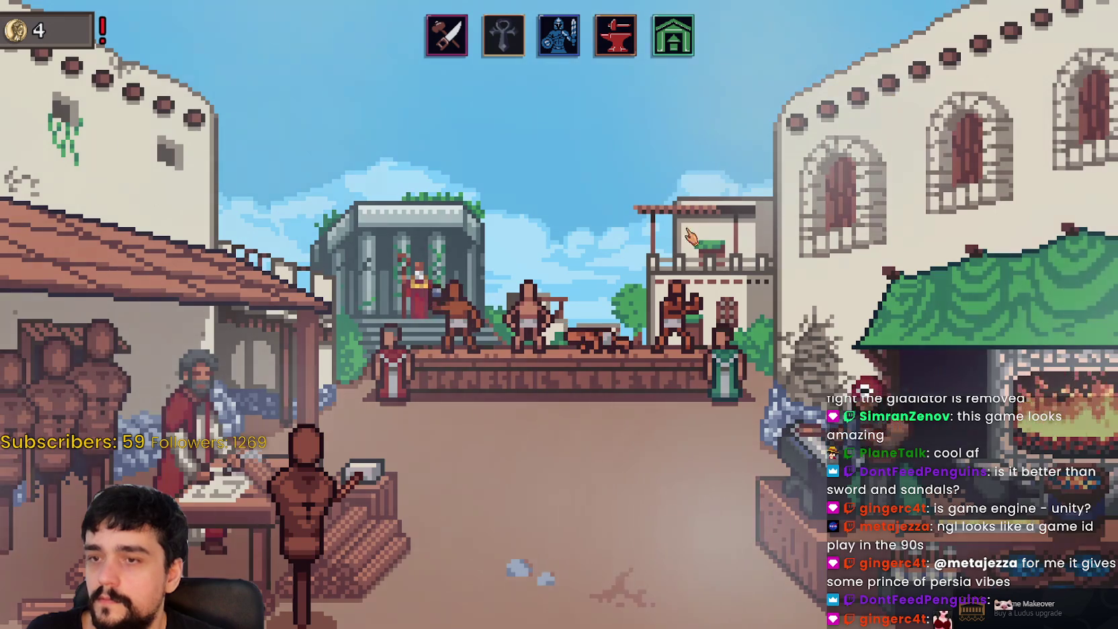
Step: Look into the Gladiator Market once more, then leave the city for the ludus
{"action": "left_click", "coordinate": [524, 316]}
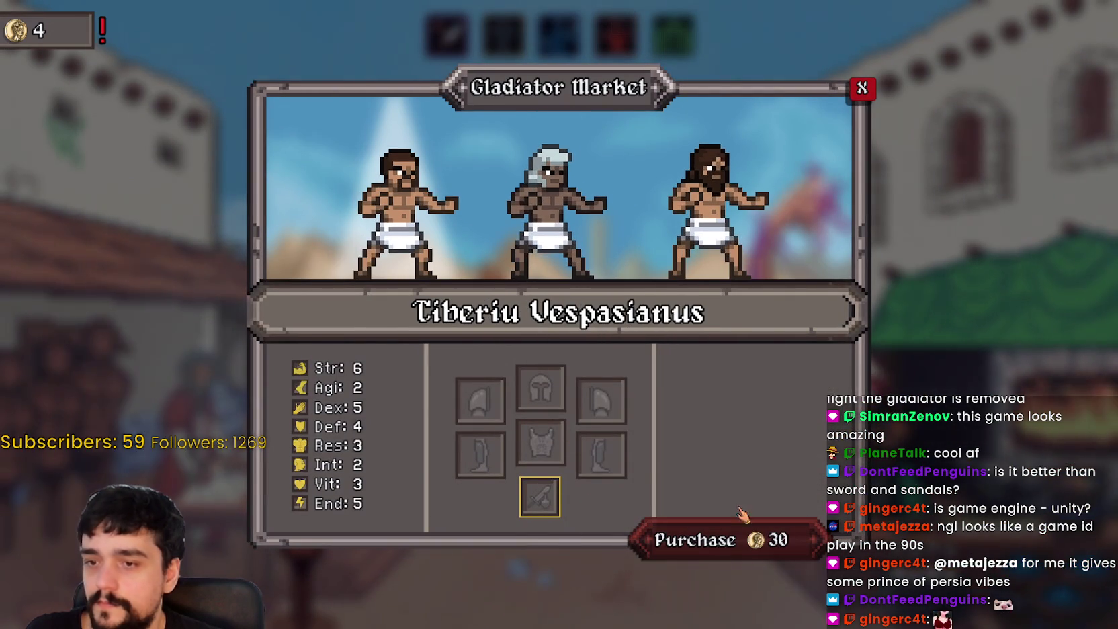
{"action": "left_click", "coordinate": [862, 89]}
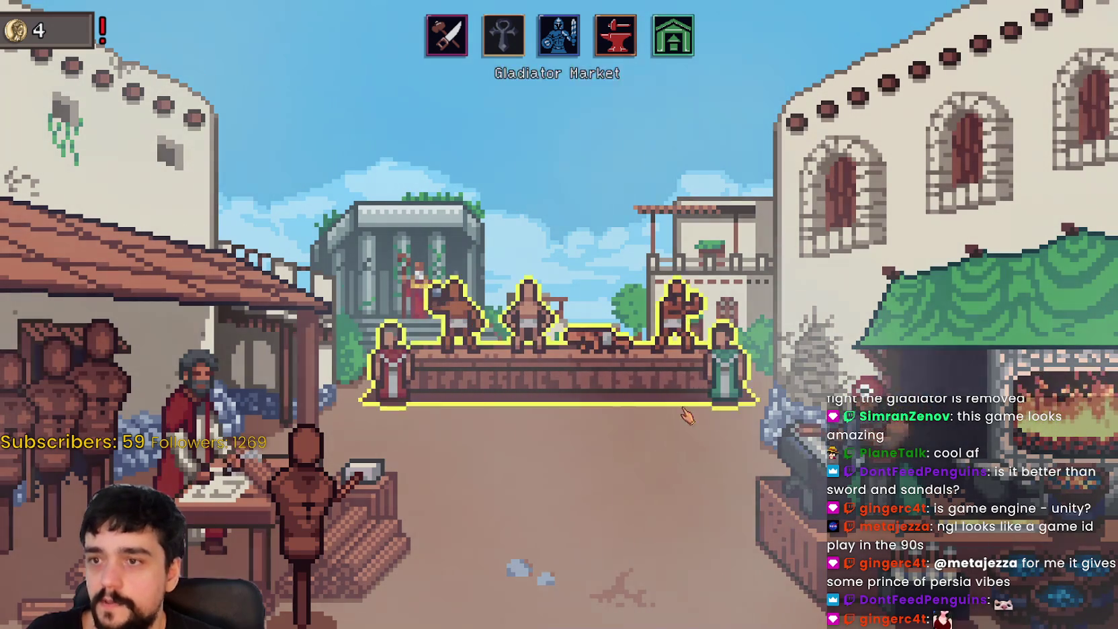
{"action": "left_click", "coordinate": [673, 34]}
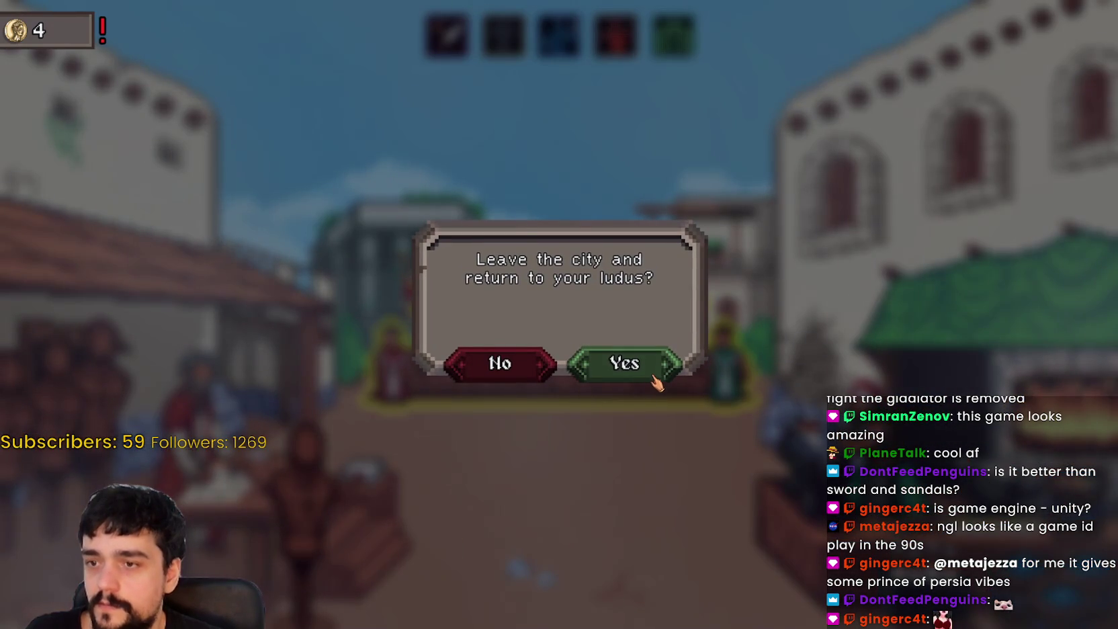
{"action": "left_click", "coordinate": [655, 376]}
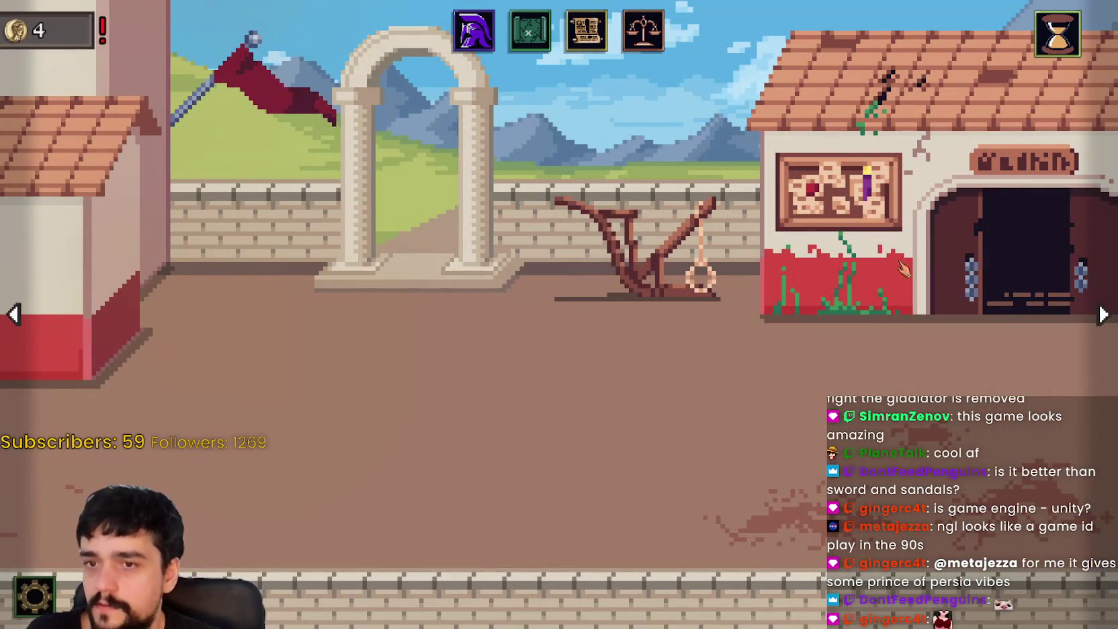
Step: Review Emanuel Egnatius's skill grid in the roster, then open the Lurnum, 533 calendar
{"action": "left_click", "coordinate": [1057, 34]}
{"action": "left_click", "coordinate": [878, 42]}
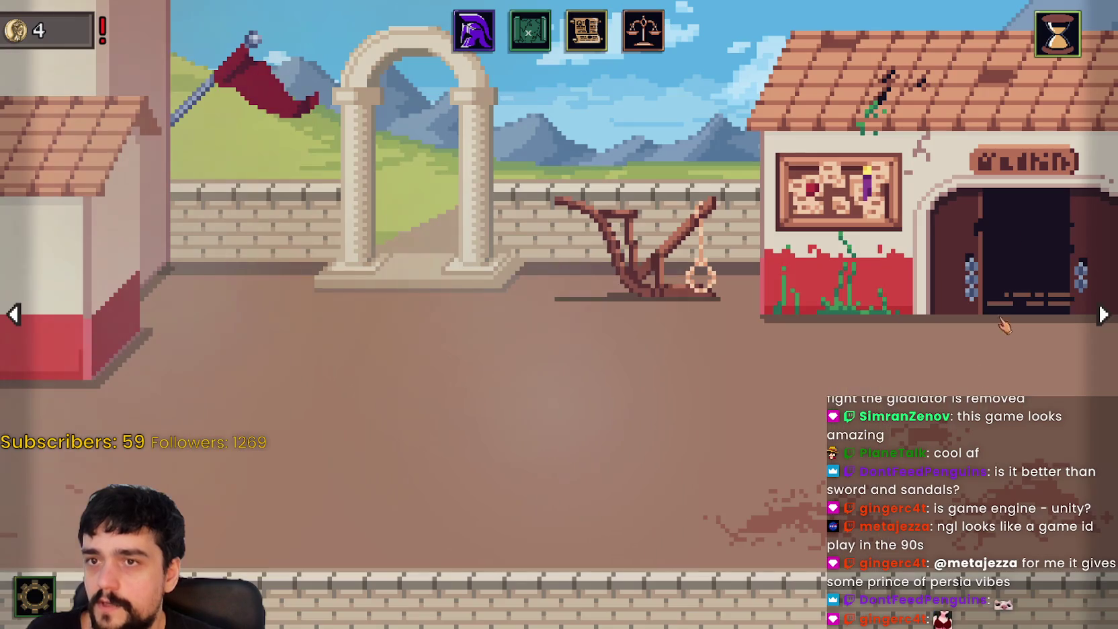
{"action": "left_click", "coordinate": [1028, 256]}
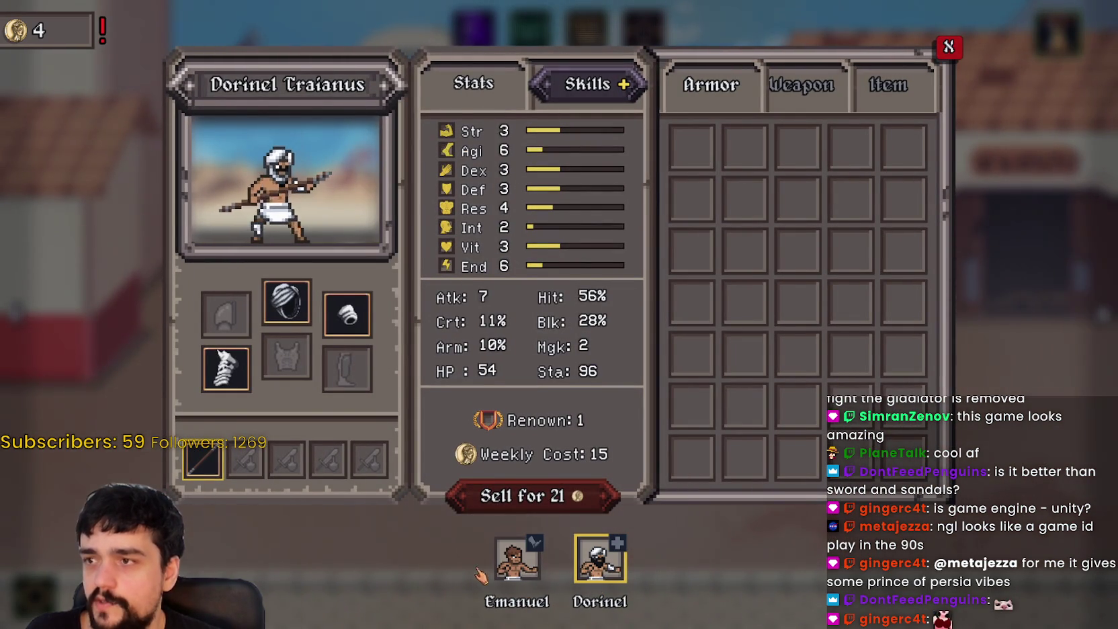
{"action": "left_click", "coordinate": [521, 559]}
{"action": "left_click", "coordinate": [635, 89]}
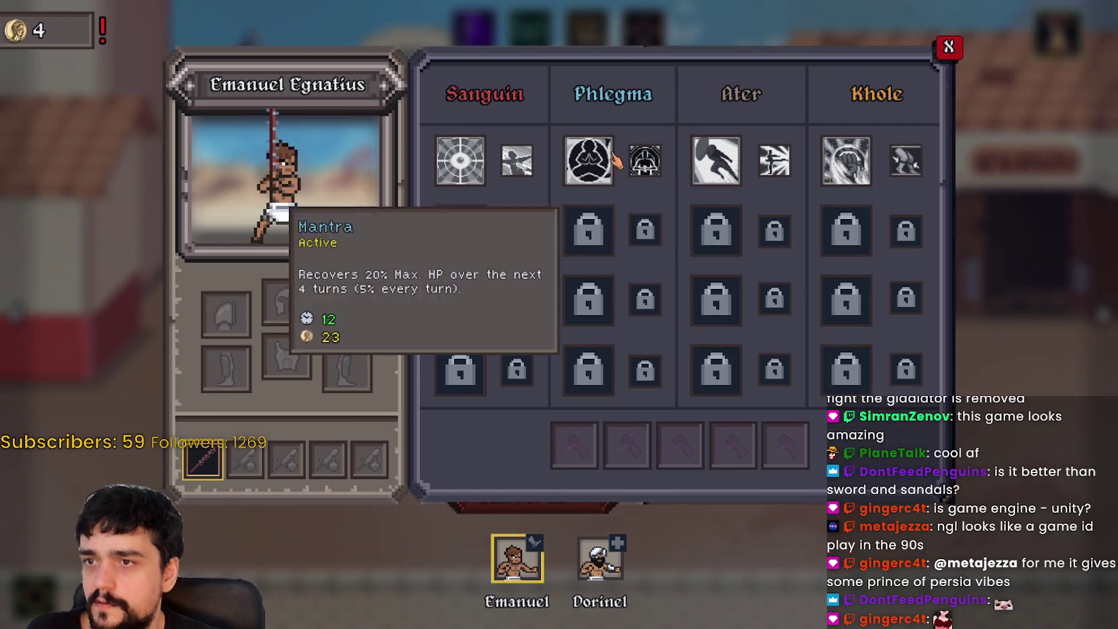
{"action": "left_click", "coordinate": [950, 51]}
{"action": "left_click", "coordinate": [948, 47]}
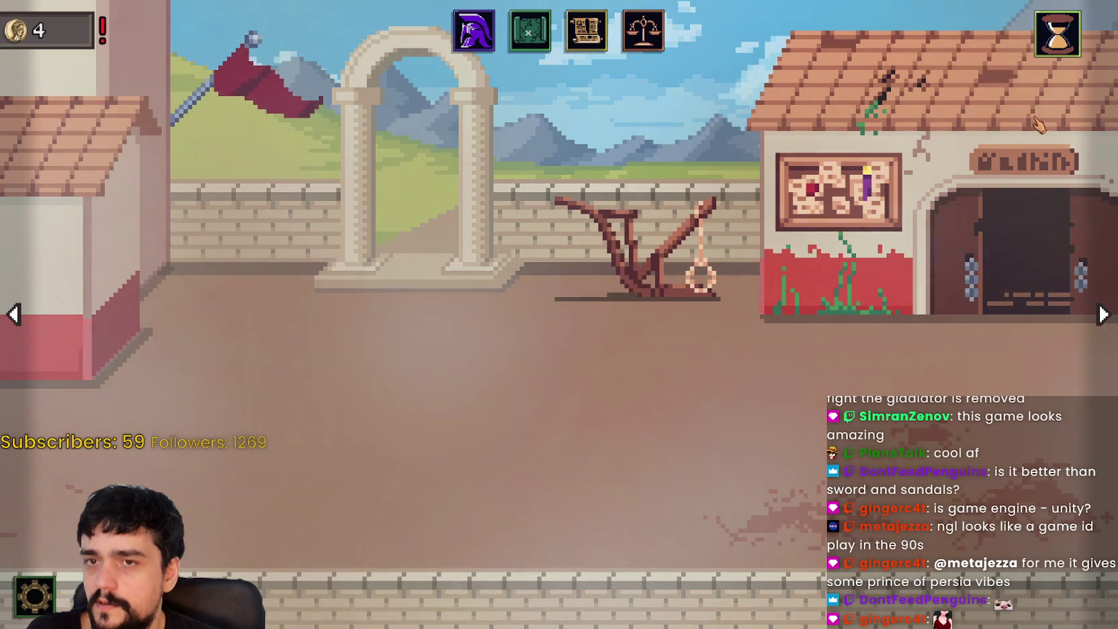
{"action": "left_click", "coordinate": [14, 313]}
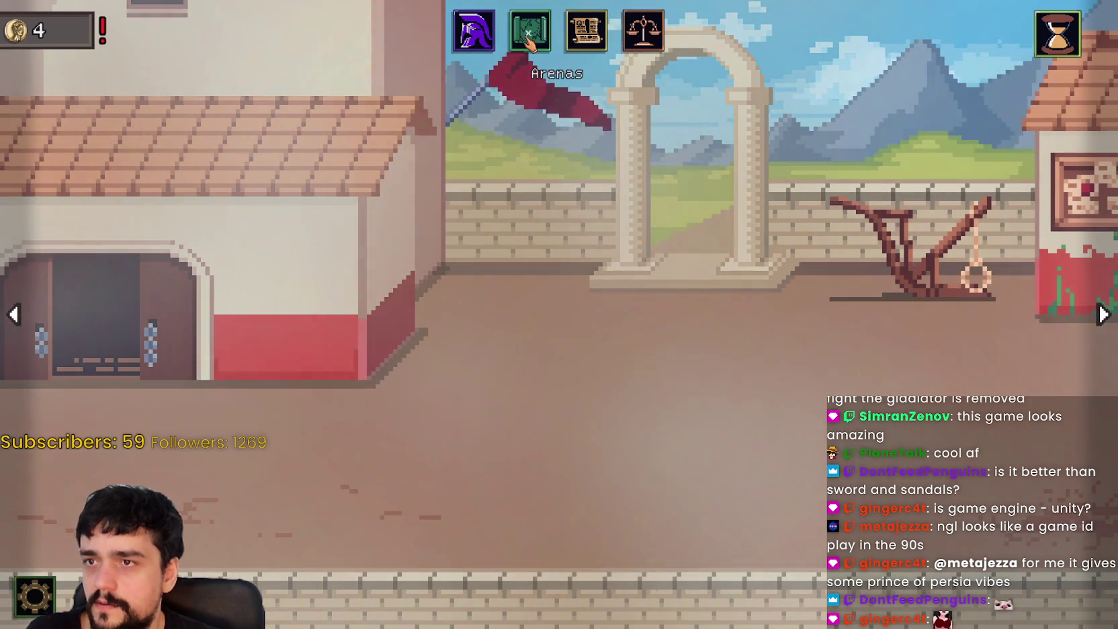
{"action": "left_click", "coordinate": [586, 31]}
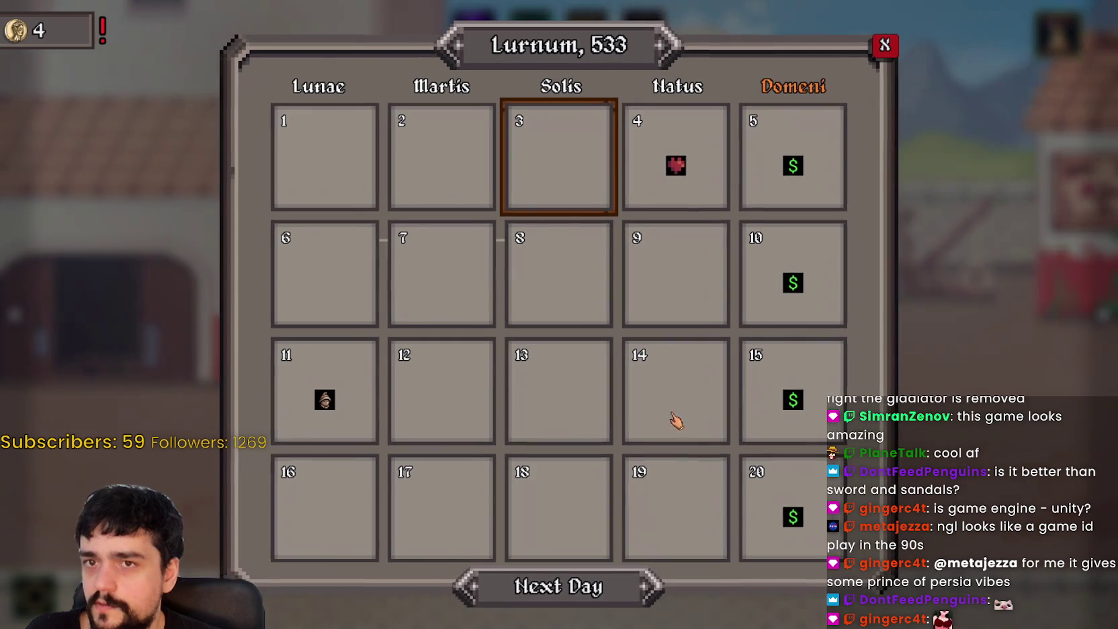
Step: Advance to the next day, accept Dorinel's recovery report, and open the arenas map
{"action": "left_click", "coordinate": [567, 603]}
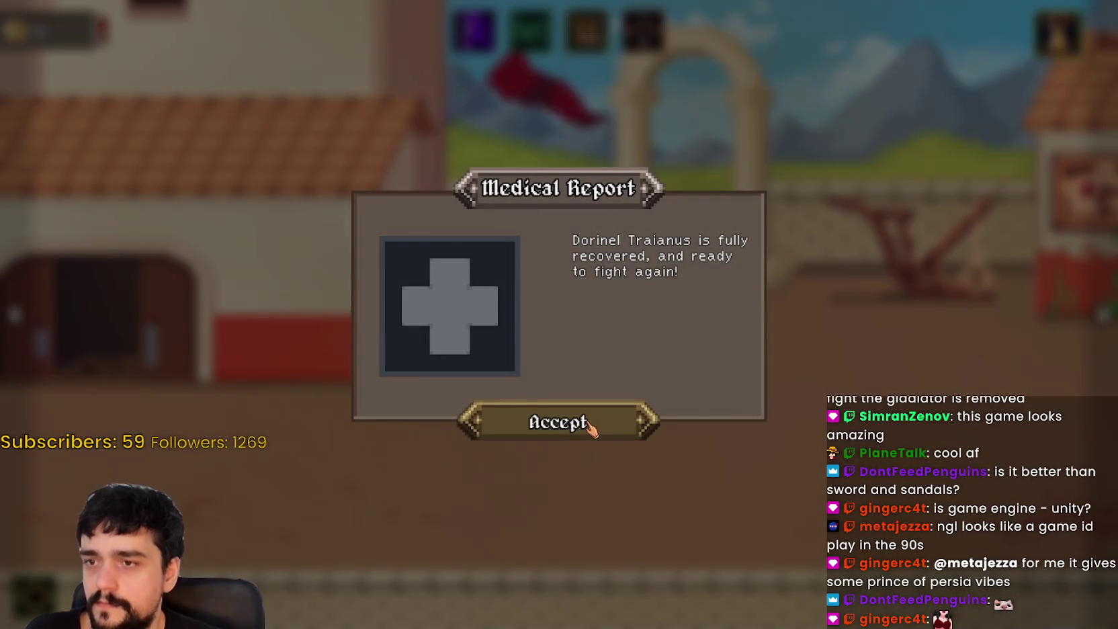
{"action": "left_click", "coordinate": [586, 422]}
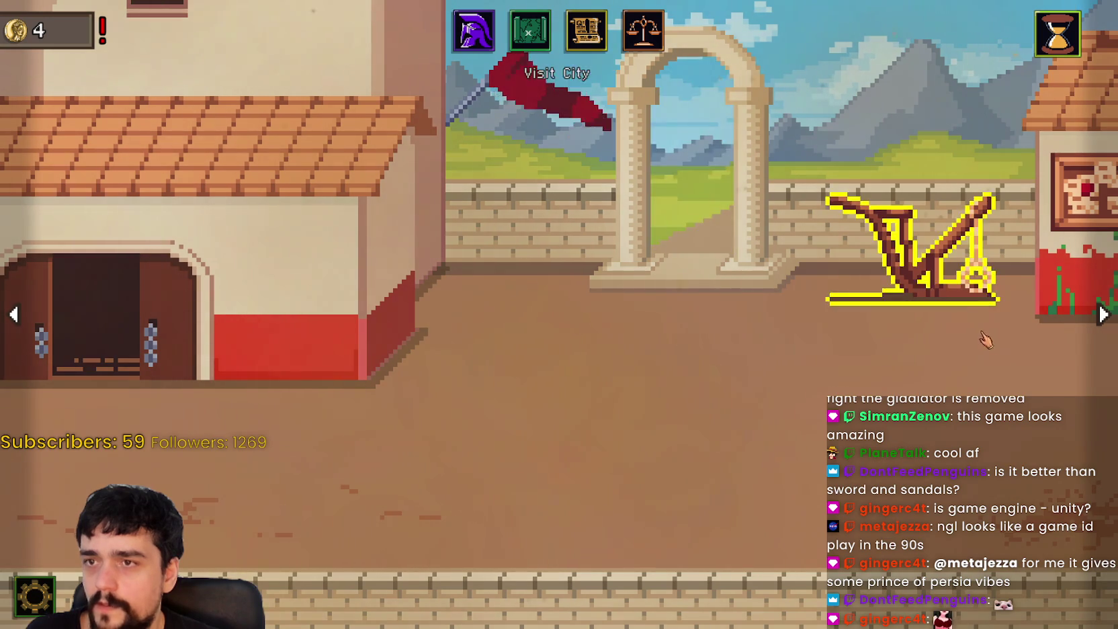
{"action": "left_click", "coordinate": [1103, 314]}
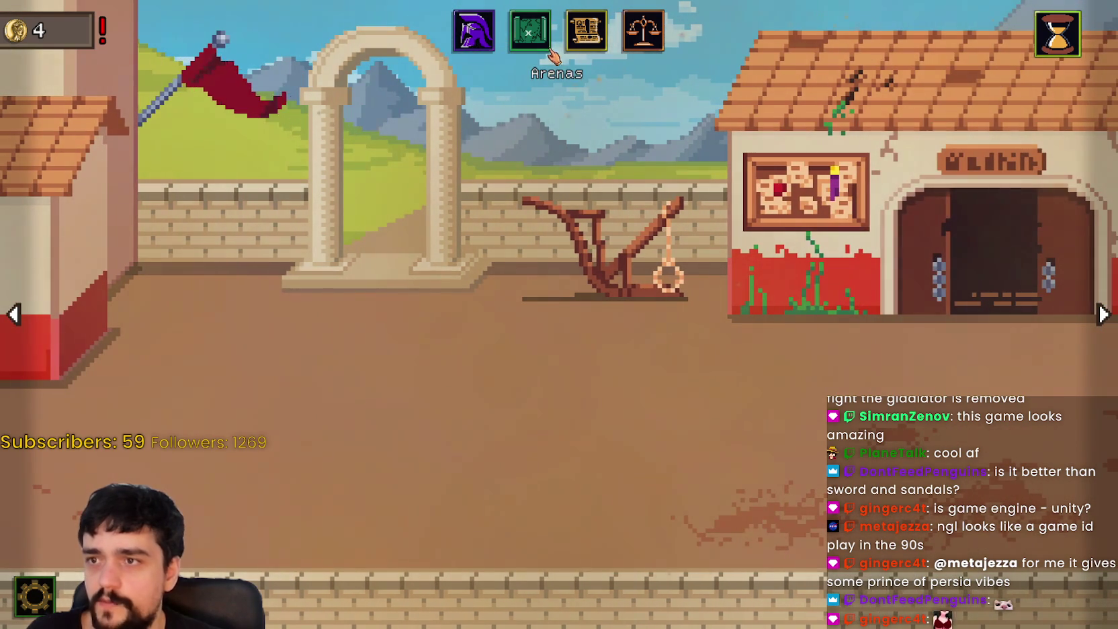
{"action": "left_click", "coordinate": [547, 43]}
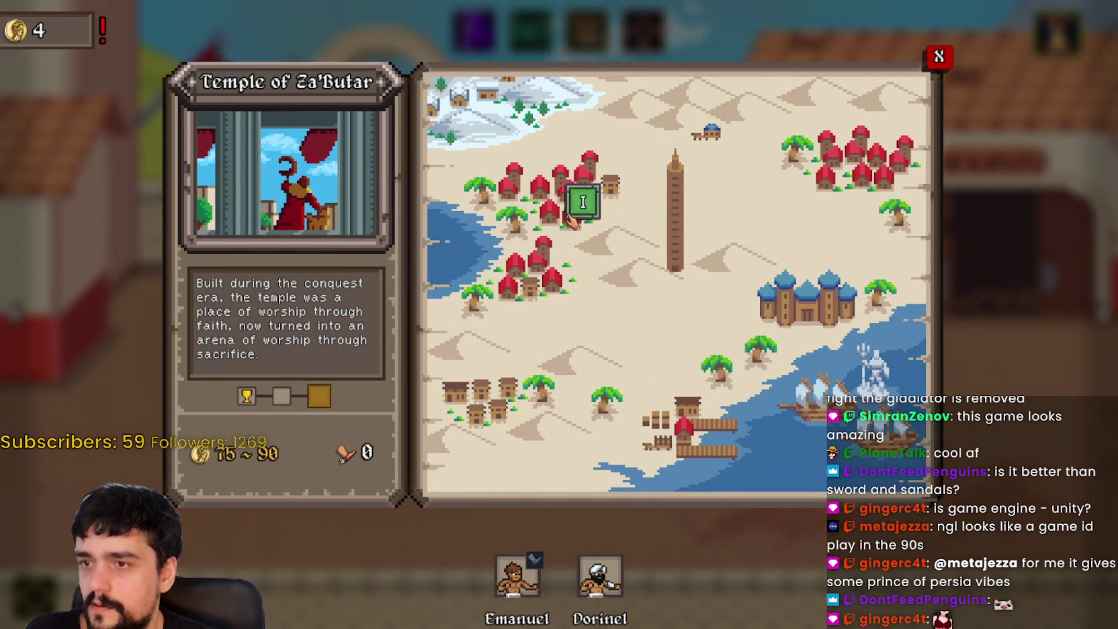
Step: Send Dorinel Traianus to the Temple of Za'Butar and start his fight against Manuel Faustinus
{"action": "left_click", "coordinate": [611, 583]}
{"action": "left_click", "coordinate": [295, 500]}
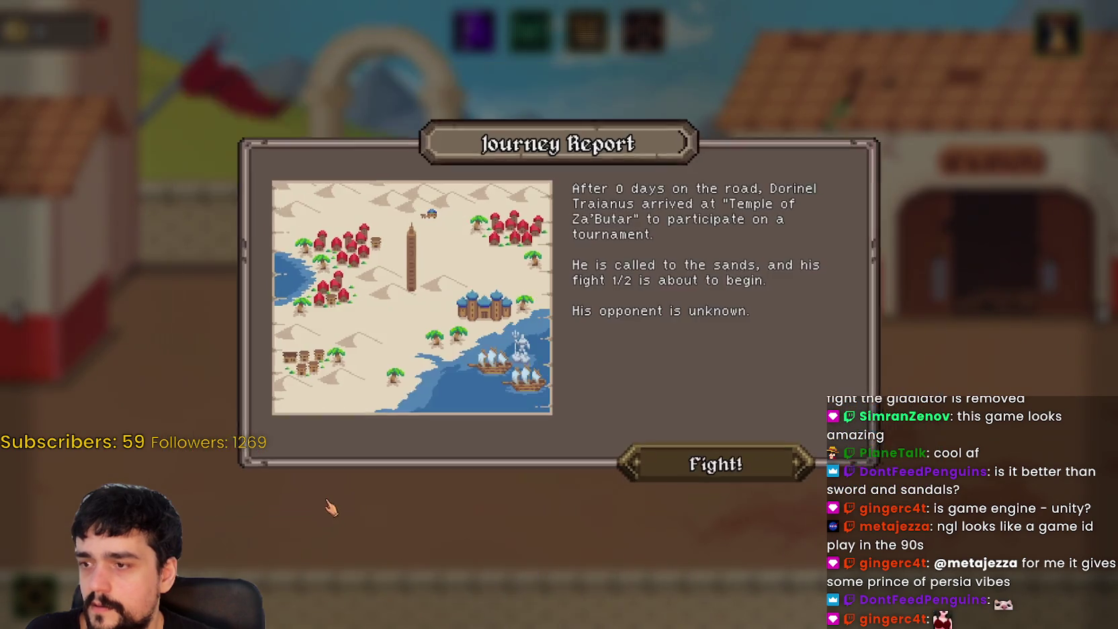
{"action": "left_click", "coordinate": [733, 465]}
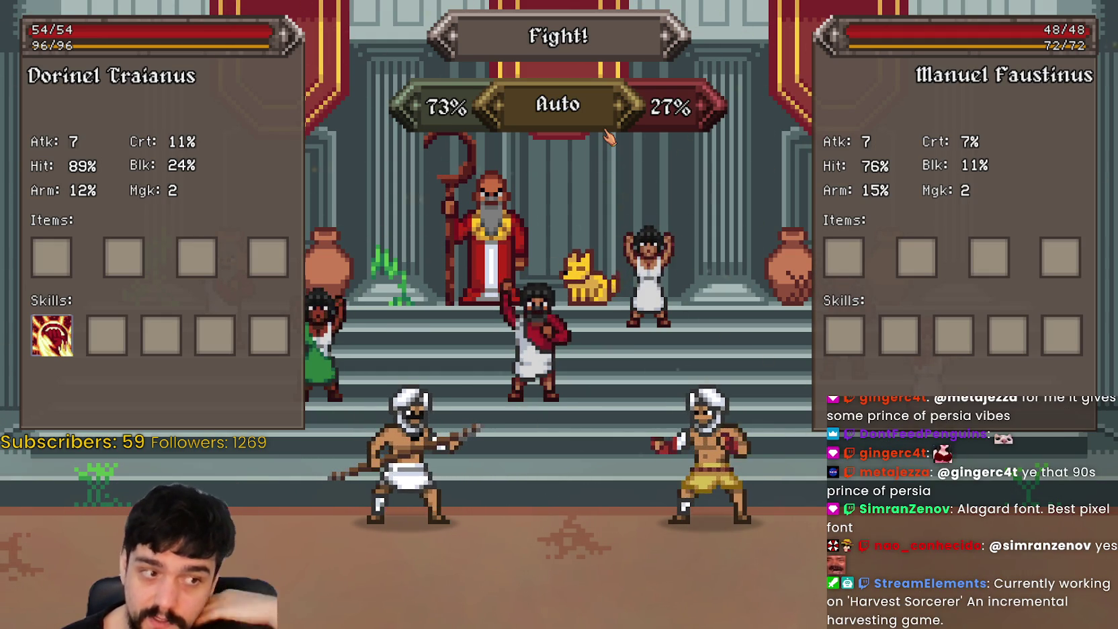
Step: Auto-resolve Dorinel's fights against Manuel Faustinus and Fane Camillus, collect 78 gold, and return home
{"action": "left_click", "coordinate": [564, 116]}
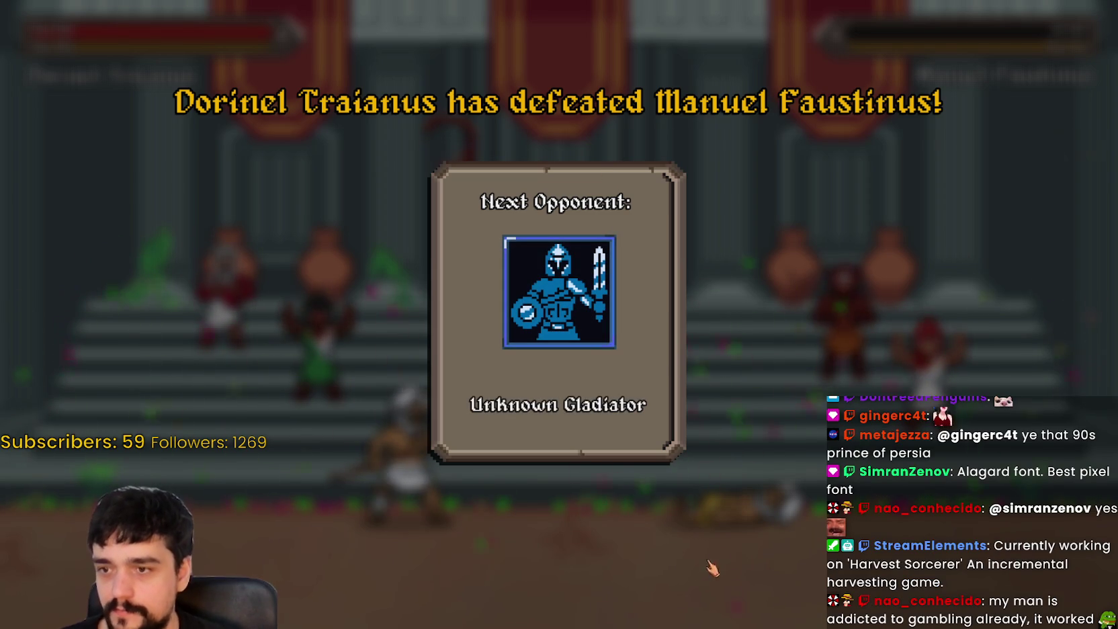
{"action": "left_click", "coordinate": [576, 522]}
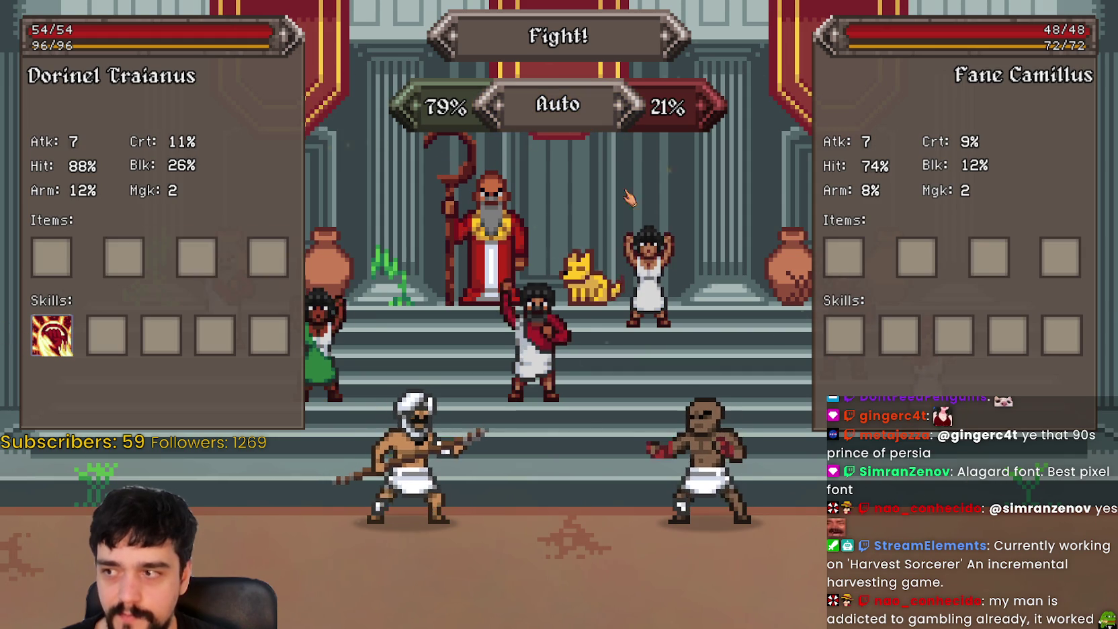
{"action": "left_click", "coordinate": [588, 118]}
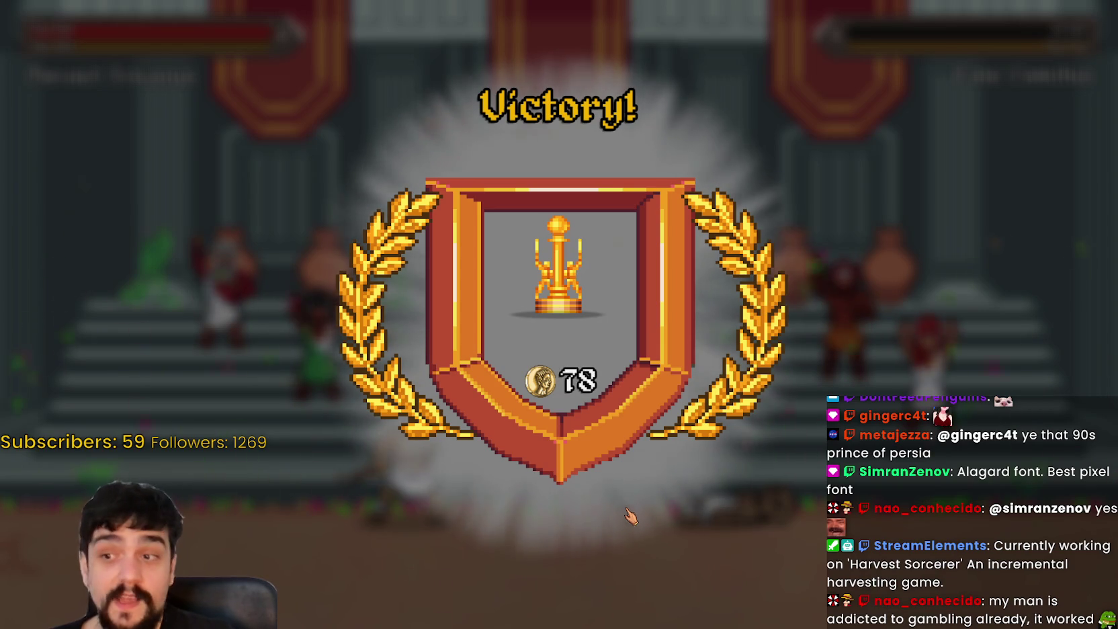
{"action": "left_click", "coordinate": [594, 559]}
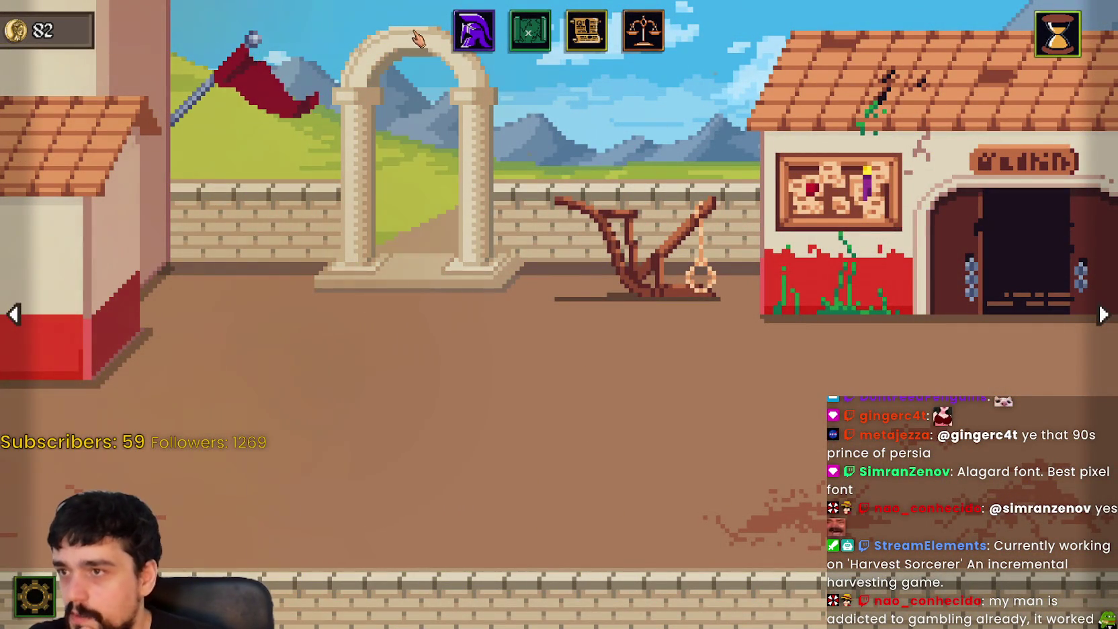
Step: Check Dorinel's gladiator panel, then travel from the ludus to the city
{"action": "left_click", "coordinate": [473, 30]}
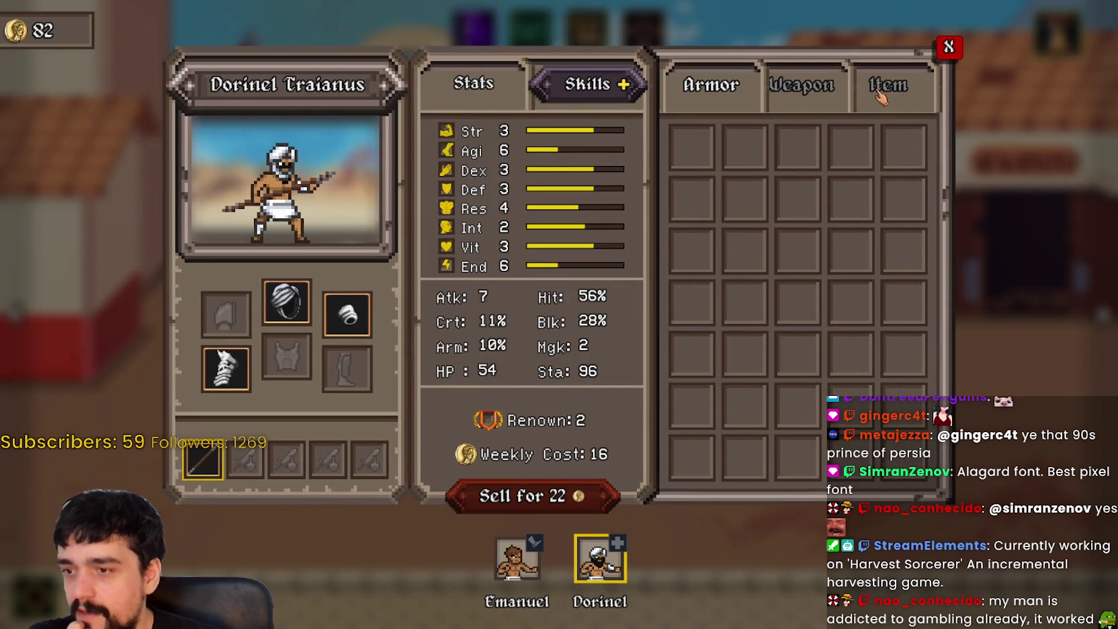
{"action": "left_click", "coordinate": [962, 51]}
{"action": "left_click", "coordinate": [661, 30]}
{"action": "left_click", "coordinate": [635, 352]}
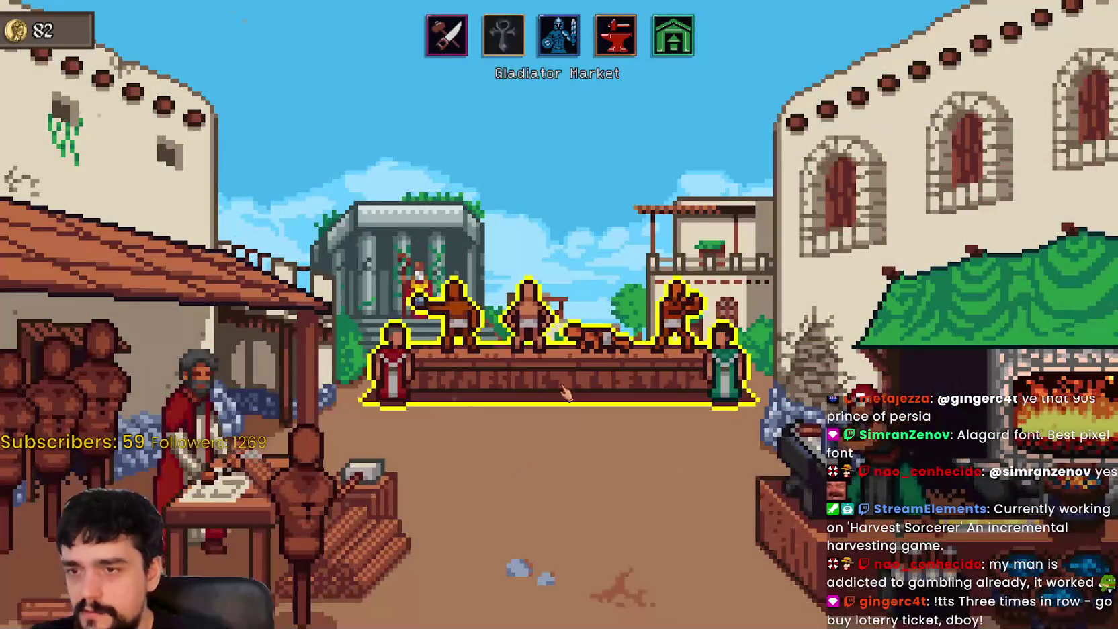
Step: Compare the market's gladiators and buy Cornel Marianus for 31 gold
{"action": "left_click", "coordinate": [642, 357]}
{"action": "left_click", "coordinate": [713, 201]}
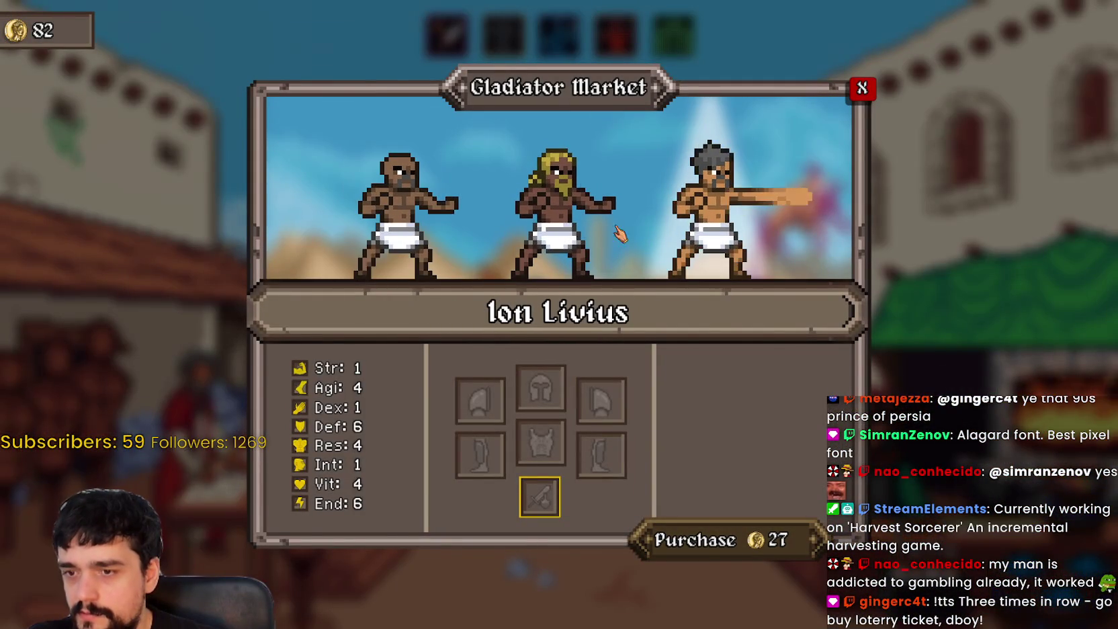
{"action": "left_click", "coordinate": [398, 244]}
{"action": "left_click", "coordinate": [552, 215]}
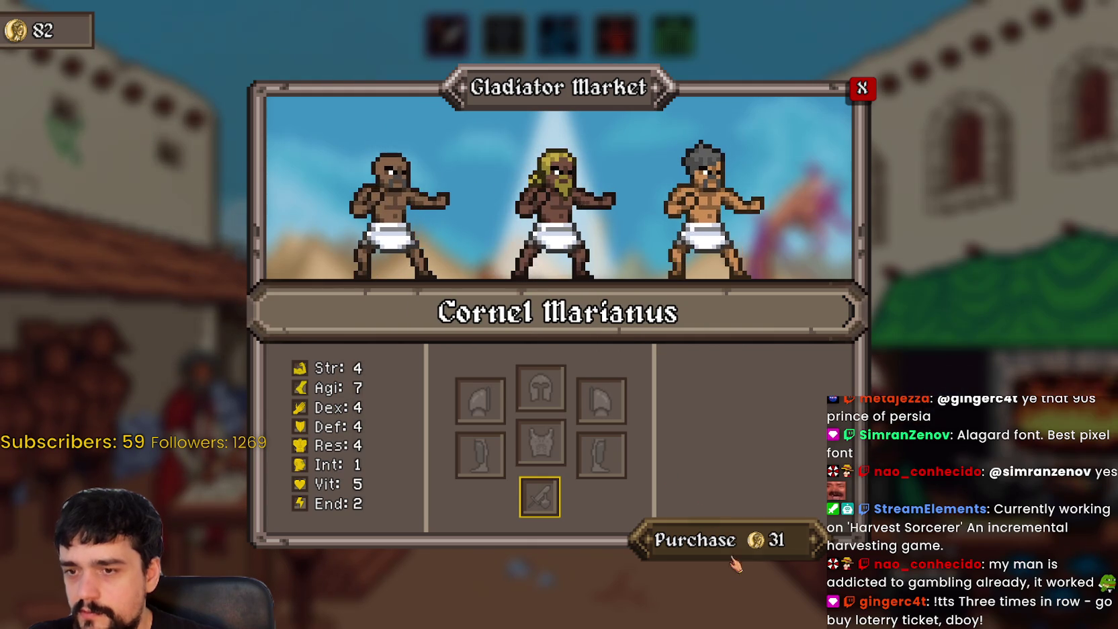
{"action": "left_click", "coordinate": [387, 208]}
{"action": "left_click", "coordinate": [558, 201]}
{"action": "left_click", "coordinate": [729, 541]}
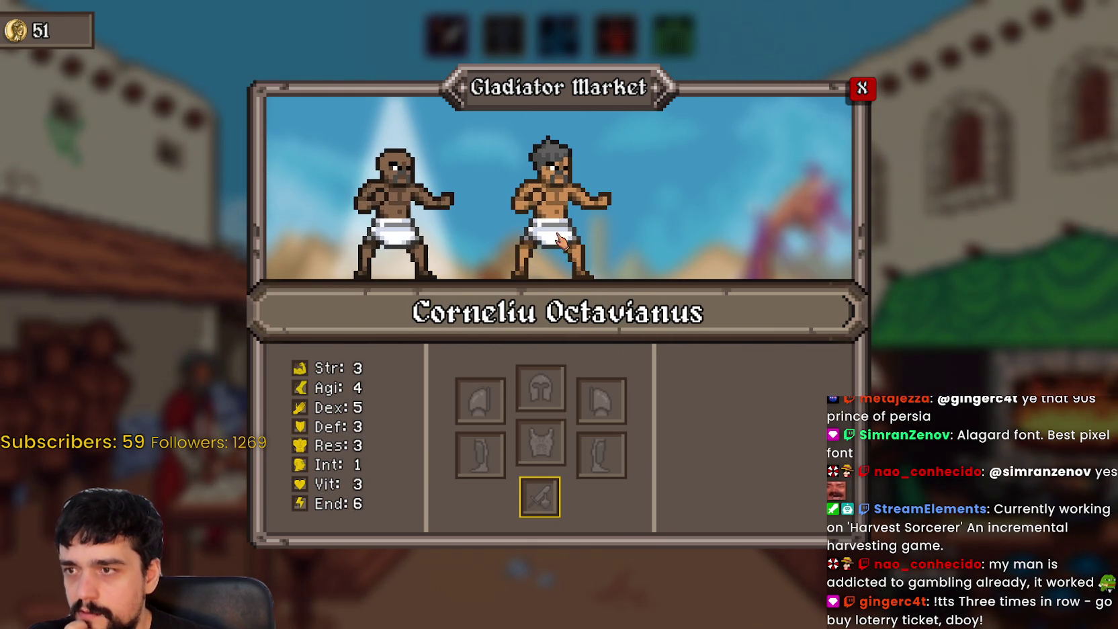
{"action": "left_click", "coordinate": [872, 91]}
{"action": "left_click", "coordinate": [559, 35]}
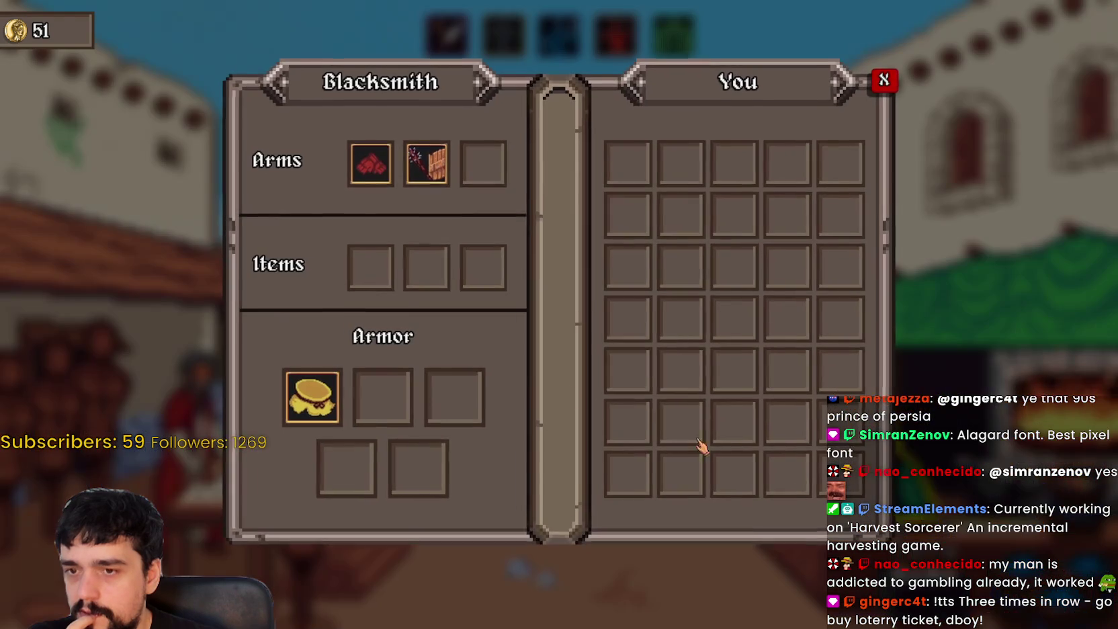
Step: Buy the Leather Stripes (7 gold), the wooden shield and the Cloth Skirt (23 gold) from the blacksmith
{"action": "left_click", "coordinate": [374, 168]}
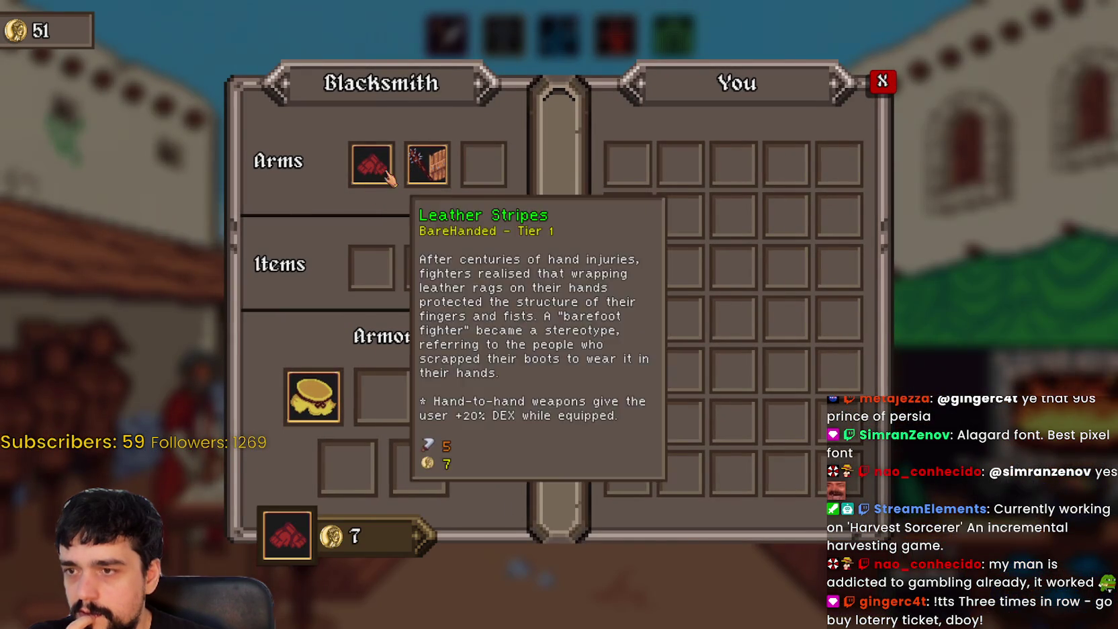
{"action": "left_click", "coordinate": [427, 164]}
{"action": "left_click", "coordinate": [372, 165]}
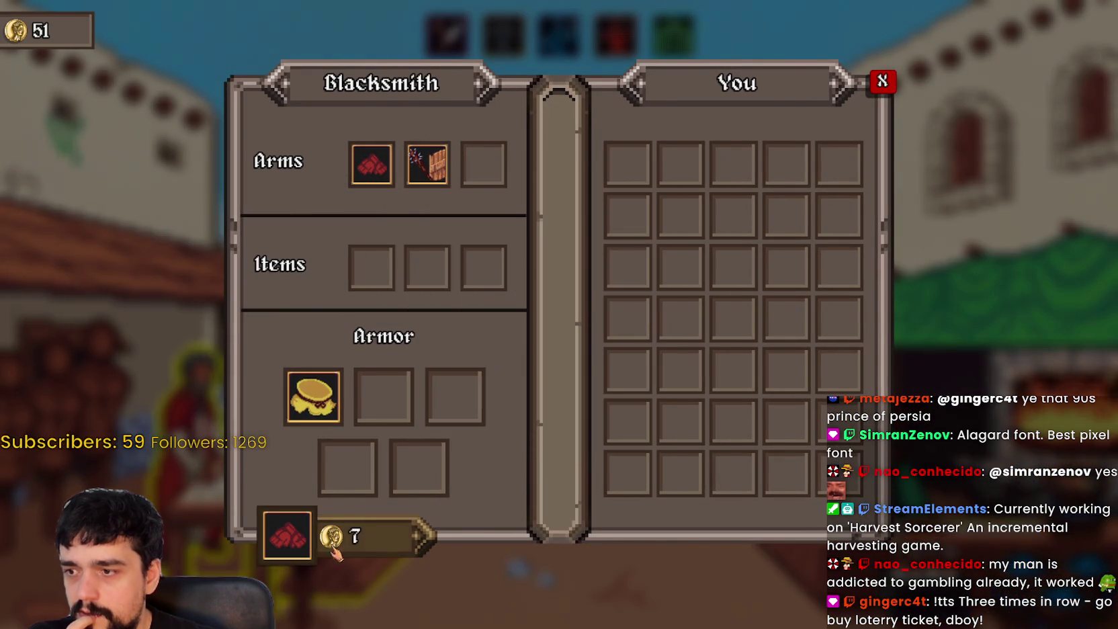
{"action": "left_click", "coordinate": [372, 165]}
{"action": "left_click", "coordinate": [371, 164]}
{"action": "left_click", "coordinate": [372, 165]}
{"action": "left_click", "coordinate": [316, 409]}
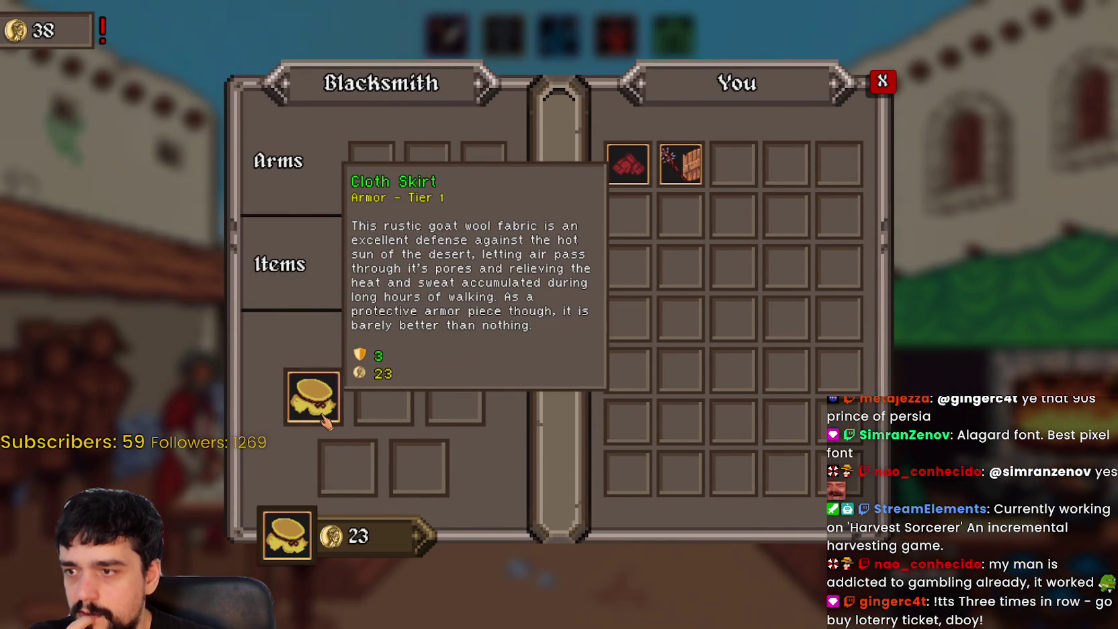
{"action": "left_click", "coordinate": [371, 547]}
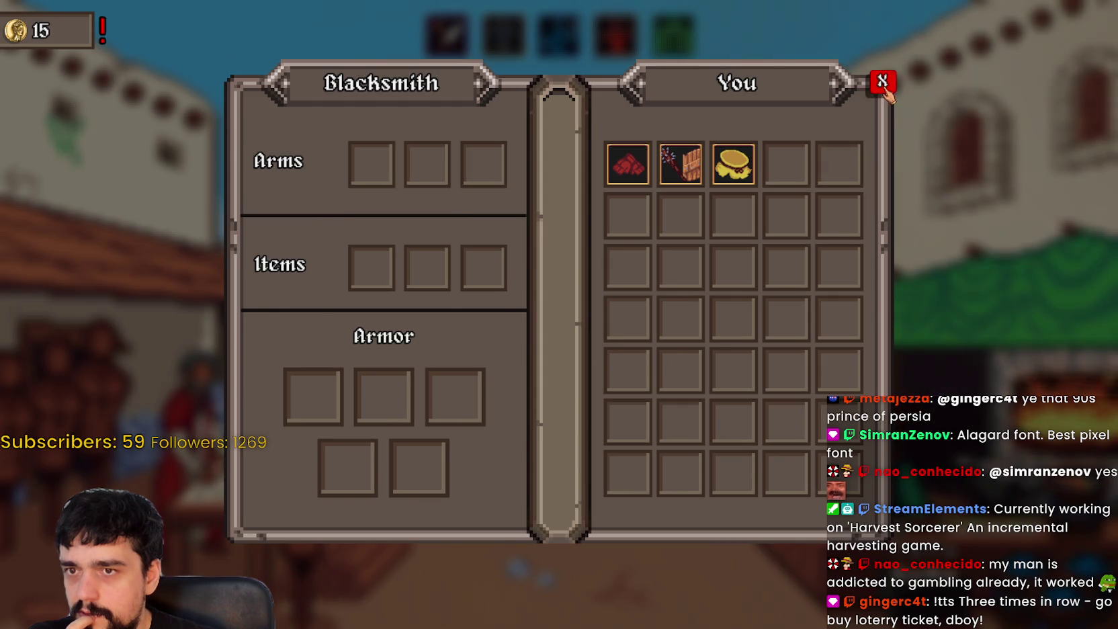
{"action": "left_click", "coordinate": [883, 83]}
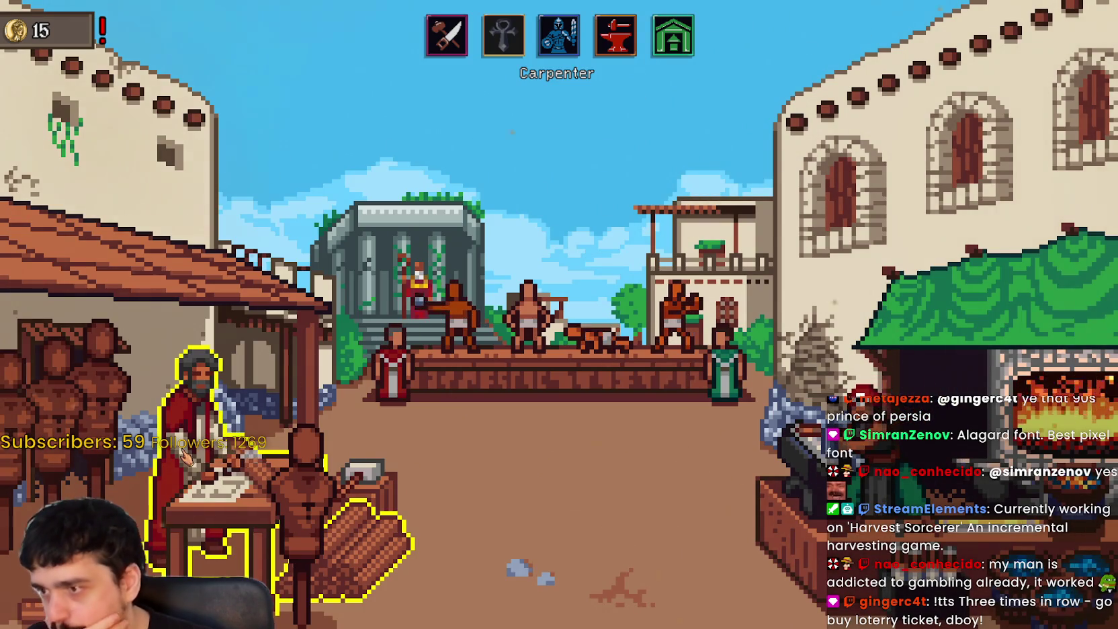
Step: Check the carpenter's Ox Cart and Herbs Concoction prices without buying, then ask to leave the city
{"action": "left_click", "coordinate": [186, 459]}
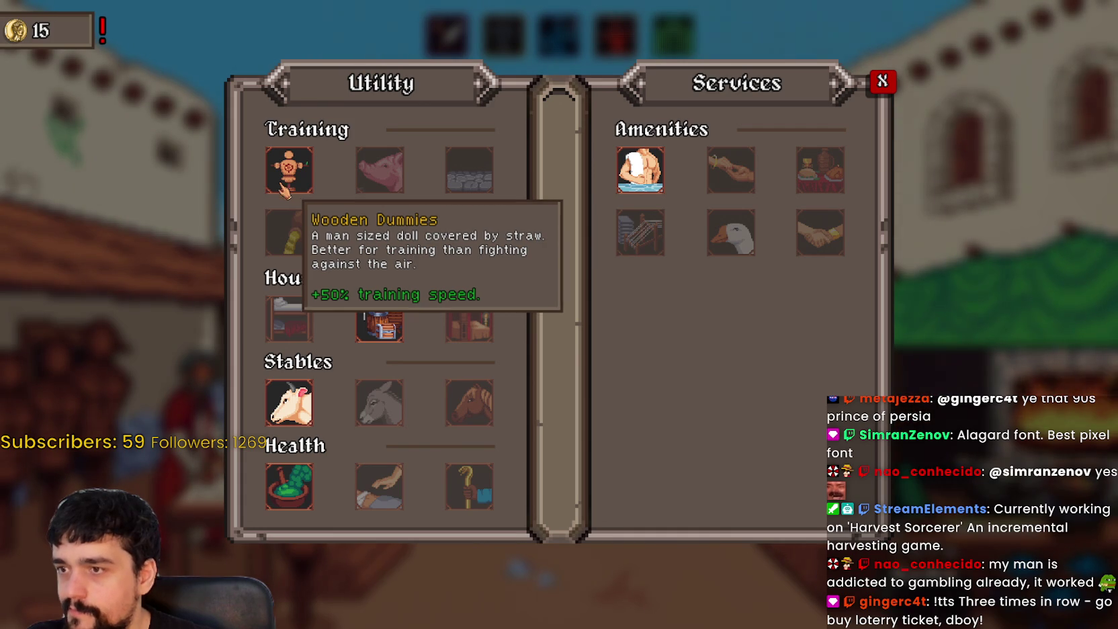
{"action": "left_click", "coordinate": [299, 415]}
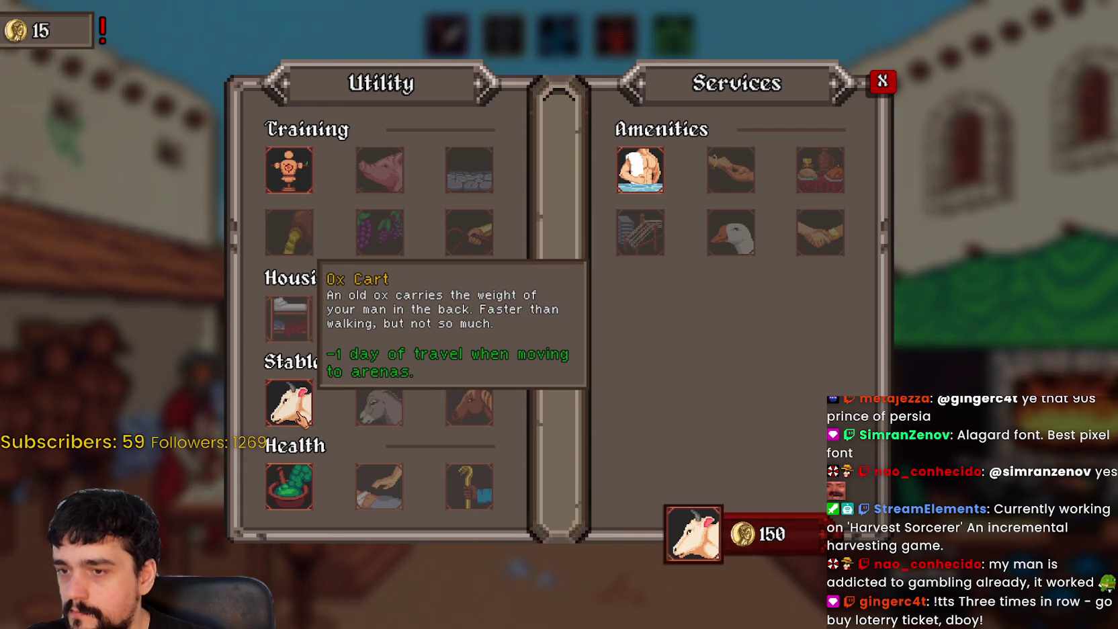
{"action": "left_click", "coordinate": [290, 485]}
{"action": "left_click", "coordinate": [882, 80]}
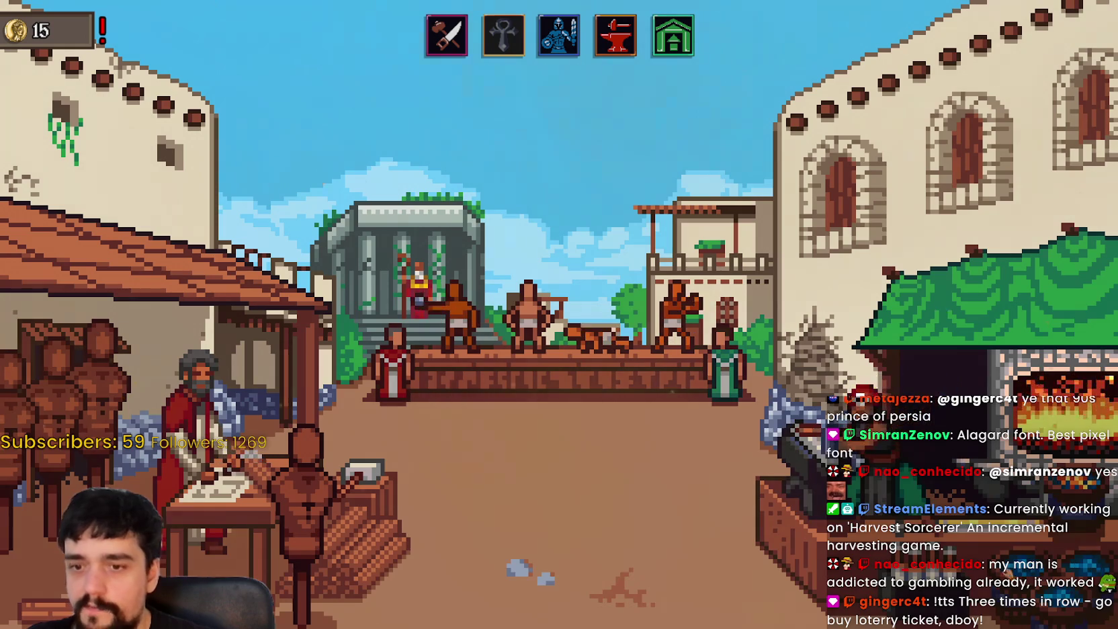
{"action": "key", "text": "Escape"}
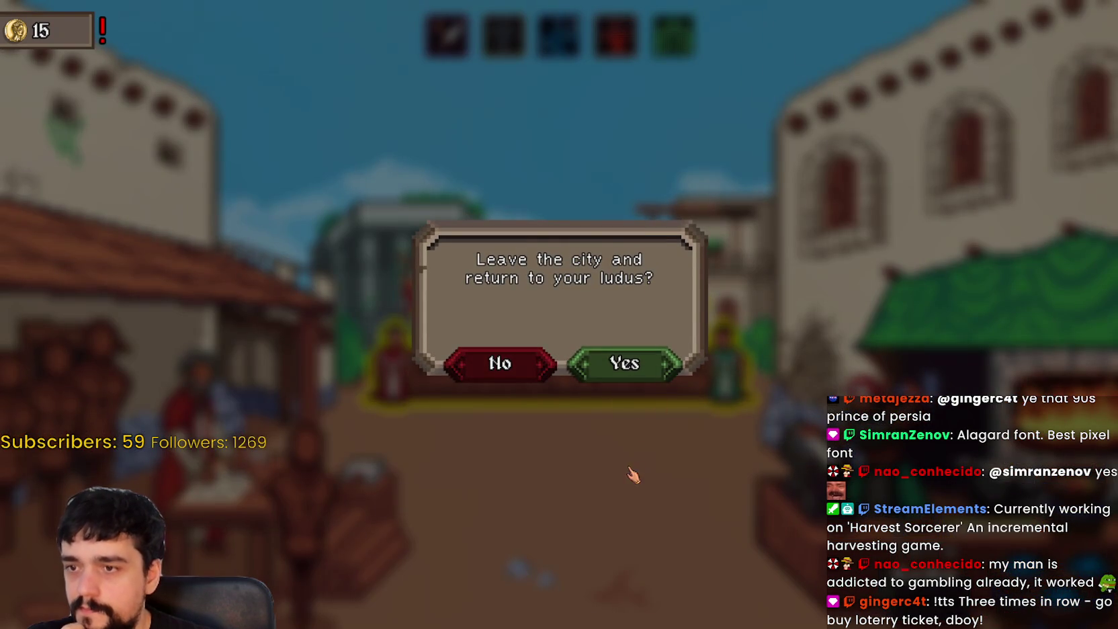
Step: Back at the ludus, equip Cornel Marianus with the Cloth Skirt and the Wooden Club
{"action": "left_click", "coordinate": [624, 363]}
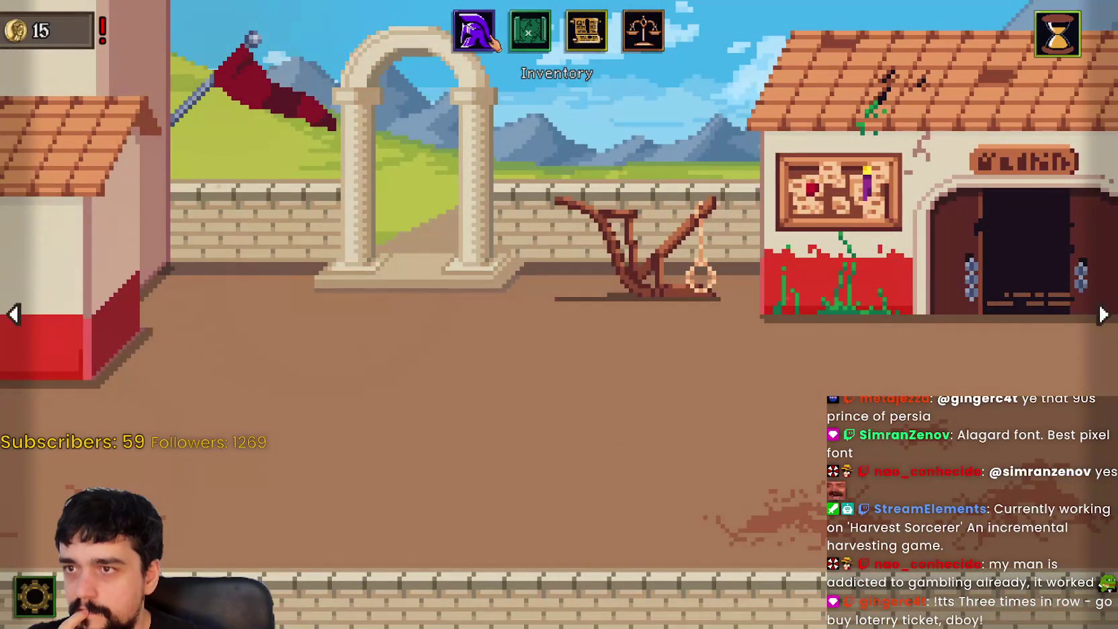
{"action": "left_click", "coordinate": [478, 37]}
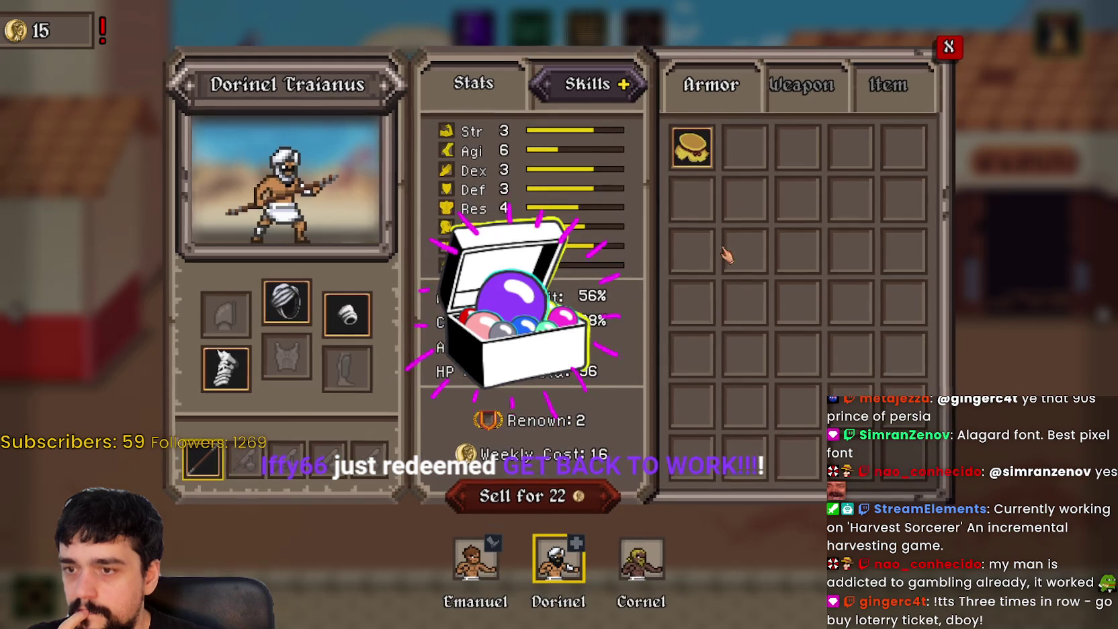
{"action": "left_click", "coordinate": [642, 557]}
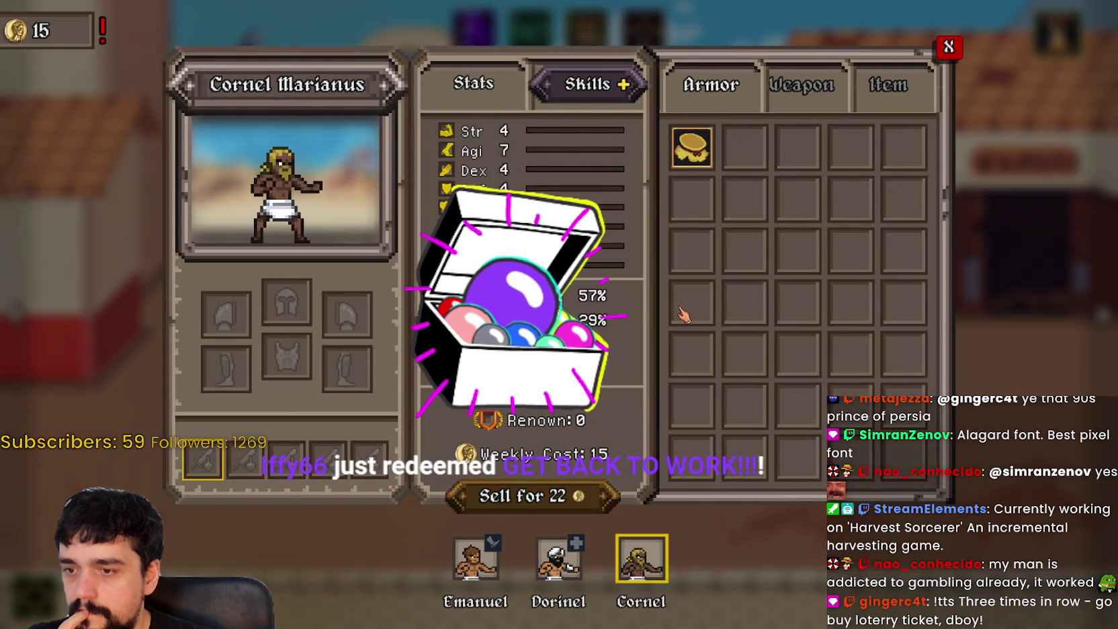
{"action": "left_click", "coordinate": [691, 146]}
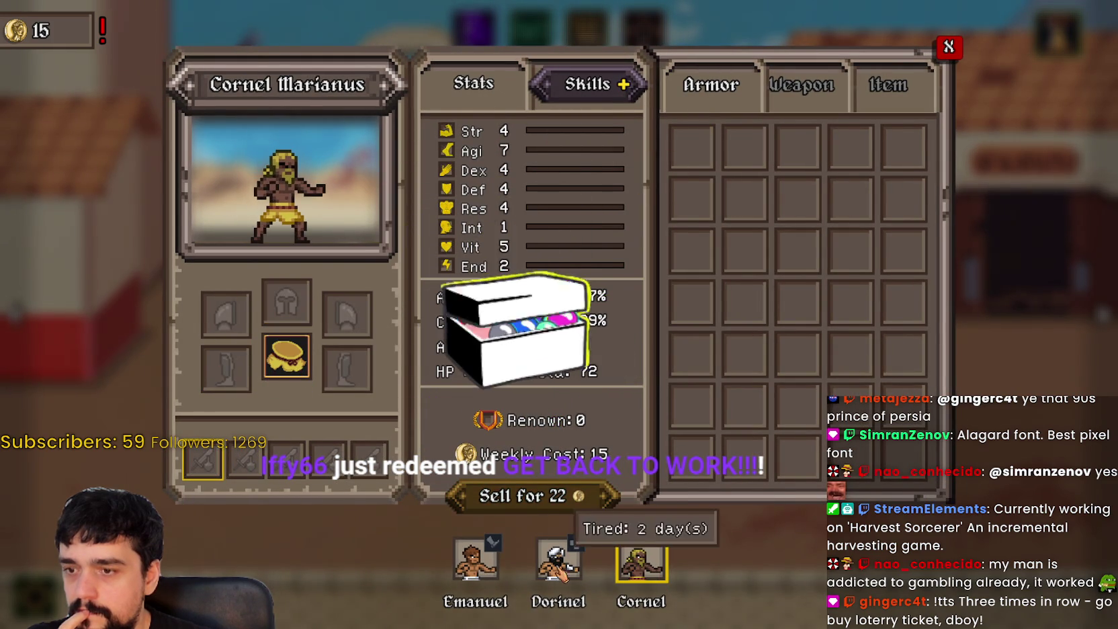
{"action": "left_click", "coordinate": [848, 86]}
{"action": "left_click", "coordinate": [692, 146]}
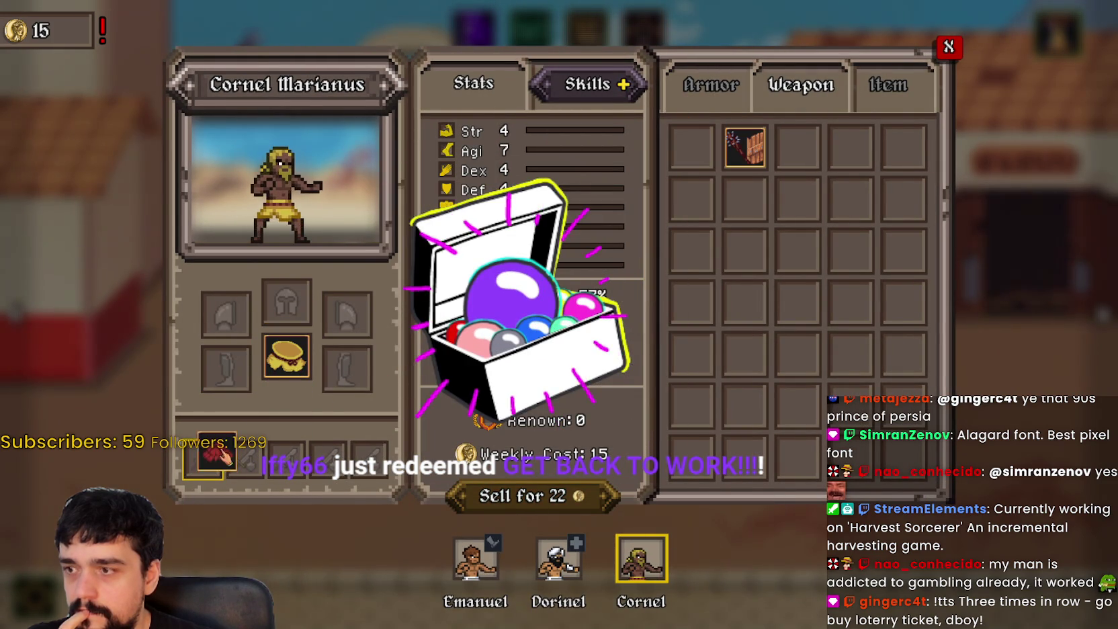
{"action": "left_click", "coordinate": [691, 146]}
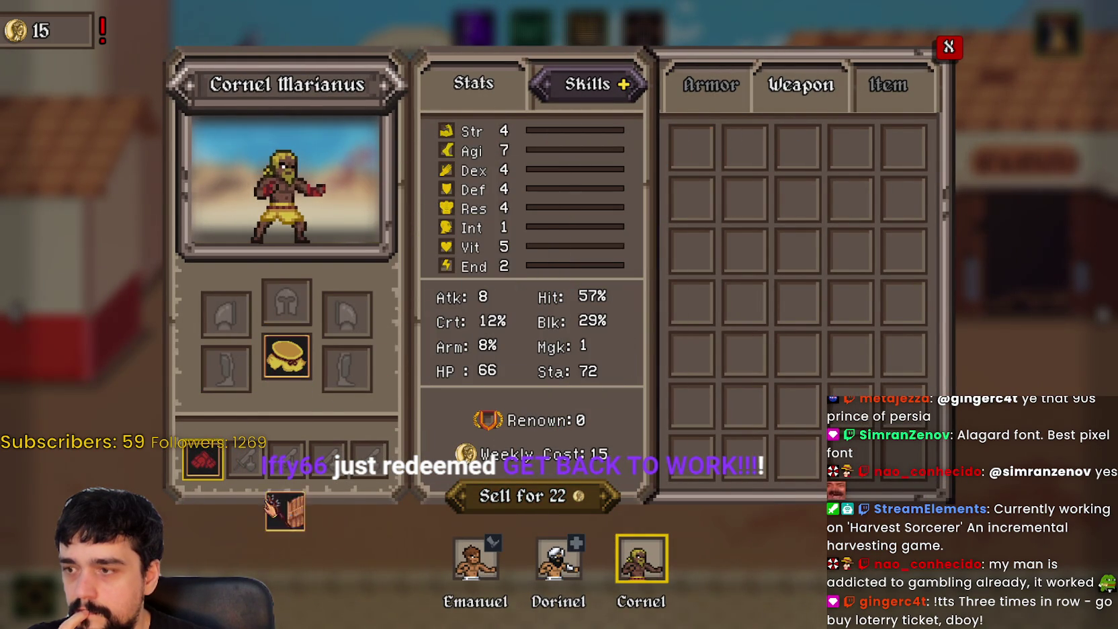
{"action": "left_click", "coordinate": [250, 473]}
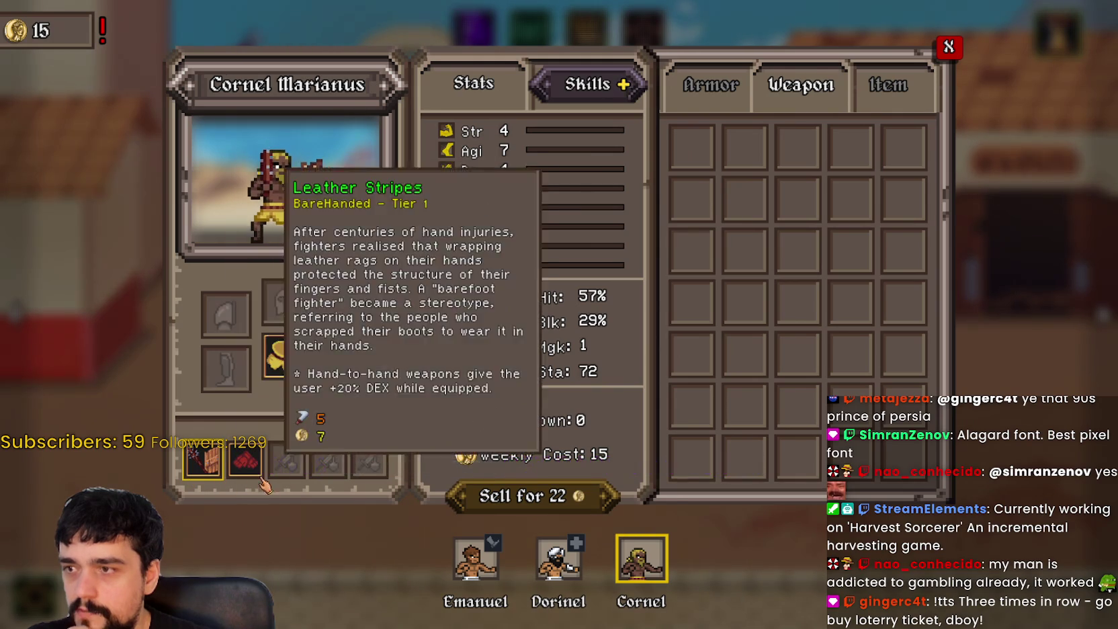
{"action": "left_click", "coordinate": [259, 474]}
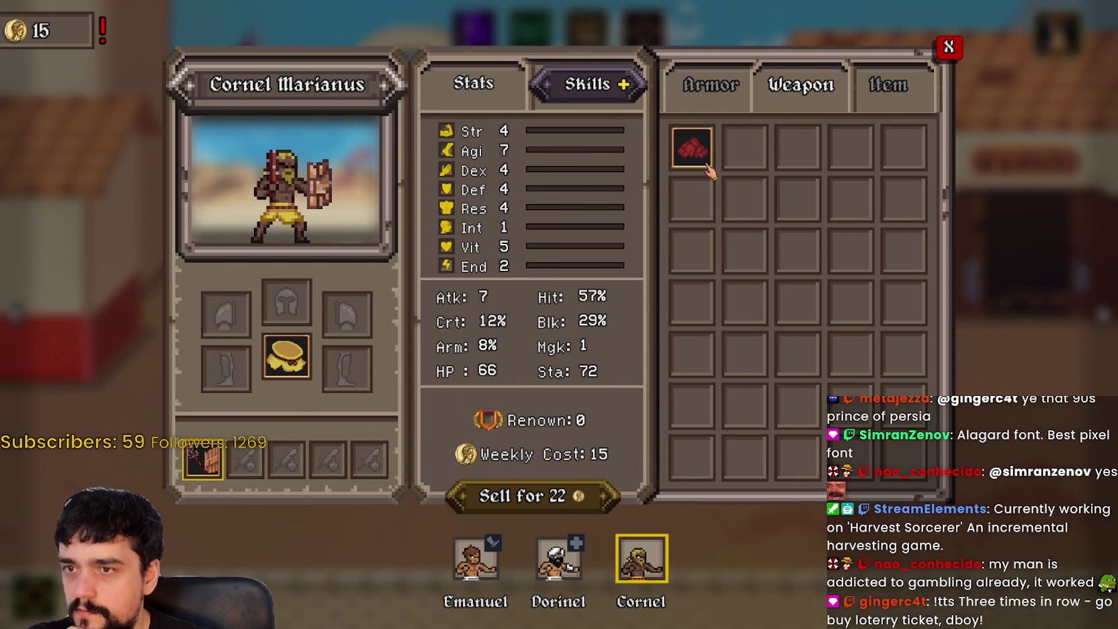
Step: Remove the turban, second head item and arm wrap from Dorinel Traianus
{"action": "left_click", "coordinate": [897, 88]}
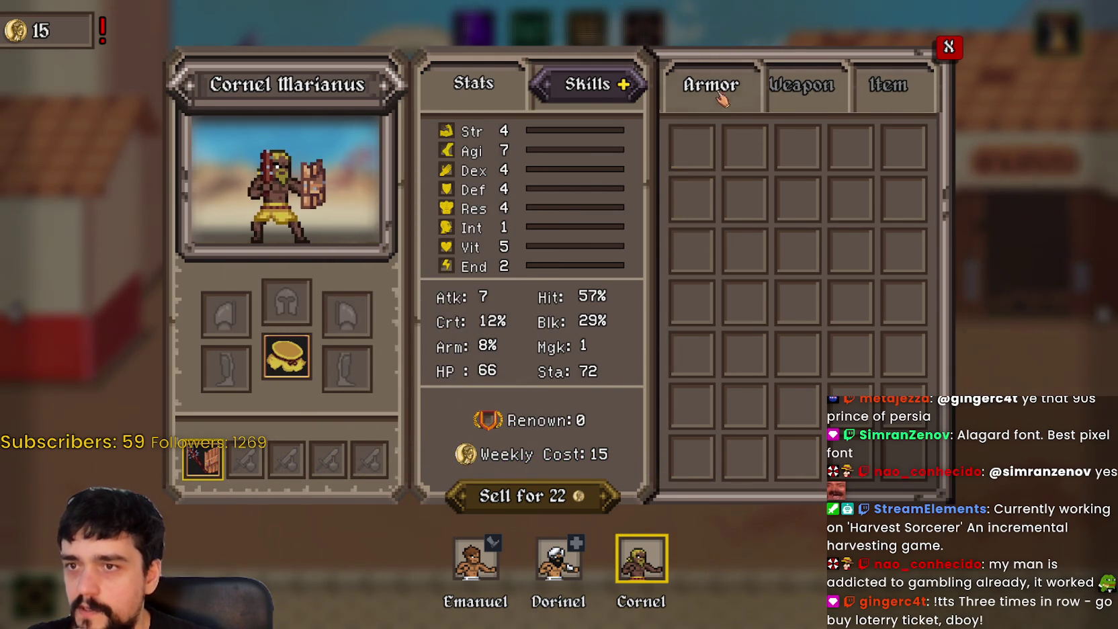
{"action": "left_click", "coordinate": [558, 558]}
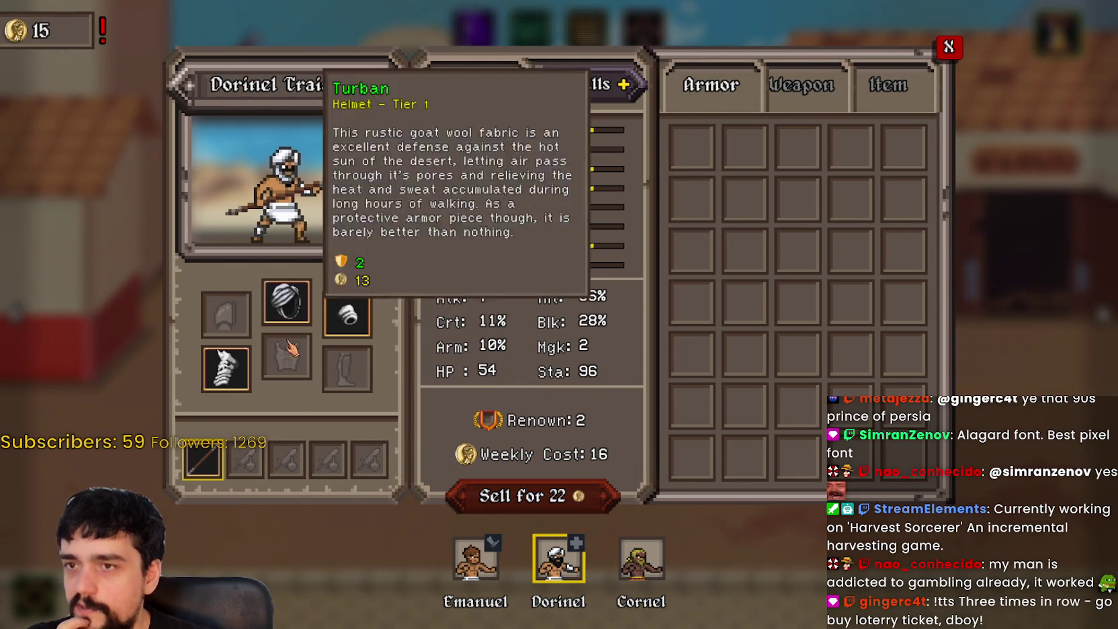
{"action": "left_click", "coordinate": [286, 302]}
{"action": "left_click", "coordinate": [347, 314]}
{"action": "left_click", "coordinate": [226, 368]}
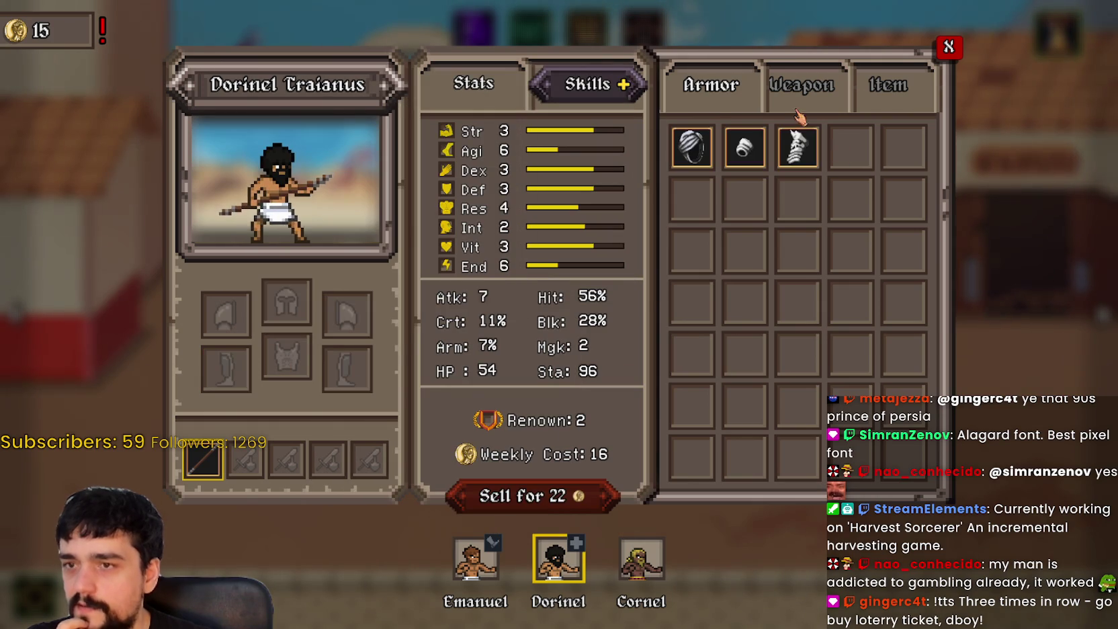
Step: Put the turban, arm wrap and second head item on Cornel Marianus
{"action": "left_click", "coordinate": [804, 93]}
{"action": "left_click", "coordinate": [641, 559]}
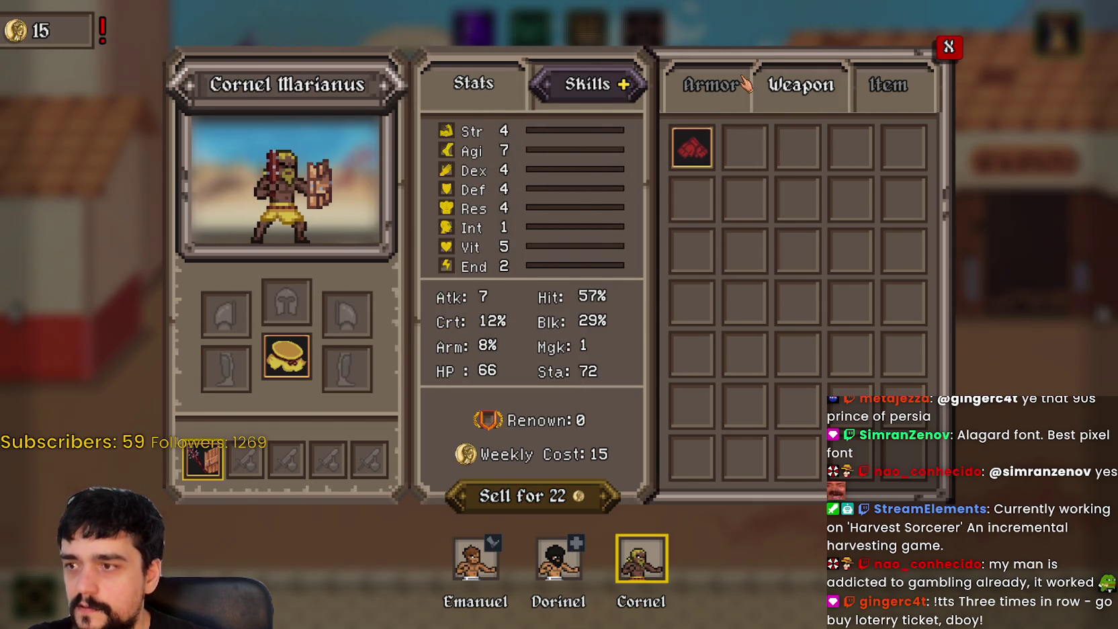
{"action": "left_click", "coordinate": [729, 100]}
{"action": "mouse_move", "coordinate": [211, 472]}
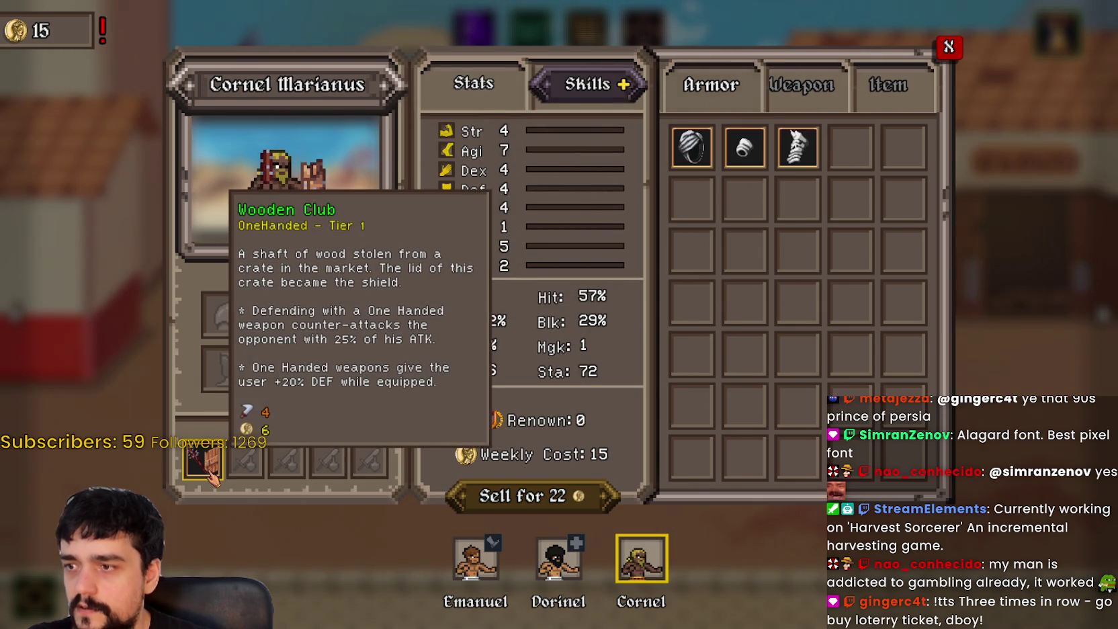
{"action": "left_click", "coordinate": [802, 86]}
{"action": "left_click", "coordinate": [710, 86]}
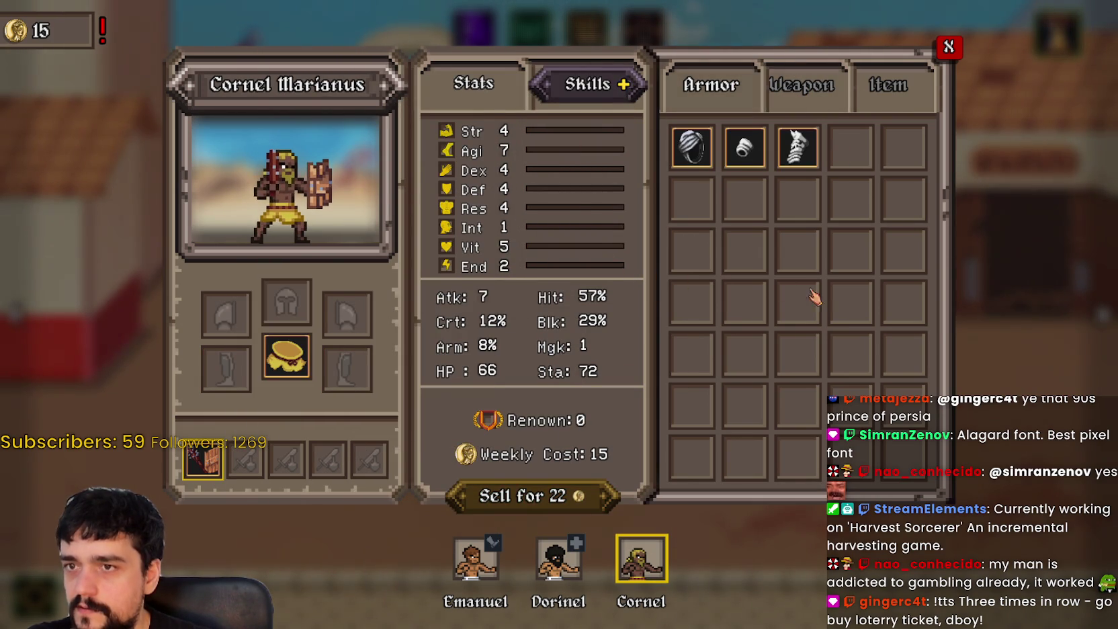
{"action": "left_click", "coordinate": [692, 146]}
{"action": "left_click", "coordinate": [745, 147]}
{"action": "left_click", "coordinate": [692, 147]}
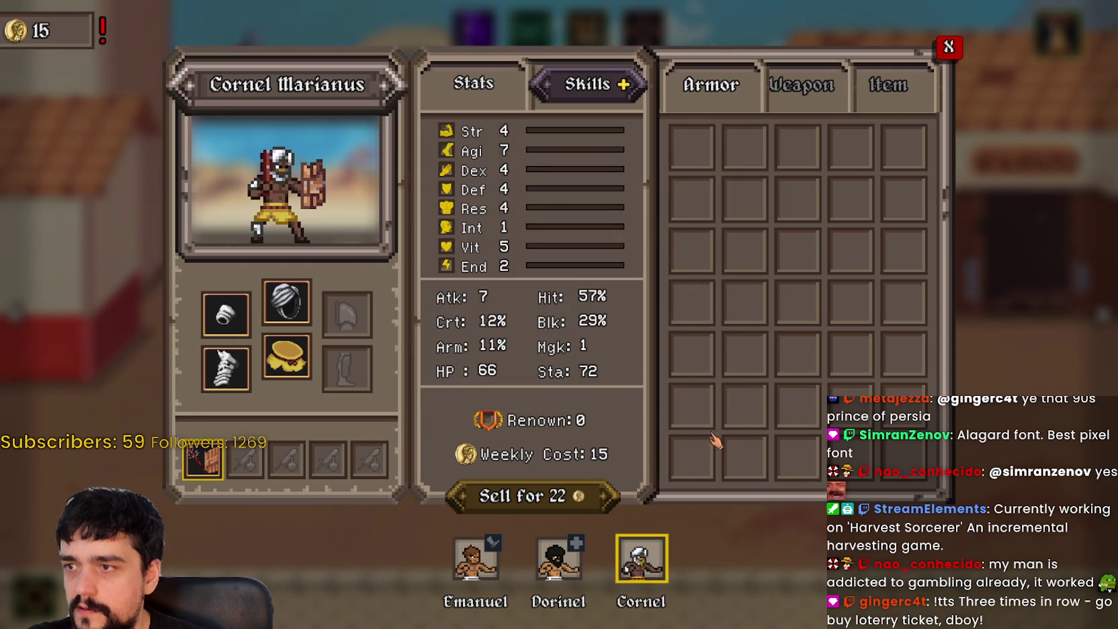
Step: Close the equipment panel, stay in the ludus, and open the arenas map
{"action": "left_click", "coordinate": [962, 59]}
{"action": "left_click", "coordinate": [417, 134]}
{"action": "left_click", "coordinate": [498, 335]}
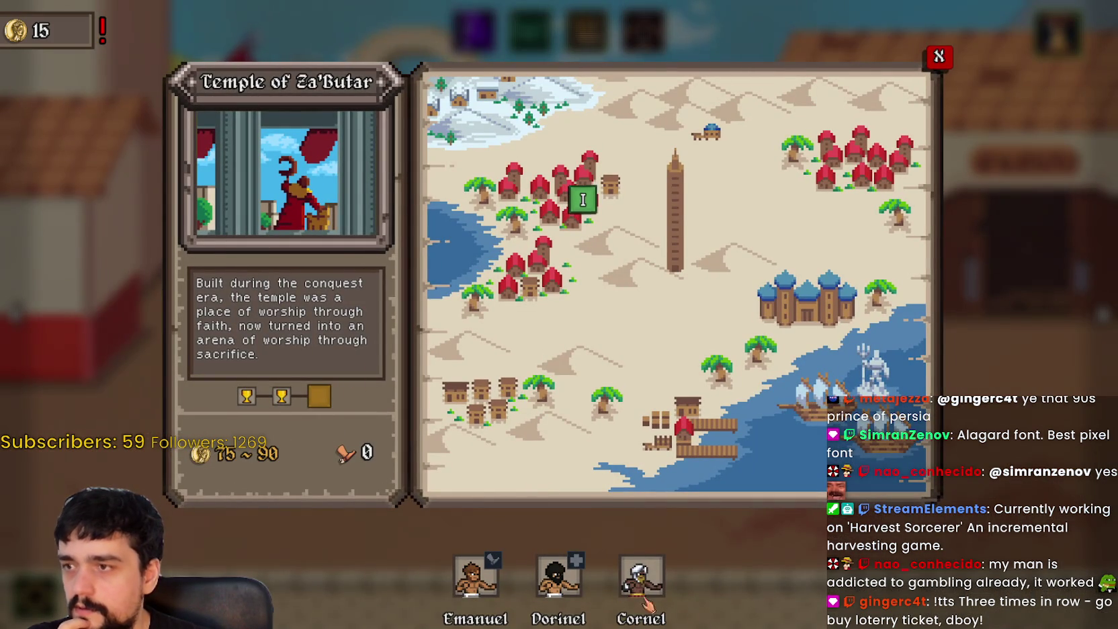
Step: Pick Cornel Marianus and send him to fight at the Temple of Za'Butar
{"action": "left_click", "coordinate": [639, 583]}
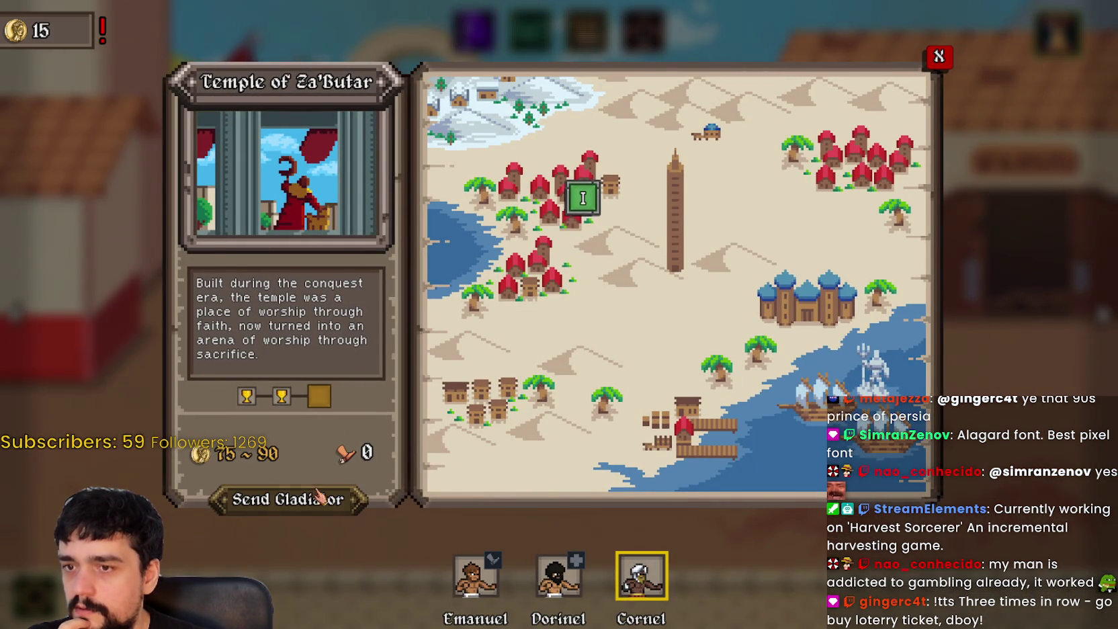
{"action": "left_click", "coordinate": [362, 494]}
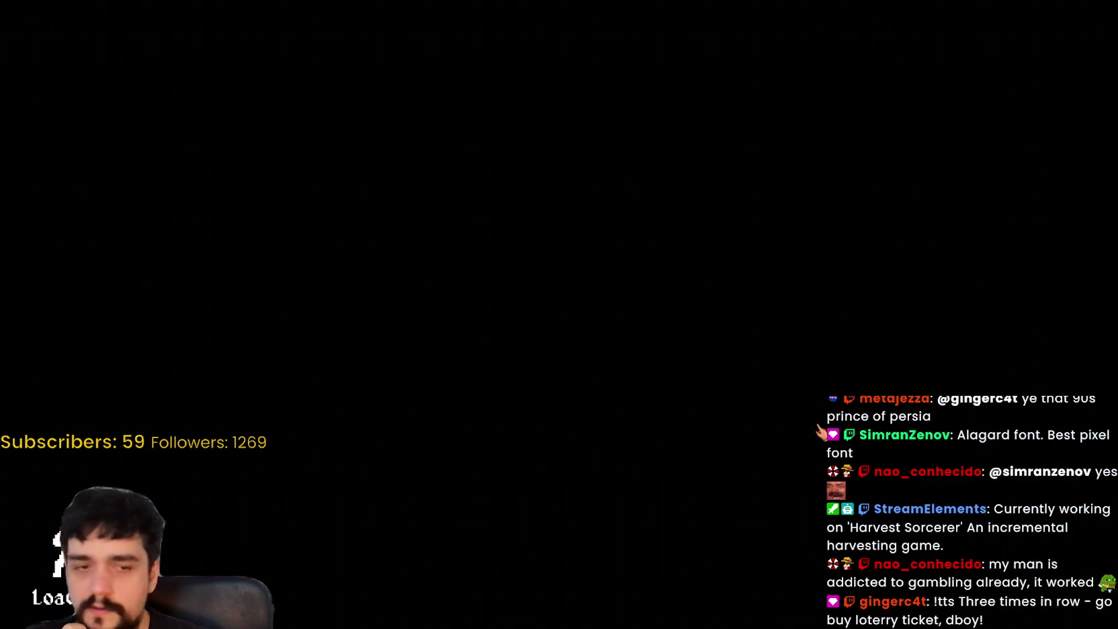
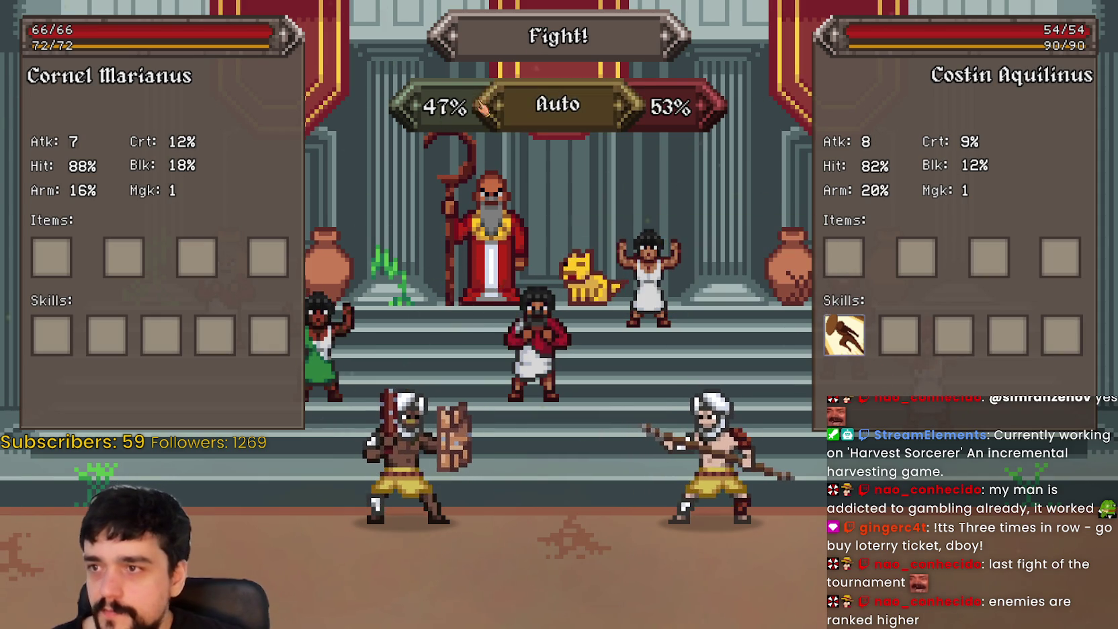
Step: Start the bout against Costin Aquilinus, step back twice and rest twice, then advance toward him
{"action": "left_click", "coordinate": [535, 34]}
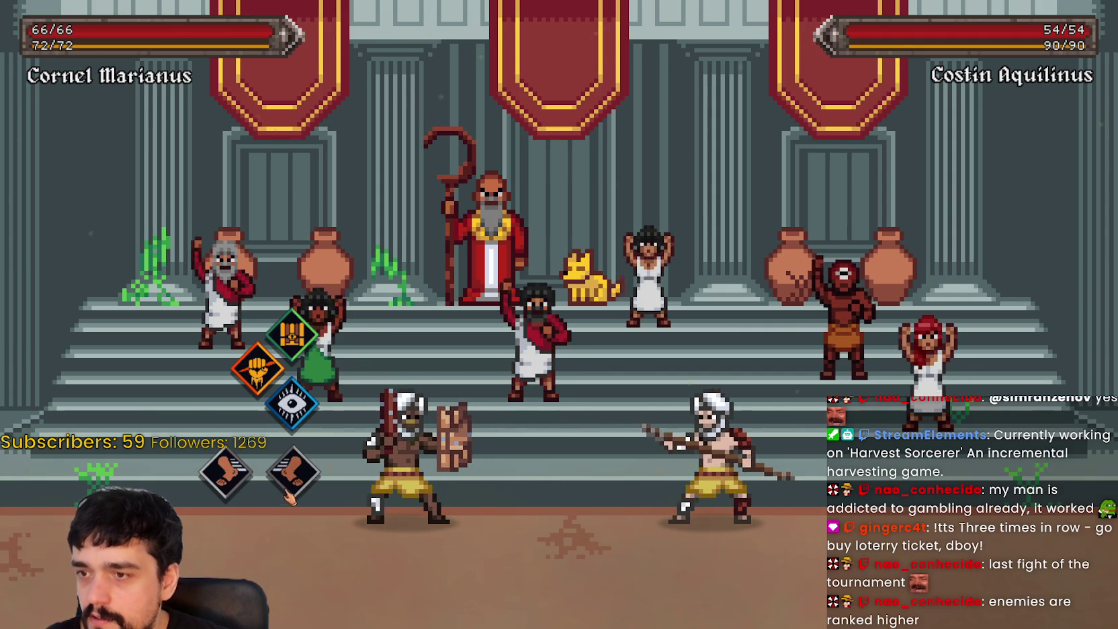
{"action": "left_click", "coordinate": [237, 481]}
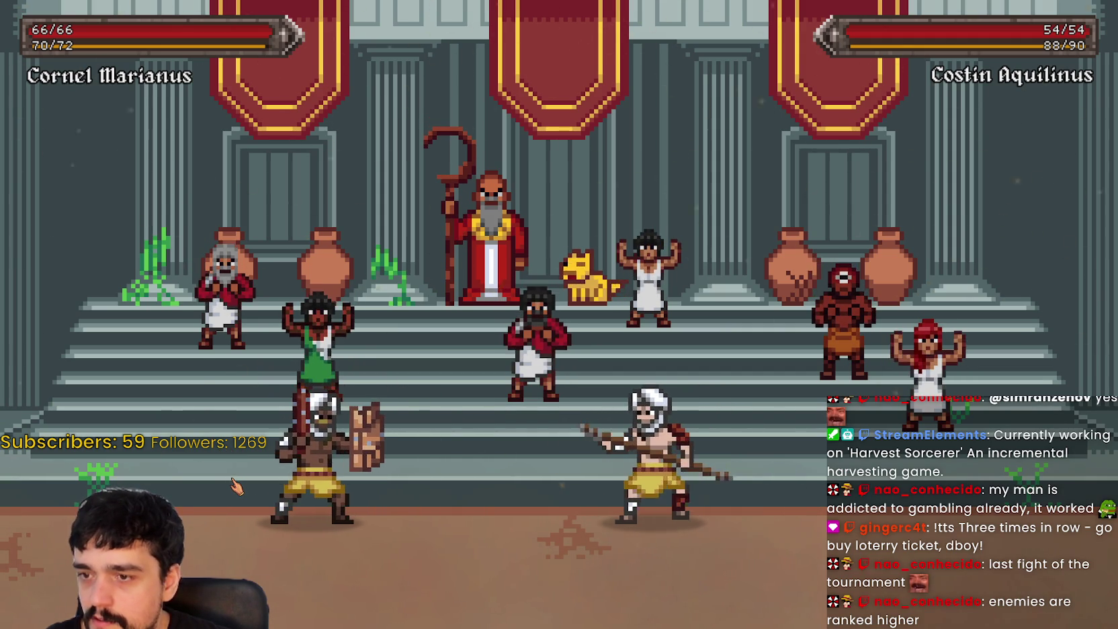
{"action": "left_click", "coordinate": [138, 481]}
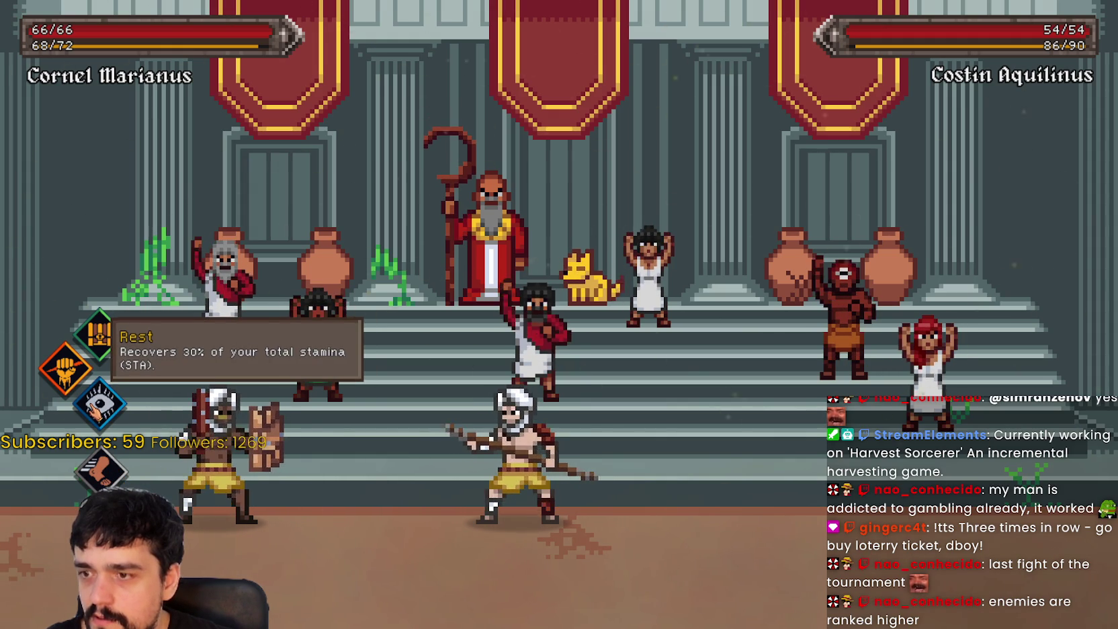
{"action": "left_click", "coordinate": [98, 410]}
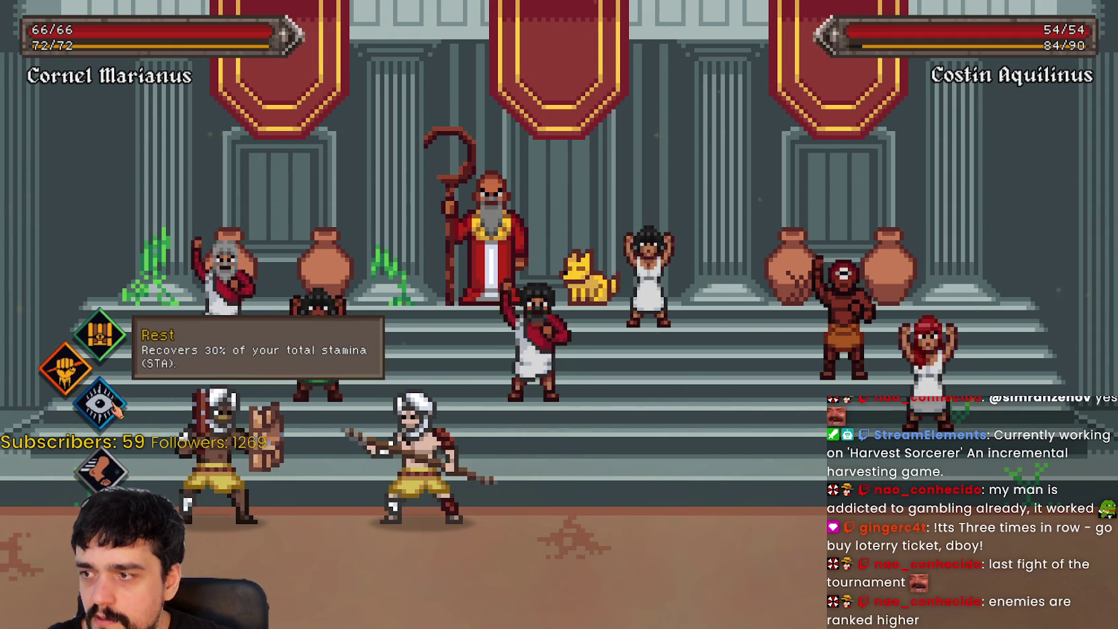
{"action": "left_click", "coordinate": [115, 411]}
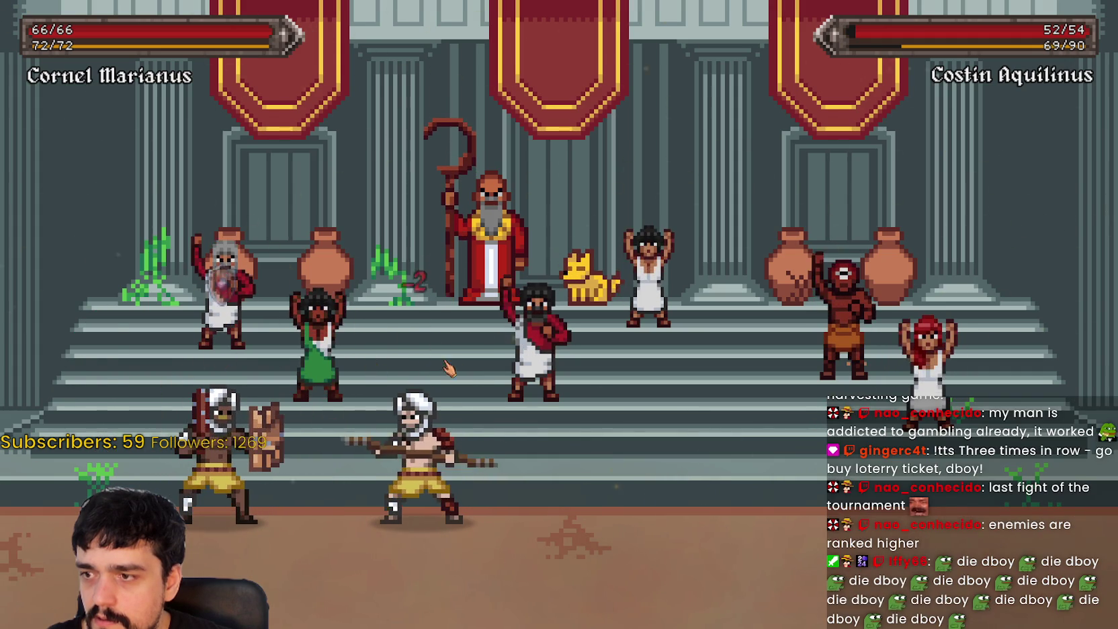
{"action": "left_click", "coordinate": [115, 477]}
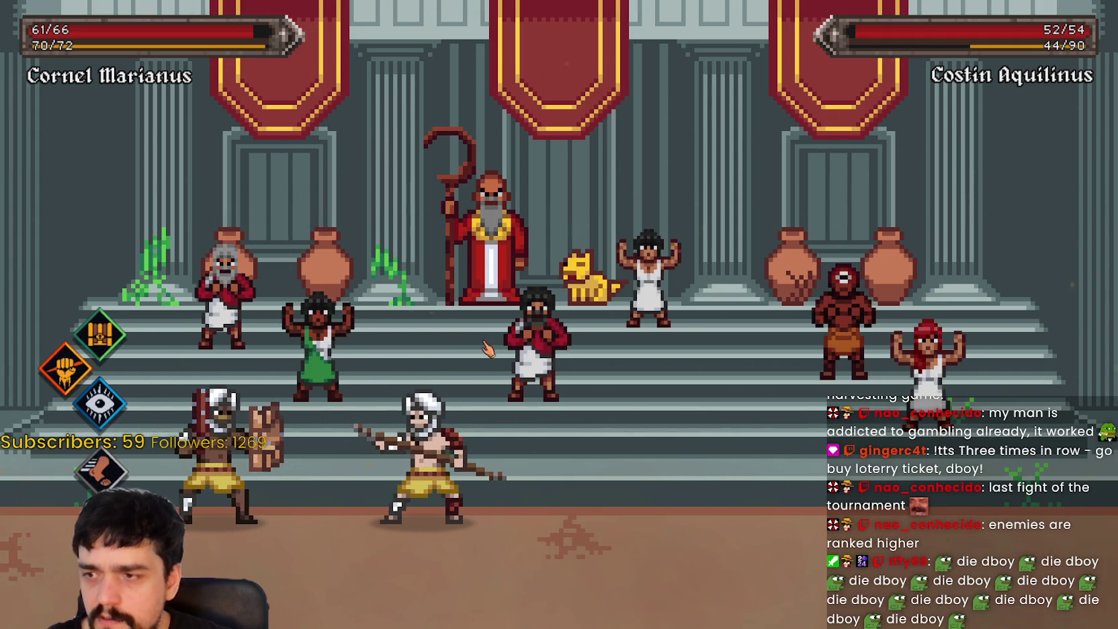
{"action": "left_click", "coordinate": [107, 468]}
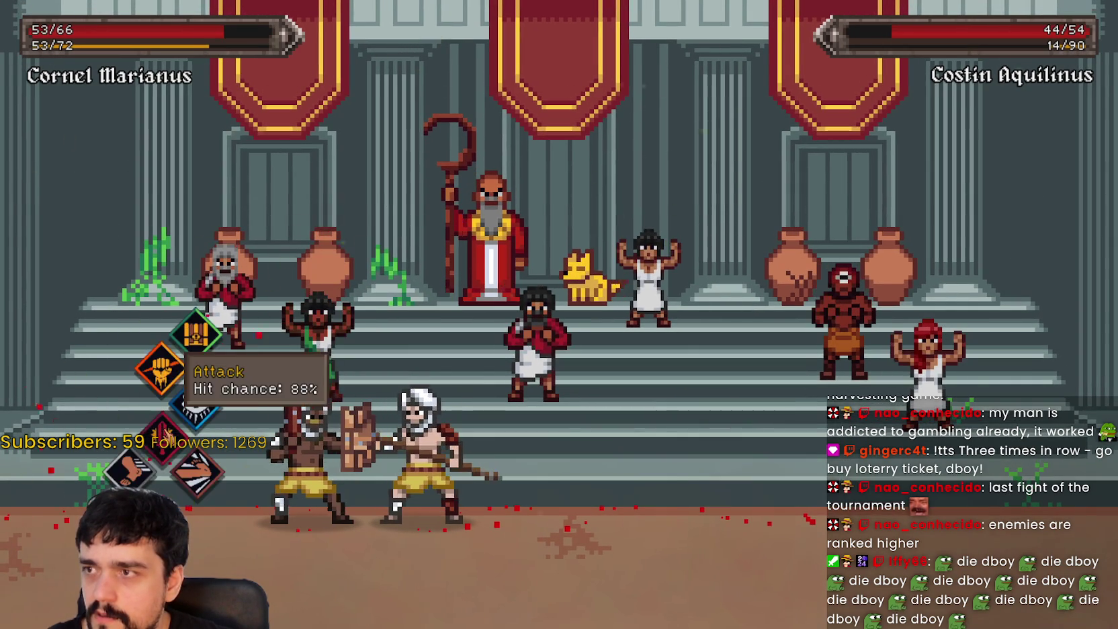
Step: Attack, advance and rest until Costin Aquilinus falls, then continue to the Horea Cicero matchup
{"action": "left_click", "coordinate": [162, 369]}
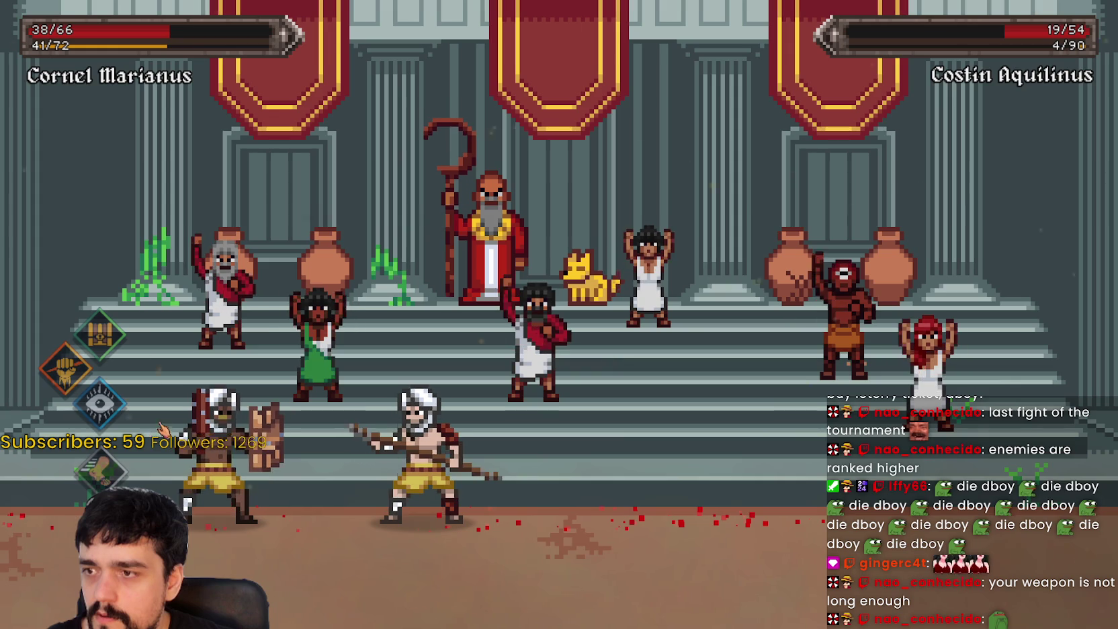
{"action": "left_click", "coordinate": [119, 478]}
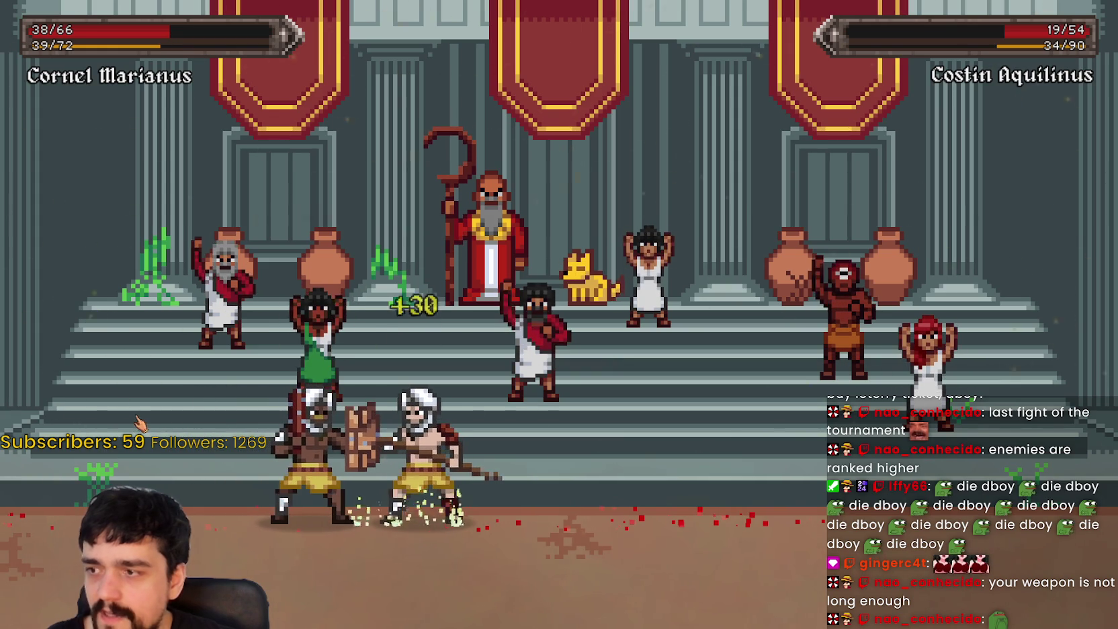
{"action": "left_click", "coordinate": [159, 366]}
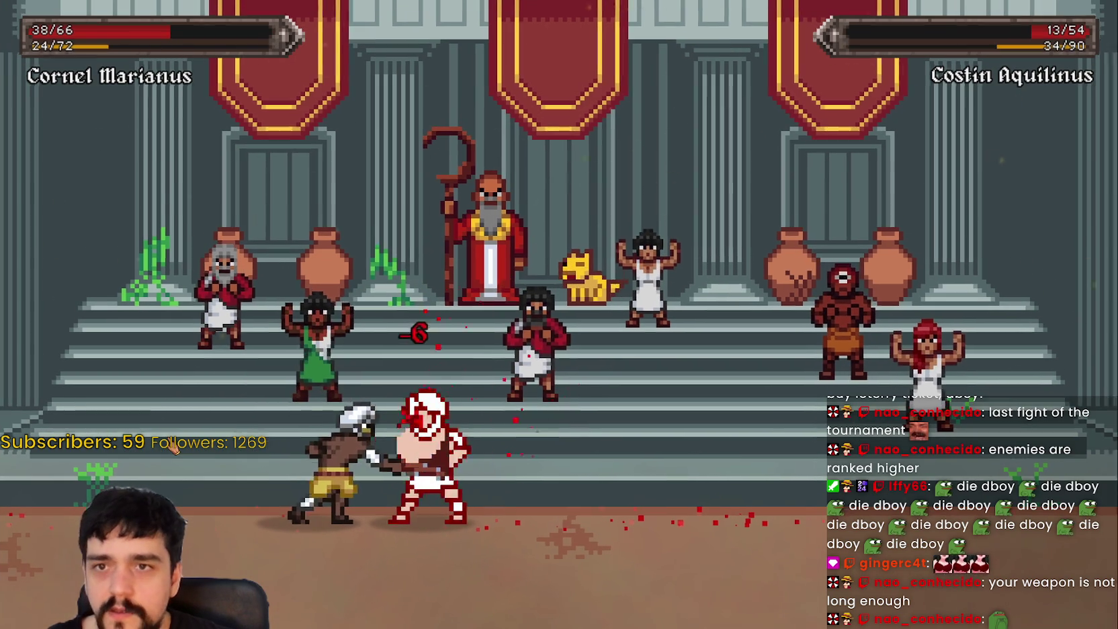
{"action": "left_click", "coordinate": [173, 448]}
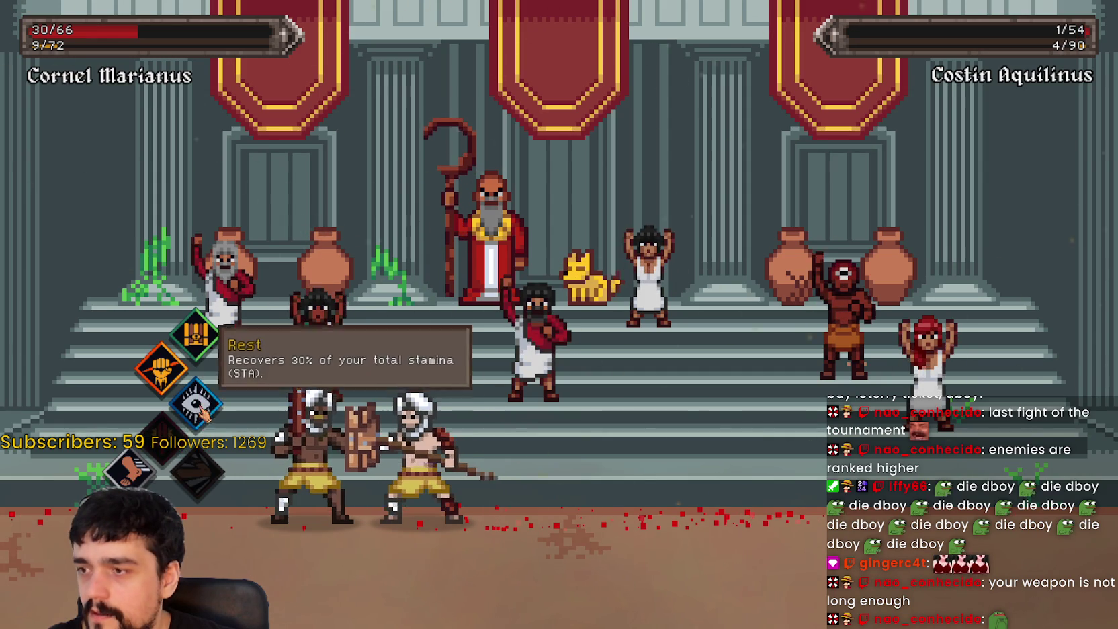
{"action": "left_click", "coordinate": [190, 462]}
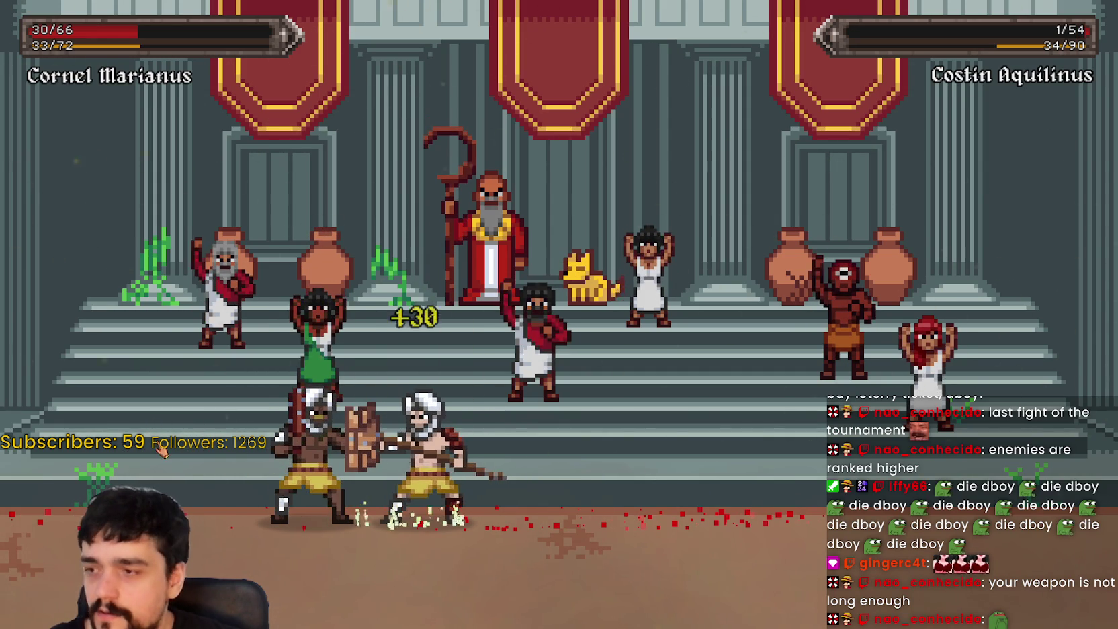
{"action": "left_click", "coordinate": [156, 363]}
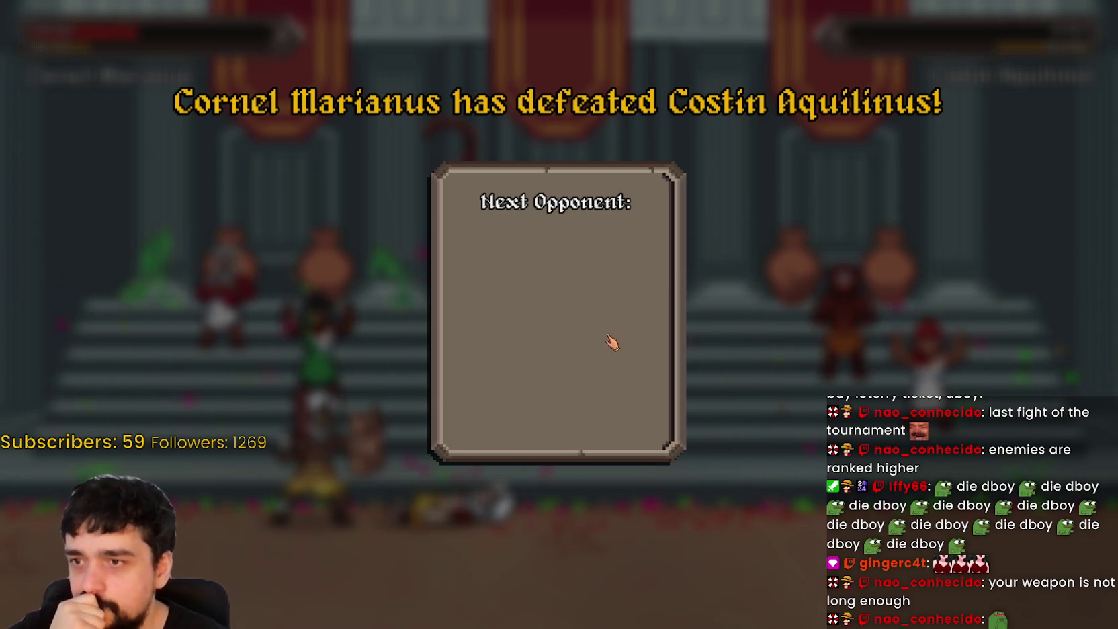
{"action": "left_click", "coordinate": [585, 512]}
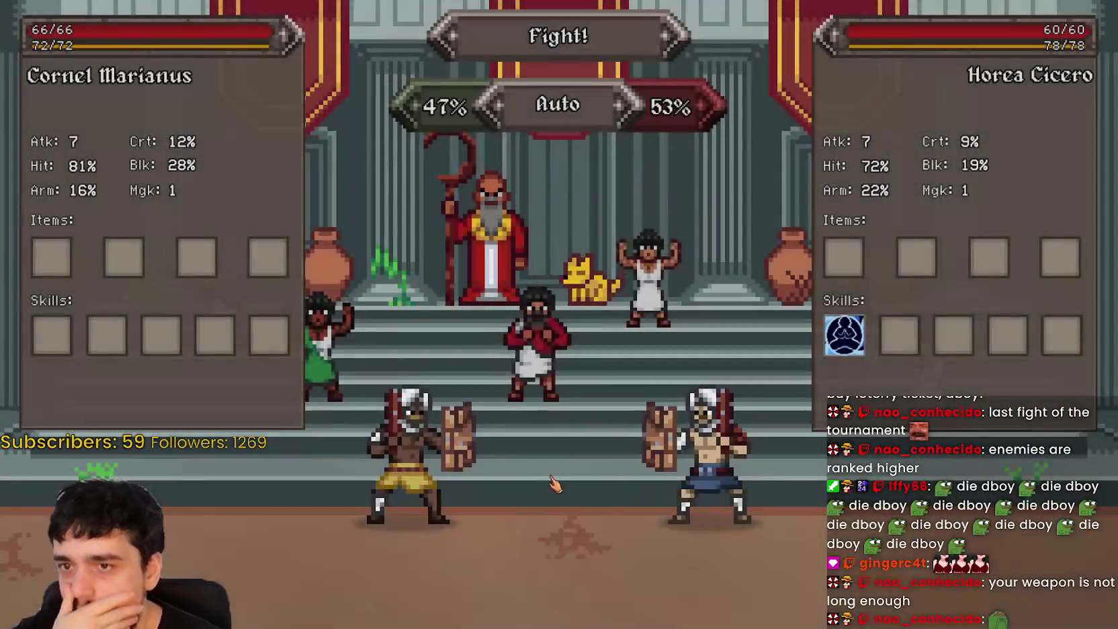
Step: Fight Horea Cicero, advancing and attacking repeatedly with rests for stamina until he is defeated
{"action": "mouse_move", "coordinate": [842, 343]}
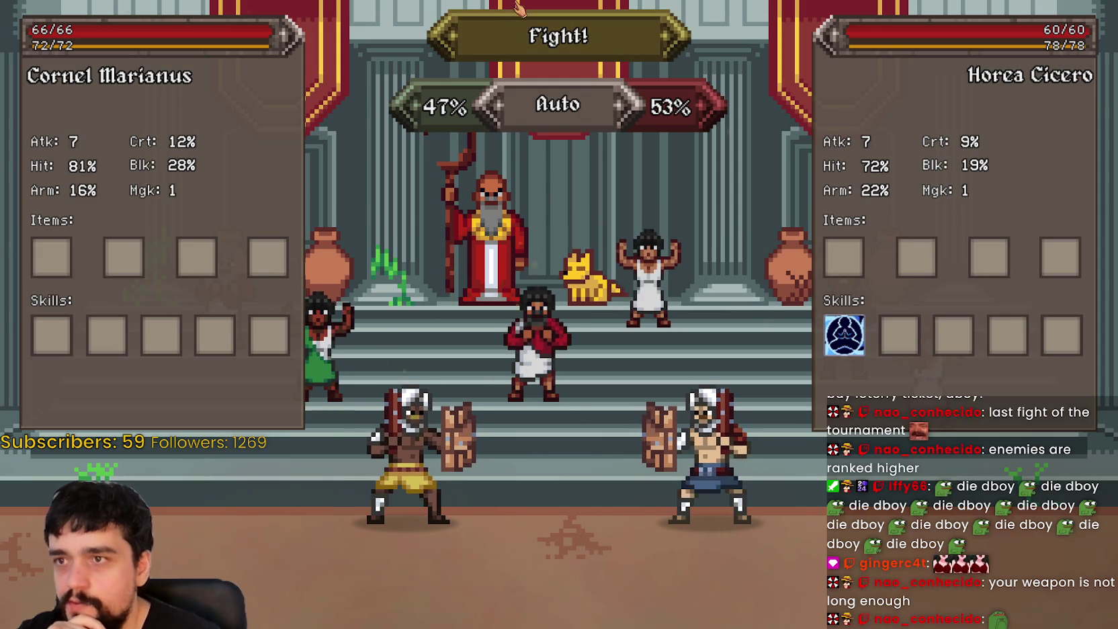
{"action": "left_click", "coordinate": [519, 8]}
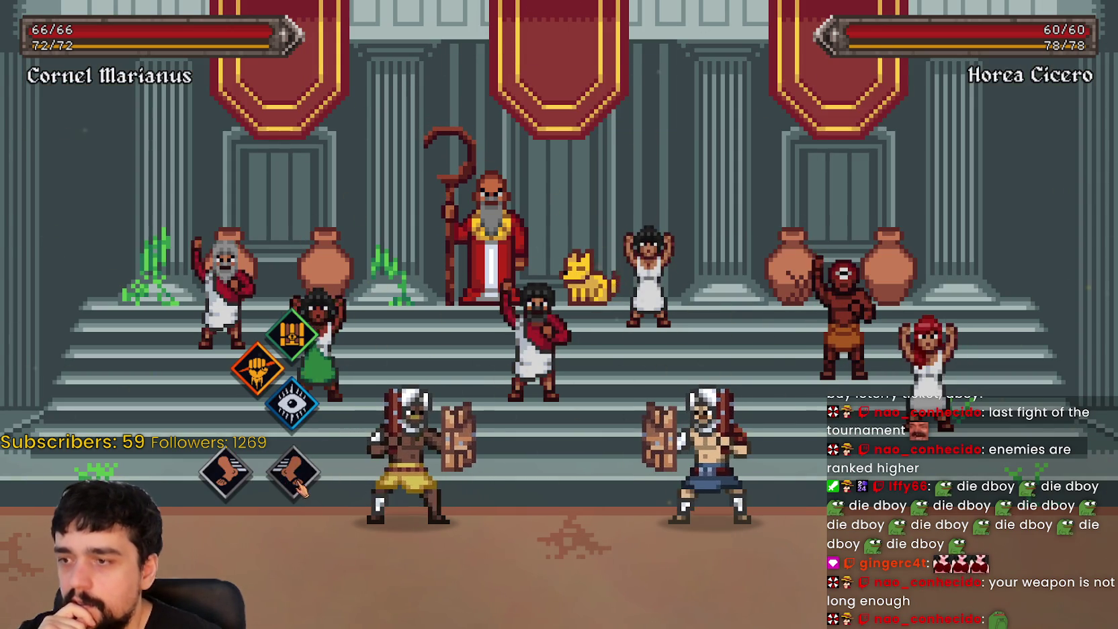
{"action": "left_click", "coordinate": [300, 488]}
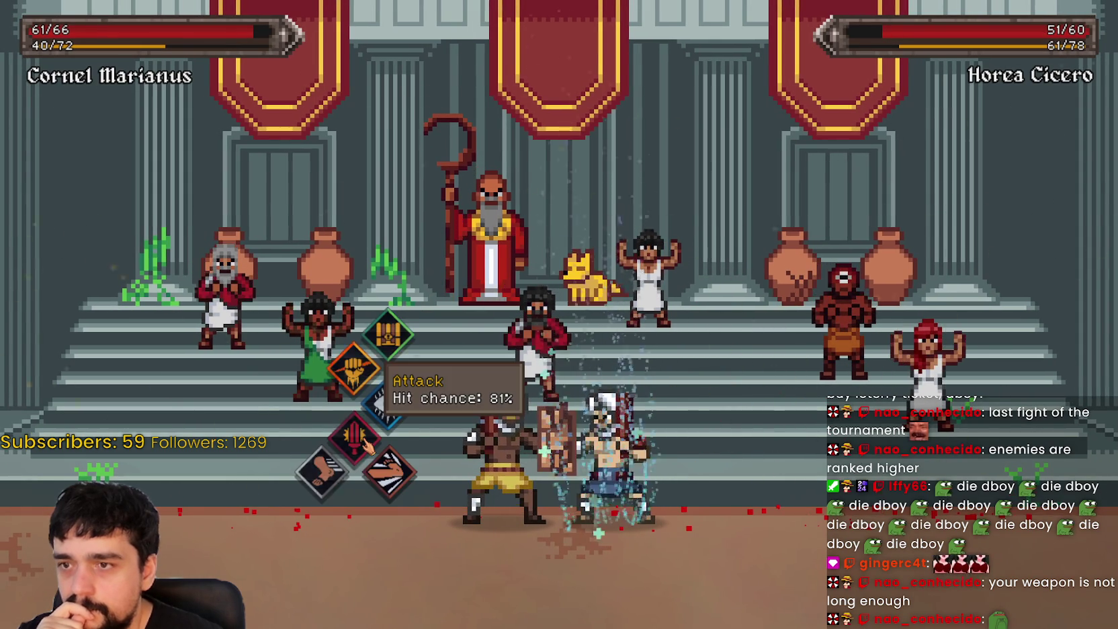
{"action": "left_click", "coordinate": [368, 448]}
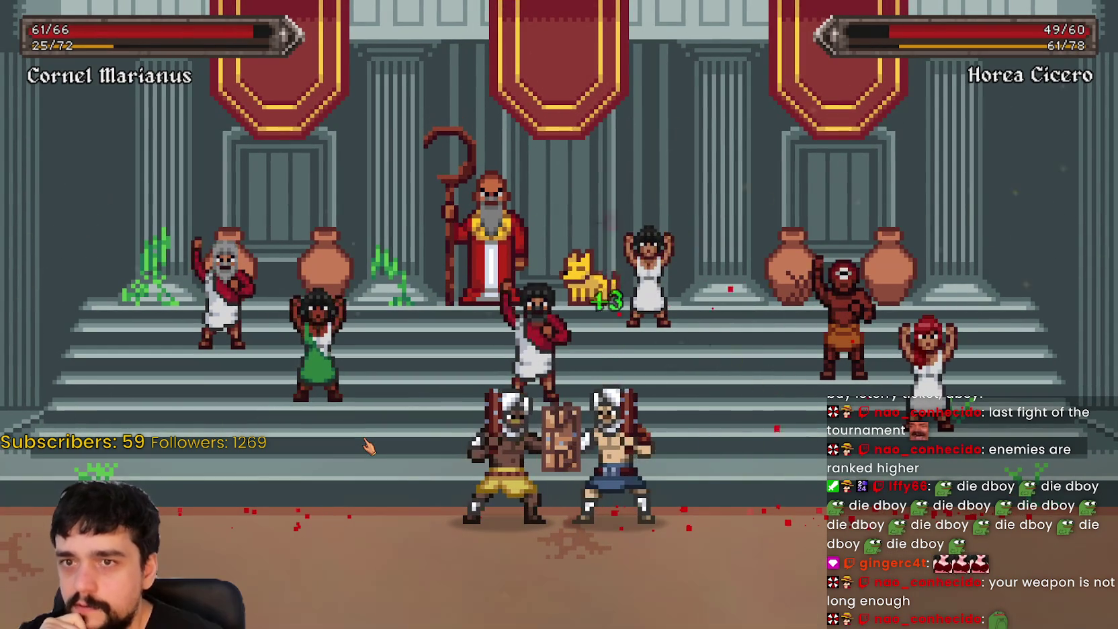
{"action": "left_click", "coordinate": [367, 446]}
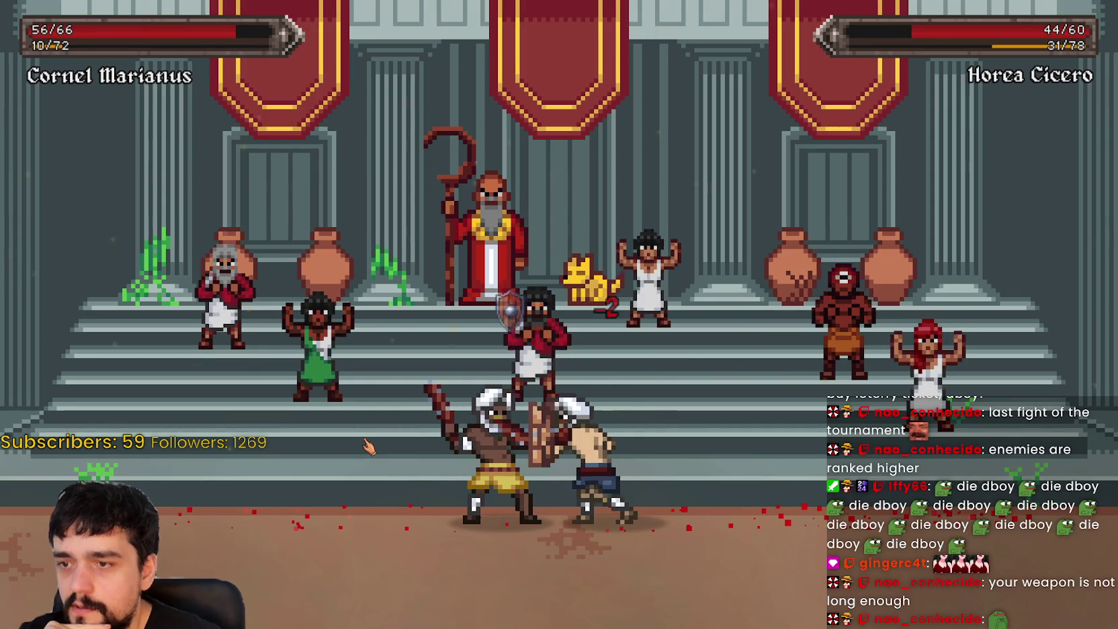
{"action": "left_click", "coordinate": [367, 446]}
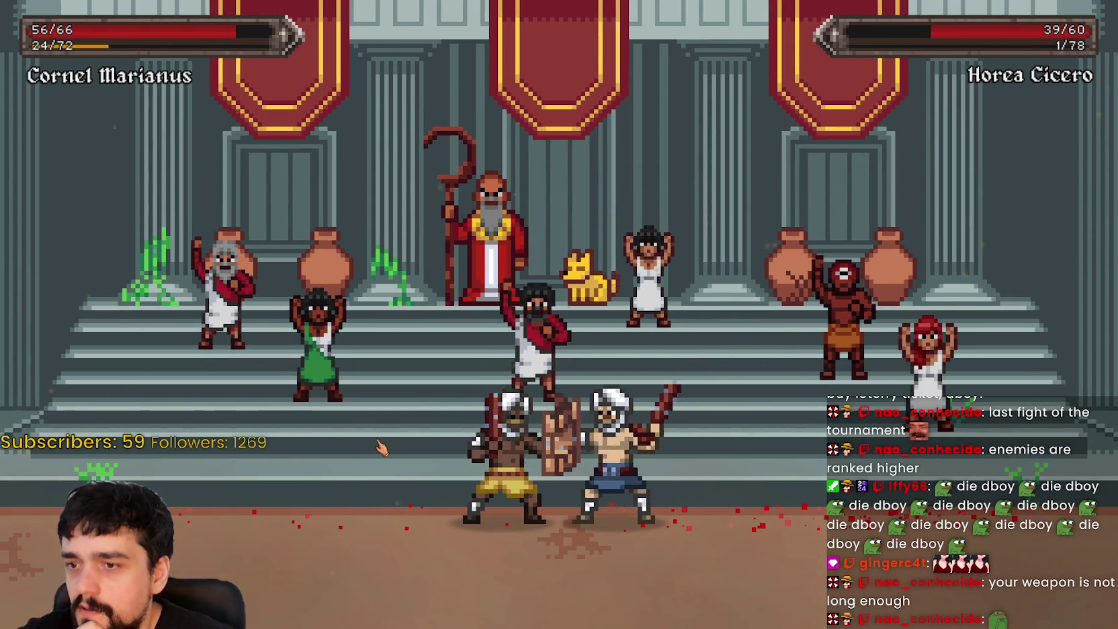
{"action": "left_click", "coordinate": [374, 446]}
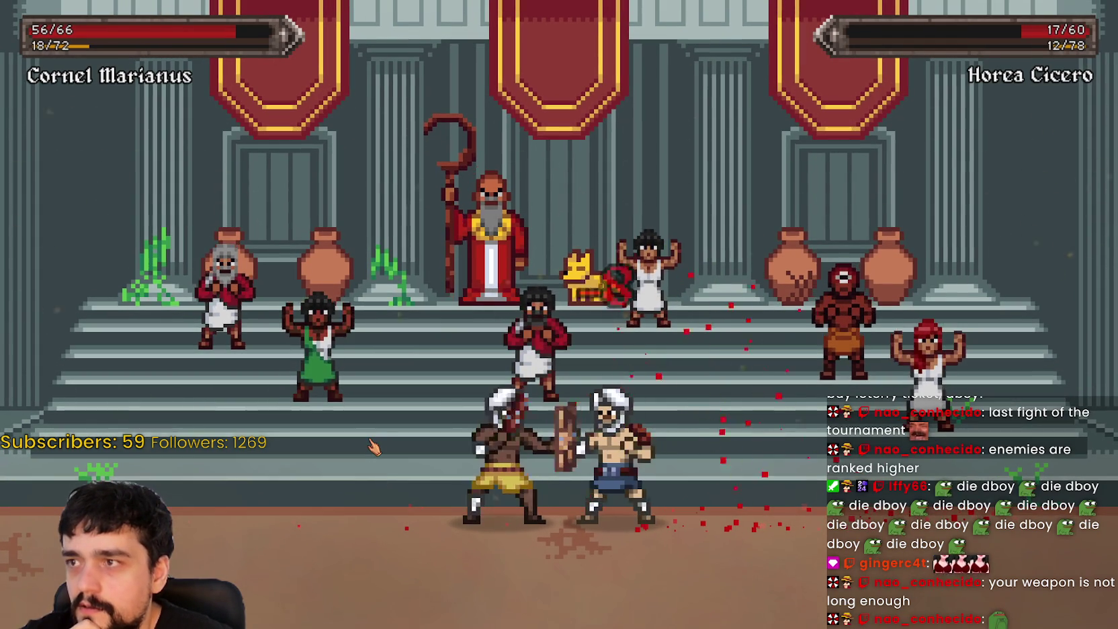
{"action": "left_click", "coordinate": [372, 446]}
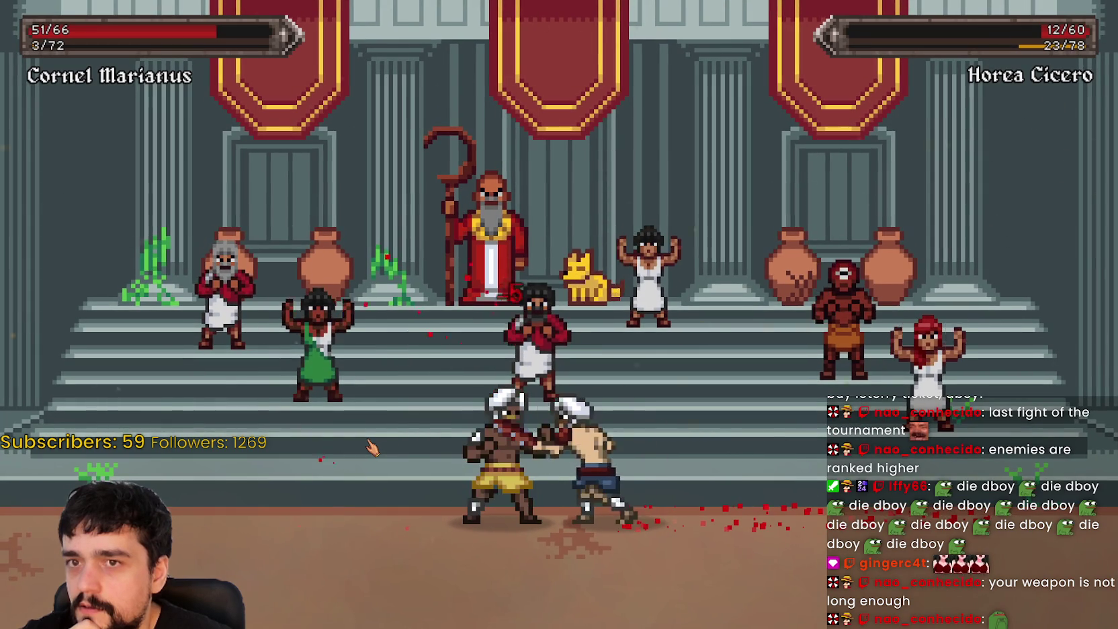
{"action": "left_click", "coordinate": [371, 447]}
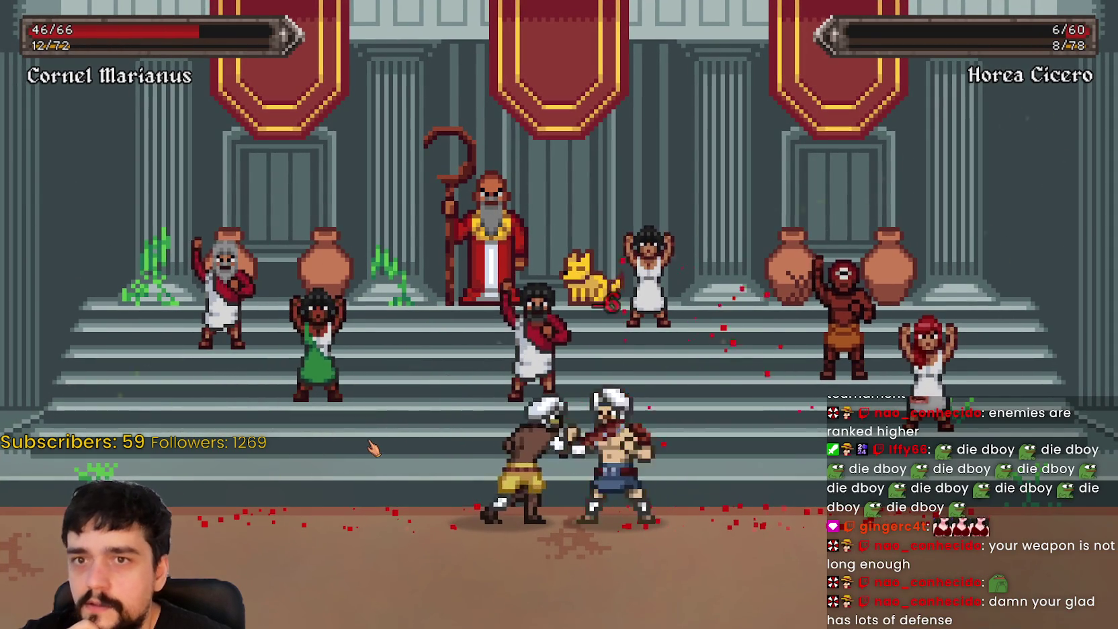
{"action": "left_click", "coordinate": [389, 422]}
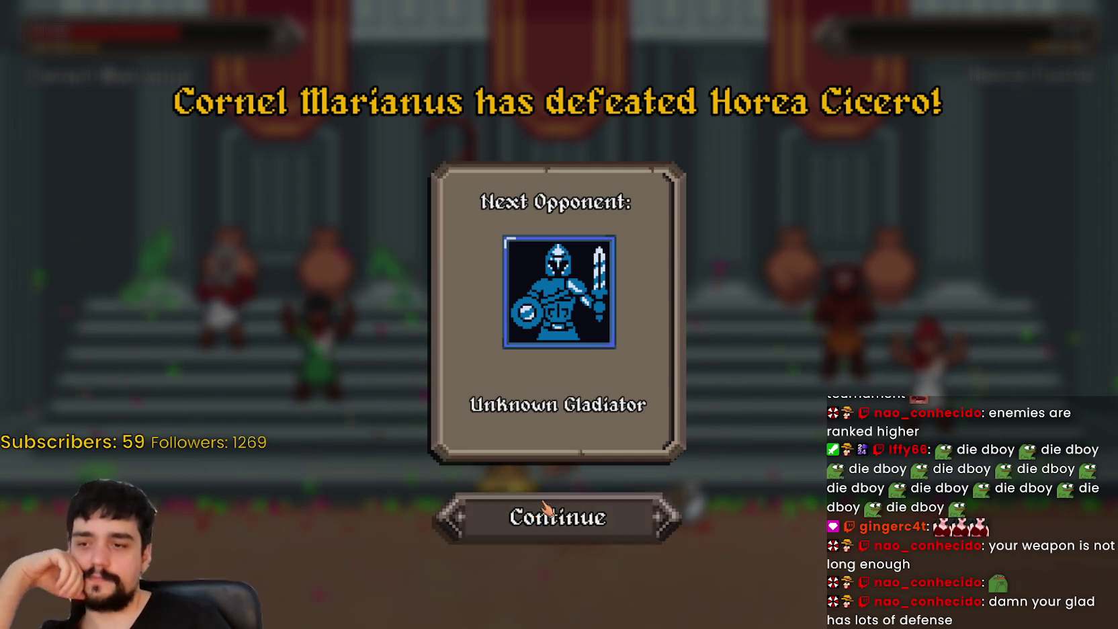
Step: Continue past the victory screen, begin the boss bout with Fakir, advance and attack twice
{"action": "left_click", "coordinate": [535, 514]}
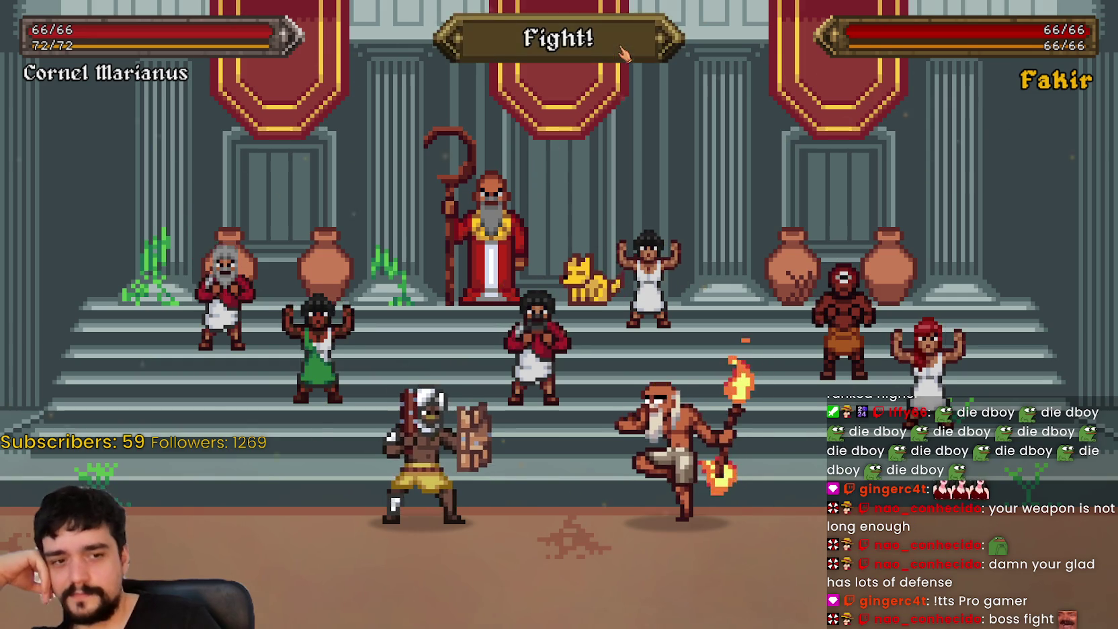
{"action": "left_click", "coordinate": [625, 54]}
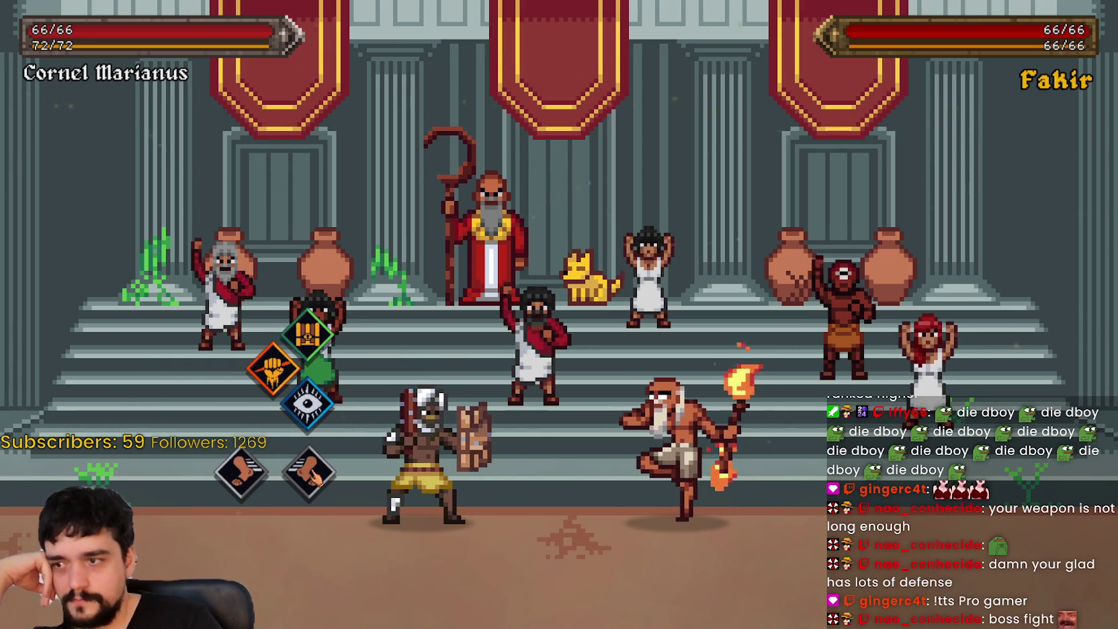
{"action": "left_click", "coordinate": [314, 476]}
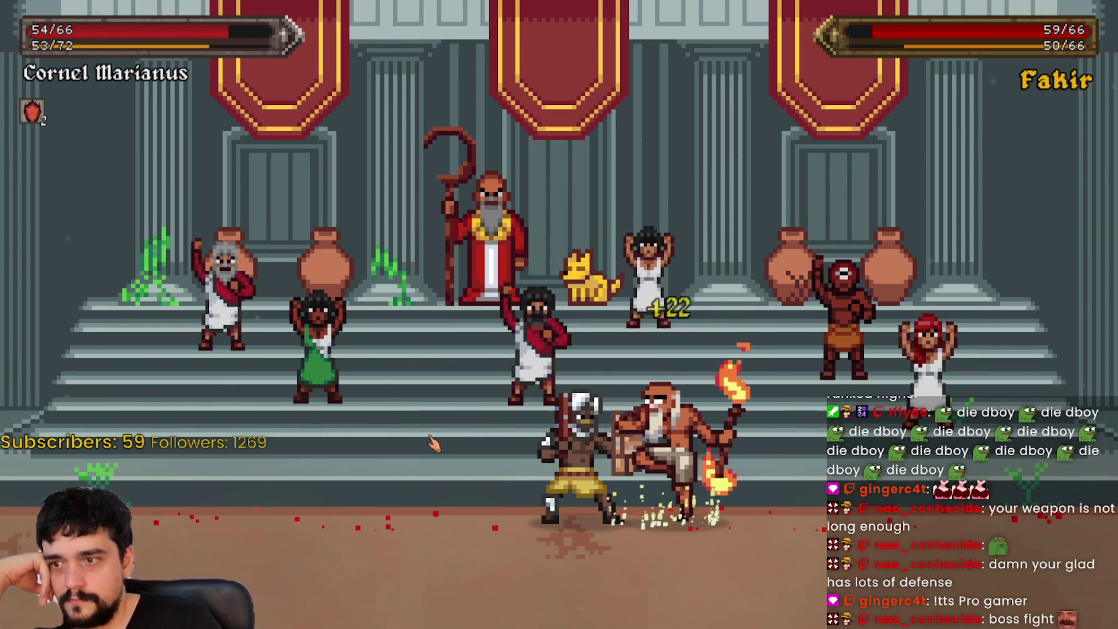
{"action": "left_click", "coordinate": [430, 369]}
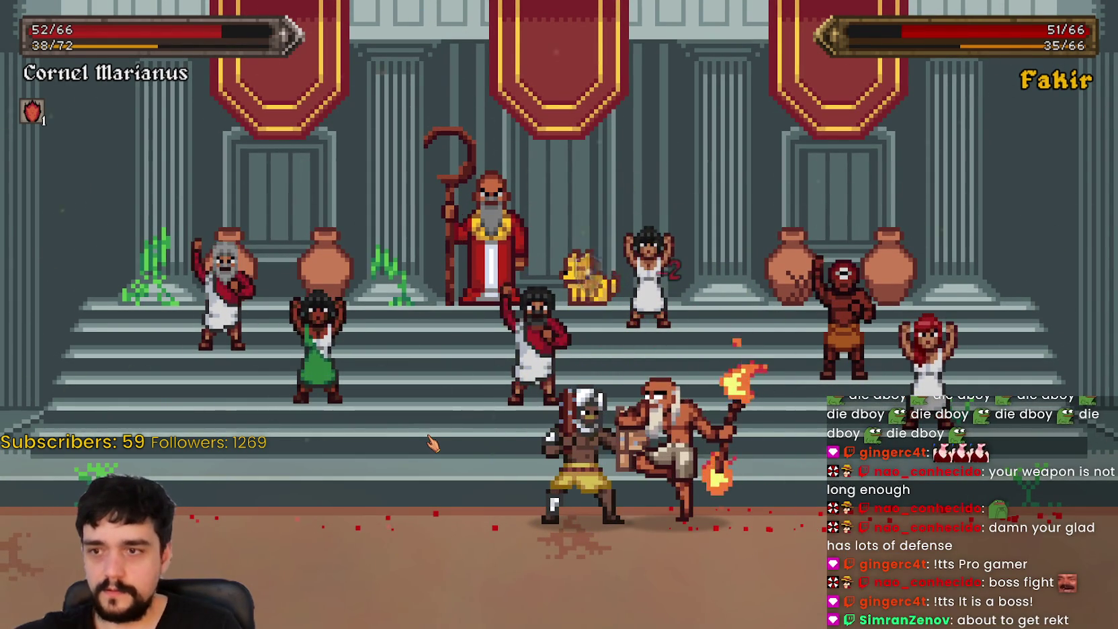
{"action": "left_click", "coordinate": [430, 444]}
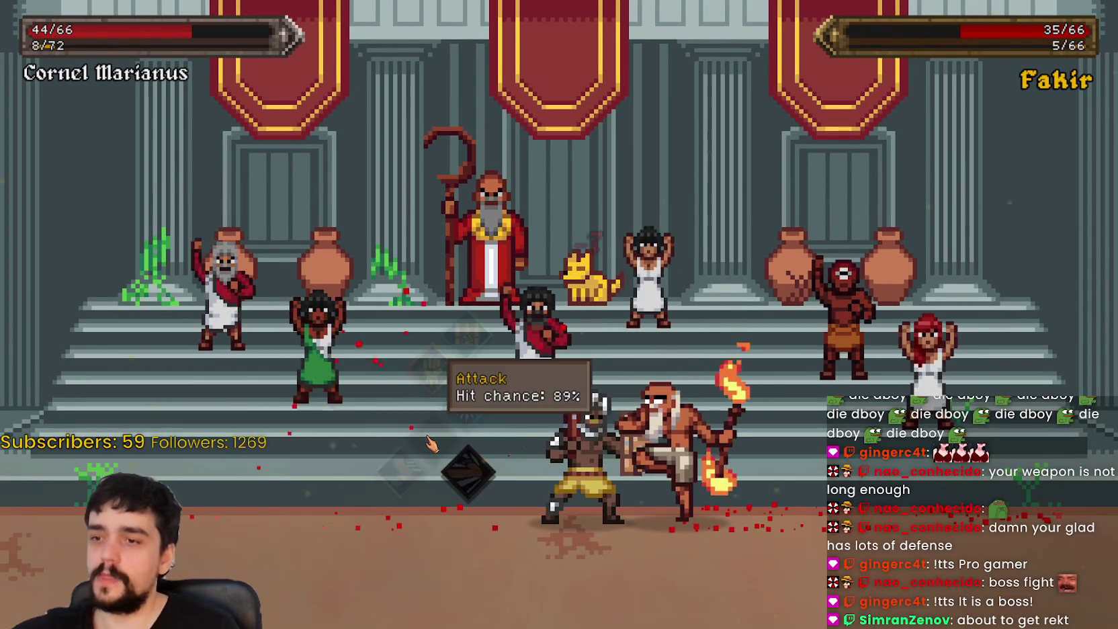
Step: Alternate rests and attacks until Fakir falls, winning 88 coins, +1 renown, a weapon and an arena
{"action": "left_click", "coordinate": [446, 455]}
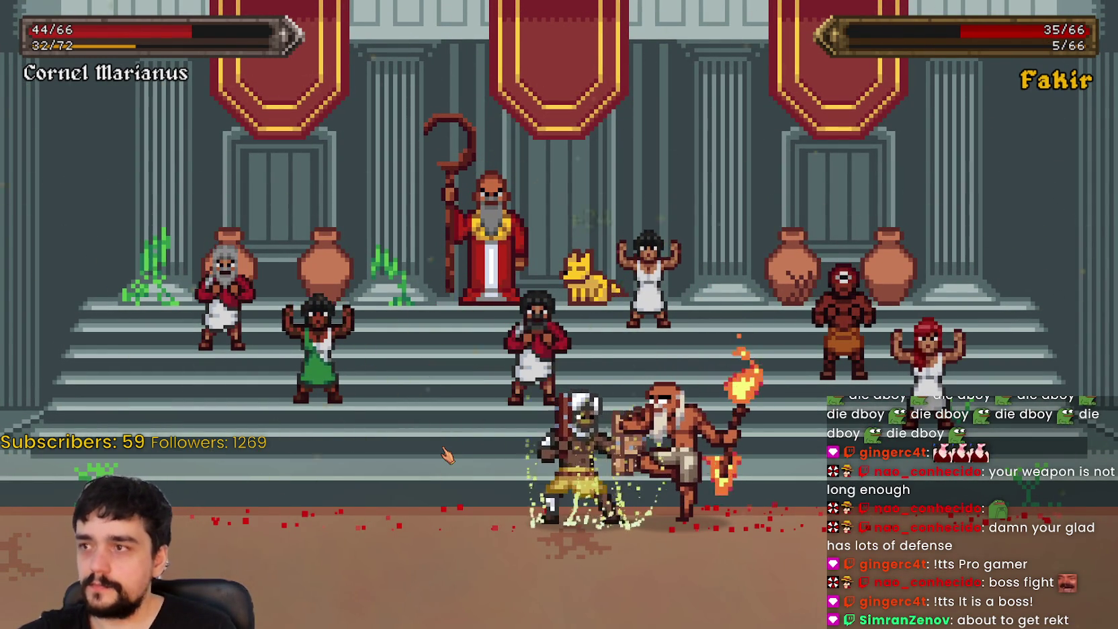
{"action": "left_click", "coordinate": [445, 467]}
{"action": "left_click", "coordinate": [443, 462]}
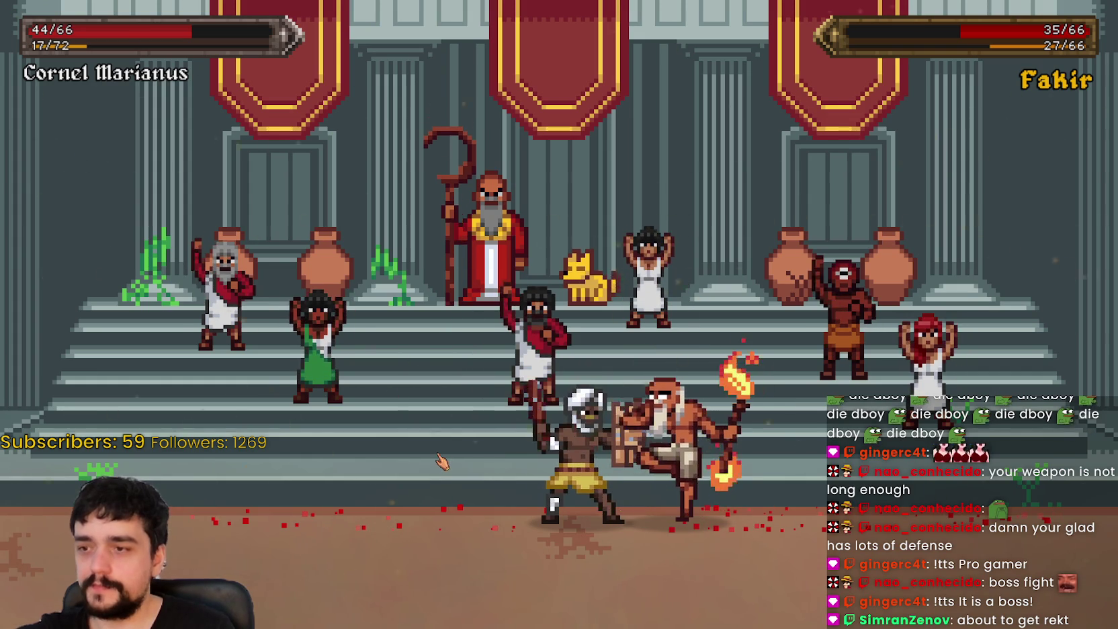
{"action": "left_click", "coordinate": [440, 449]}
{"action": "left_click", "coordinate": [453, 457]}
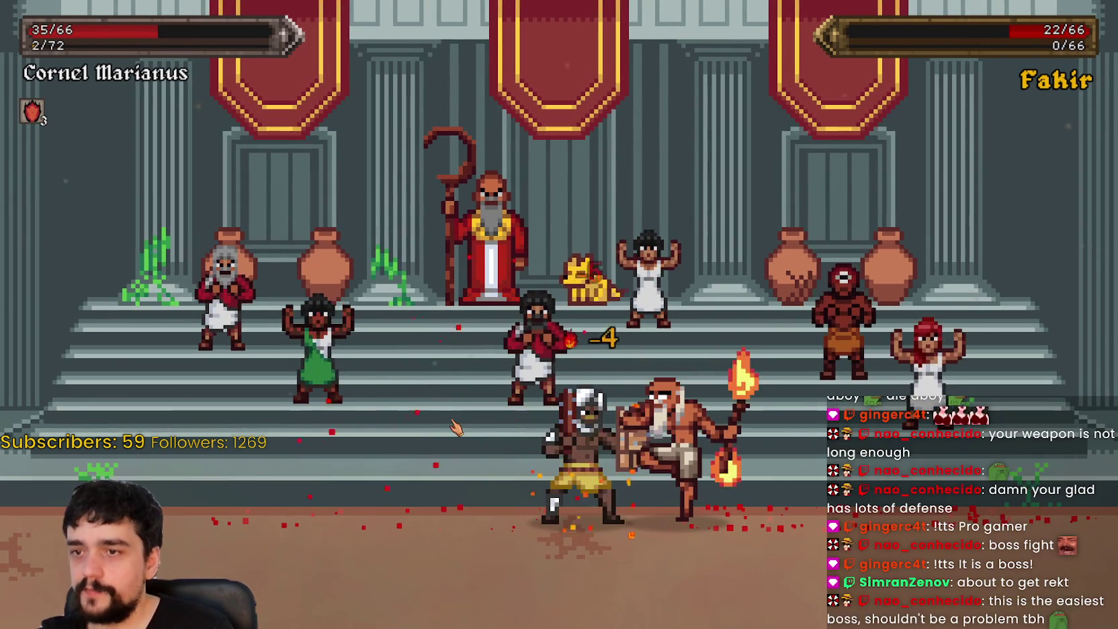
{"action": "left_click", "coordinate": [454, 426]}
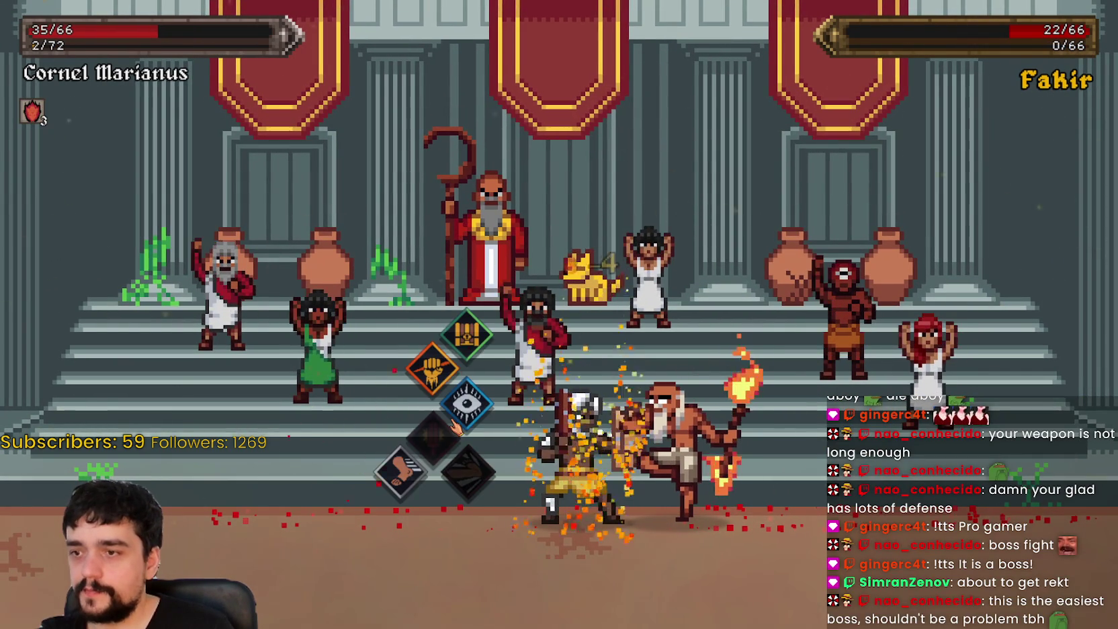
{"action": "left_click", "coordinate": [449, 440]}
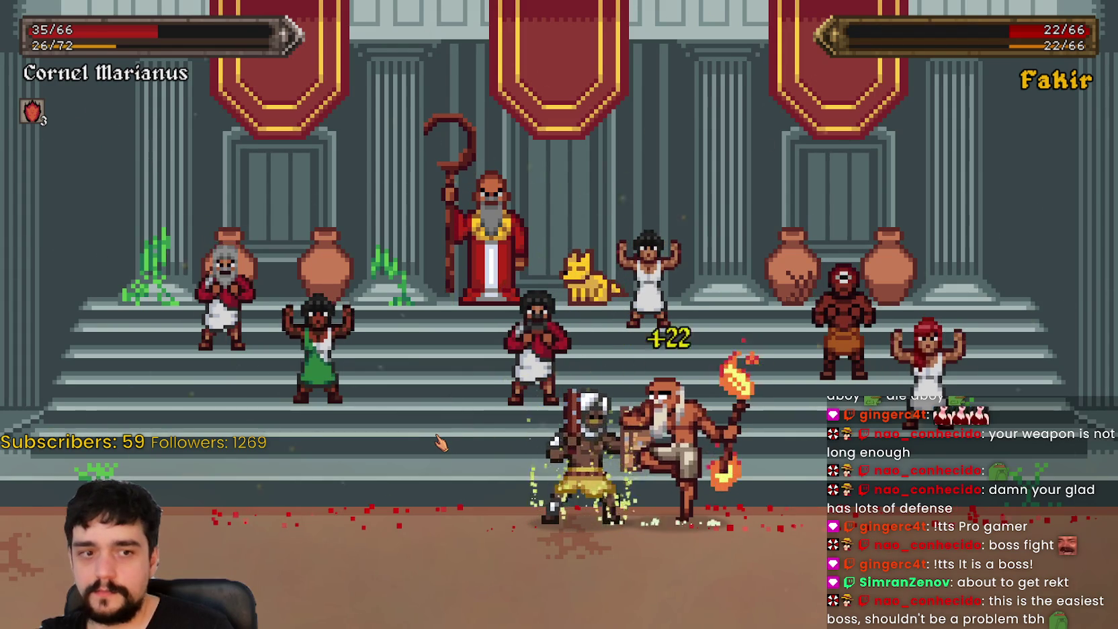
{"action": "left_click", "coordinate": [440, 442]}
{"action": "left_click", "coordinate": [442, 442]}
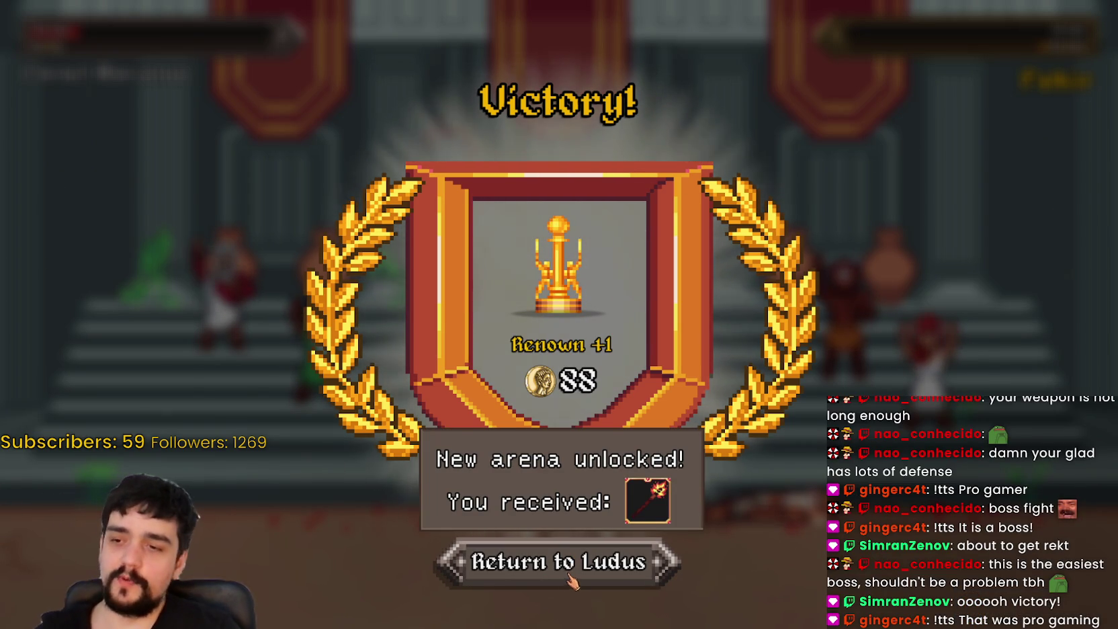
Step: Return to the ludus, confirm the torch in Cornel Marianus's weapons, and travel to the city
{"action": "mouse_move", "coordinate": [641, 511]}
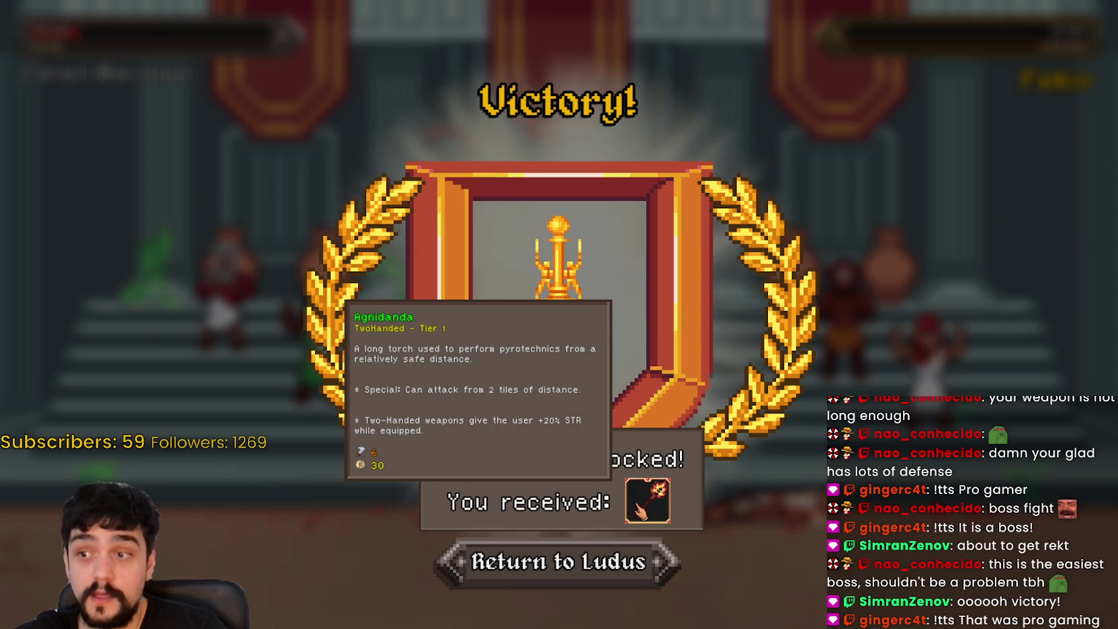
{"action": "left_click", "coordinate": [607, 576]}
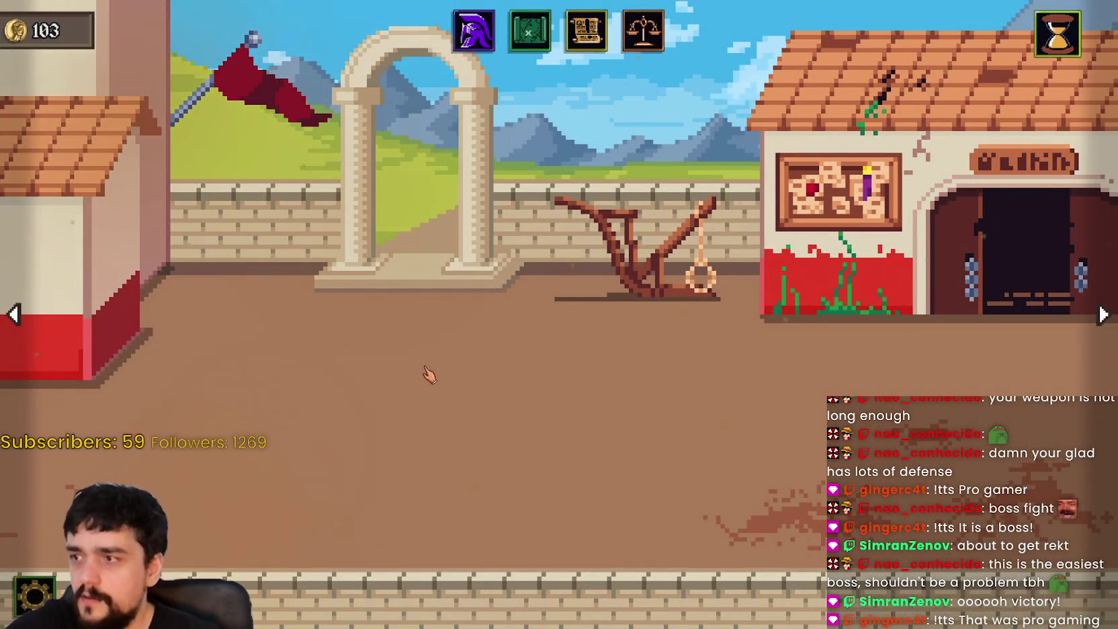
{"action": "left_click", "coordinate": [474, 30]}
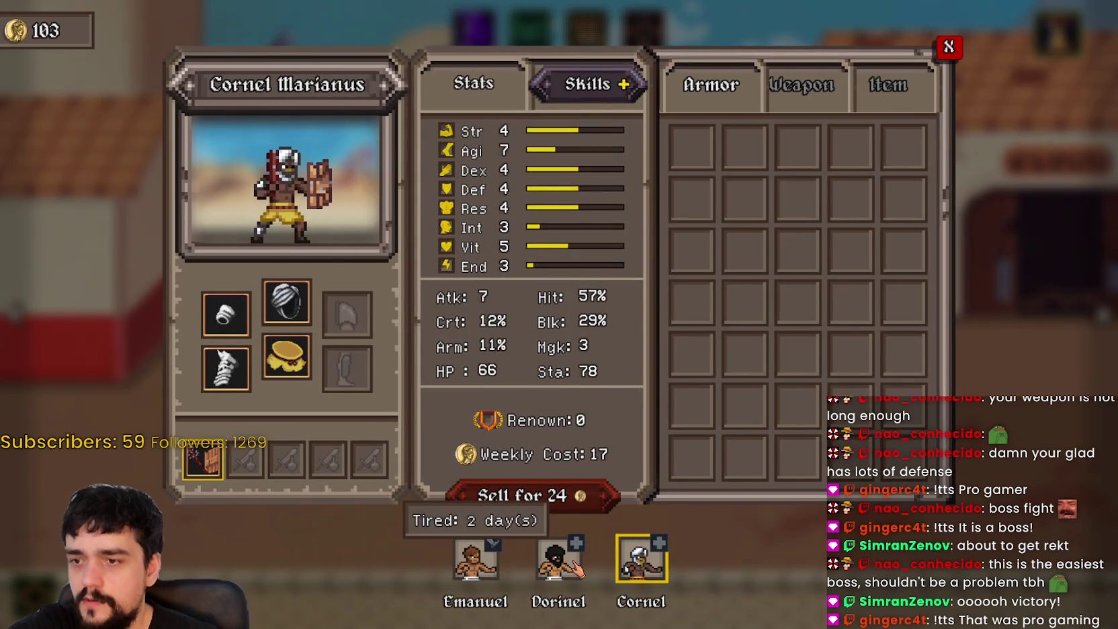
{"action": "left_click", "coordinate": [793, 101]}
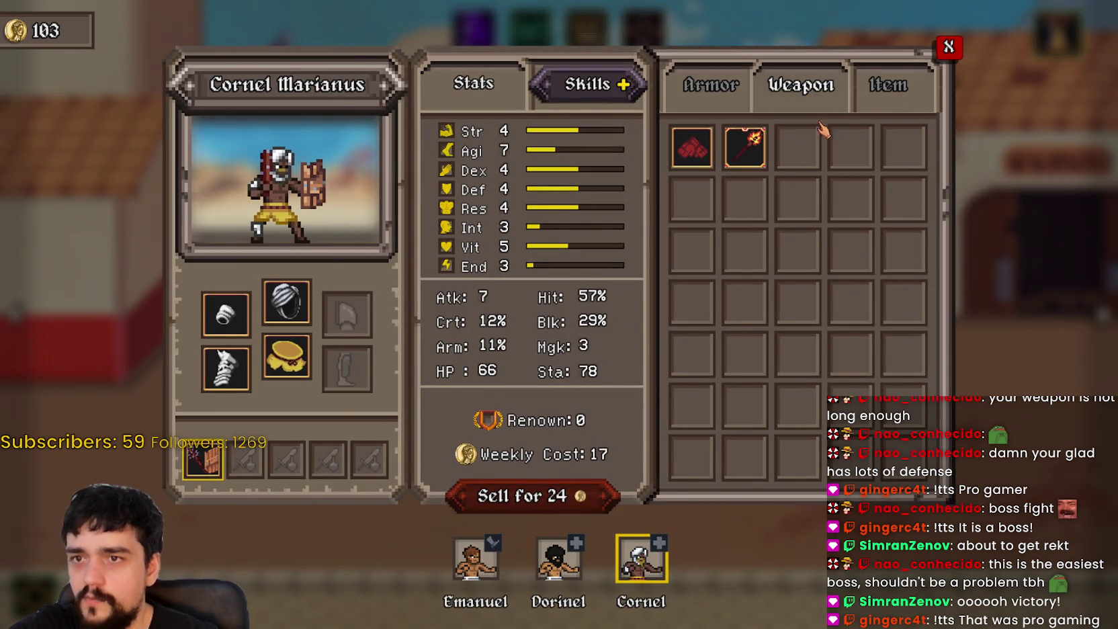
{"action": "left_click", "coordinate": [948, 47]}
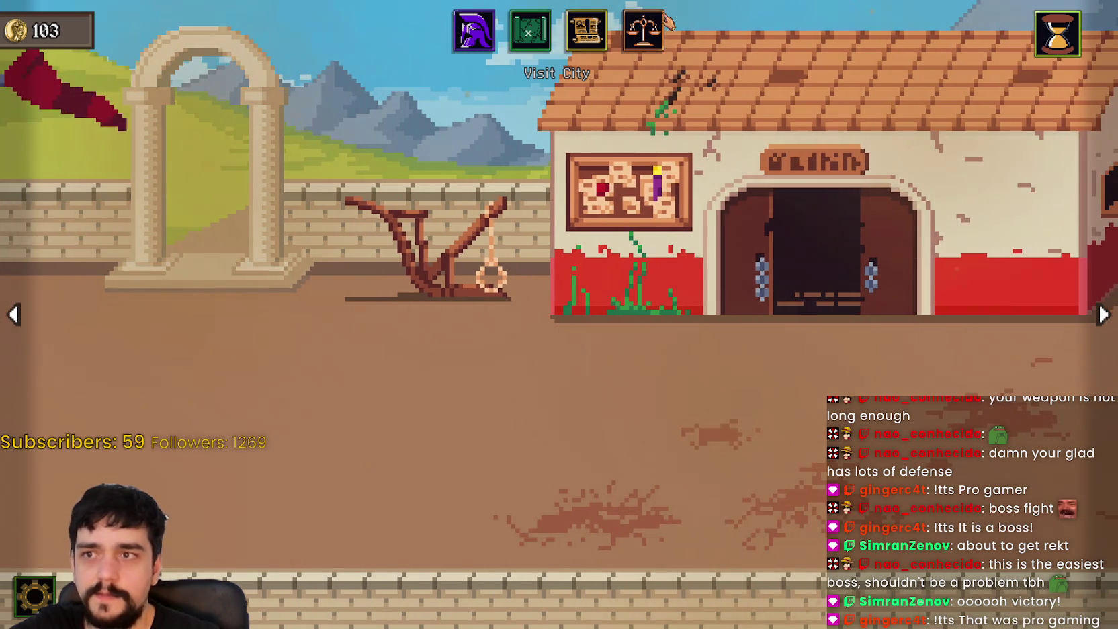
{"action": "left_click", "coordinate": [586, 30]}
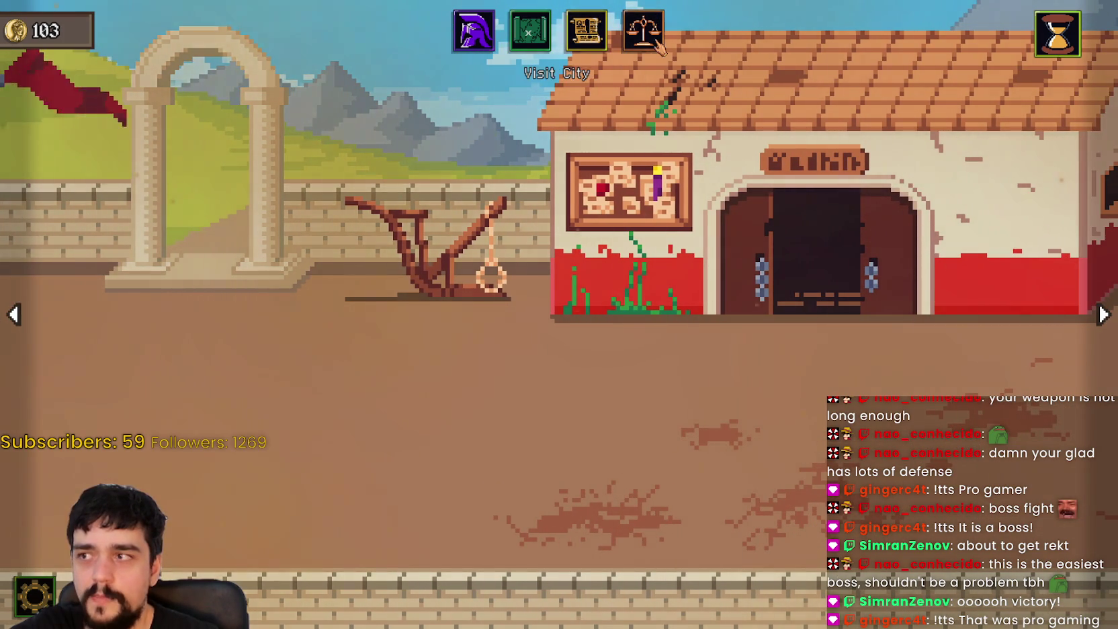
{"action": "left_click", "coordinate": [615, 340]}
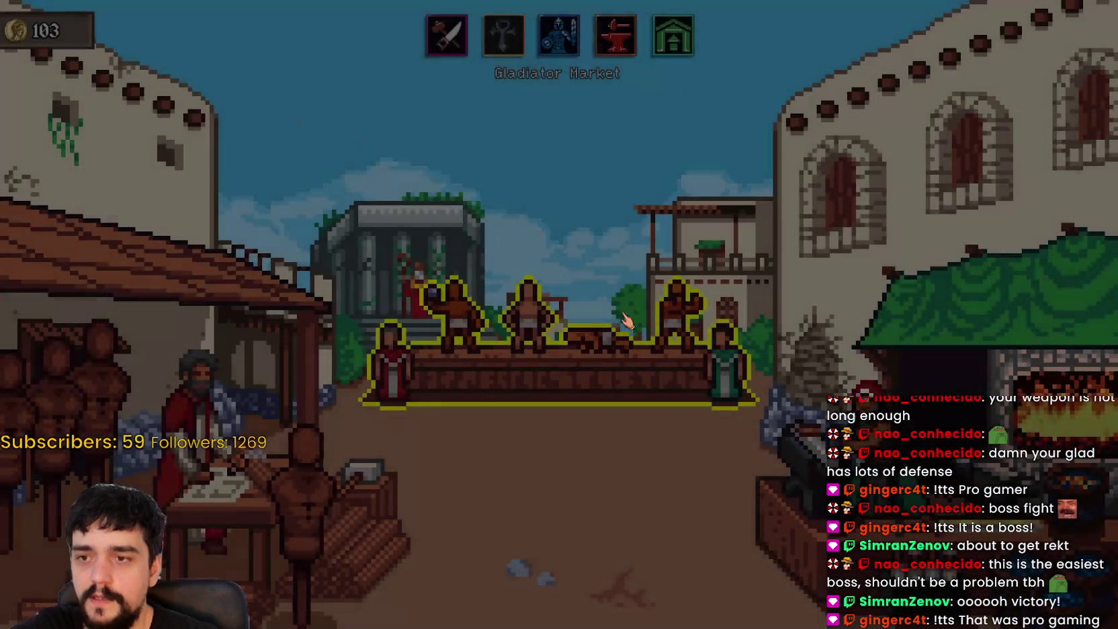
Step: Browse the gladiator market, viewing Ion Livius and Corneliu Octavianus, then close it
{"action": "left_click", "coordinate": [638, 343]}
{"action": "left_click", "coordinate": [547, 221]}
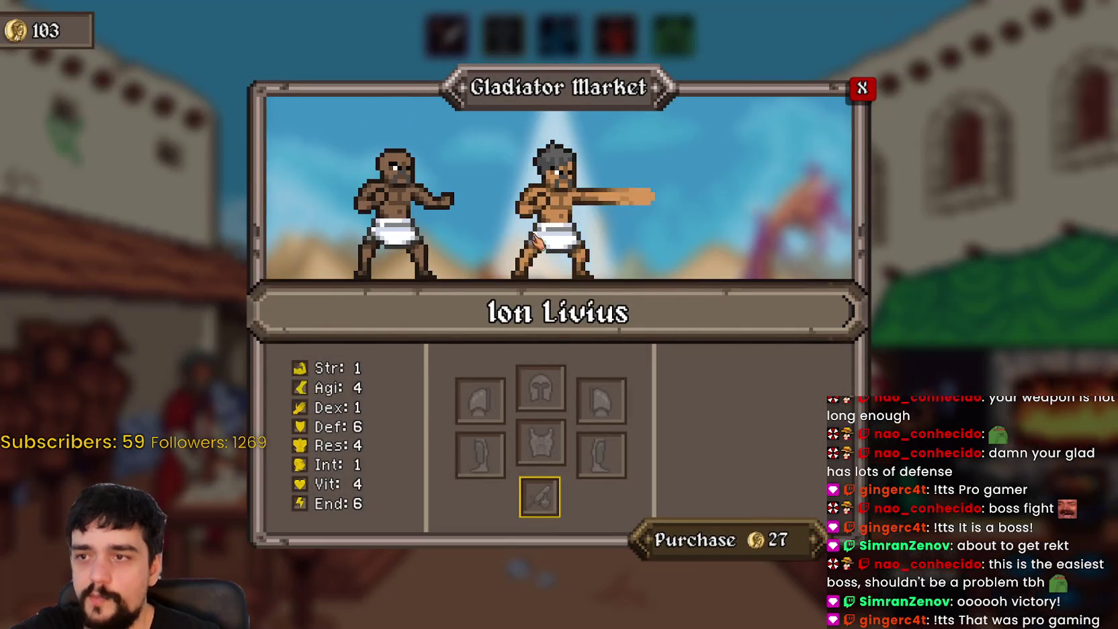
{"action": "left_click", "coordinate": [408, 233]}
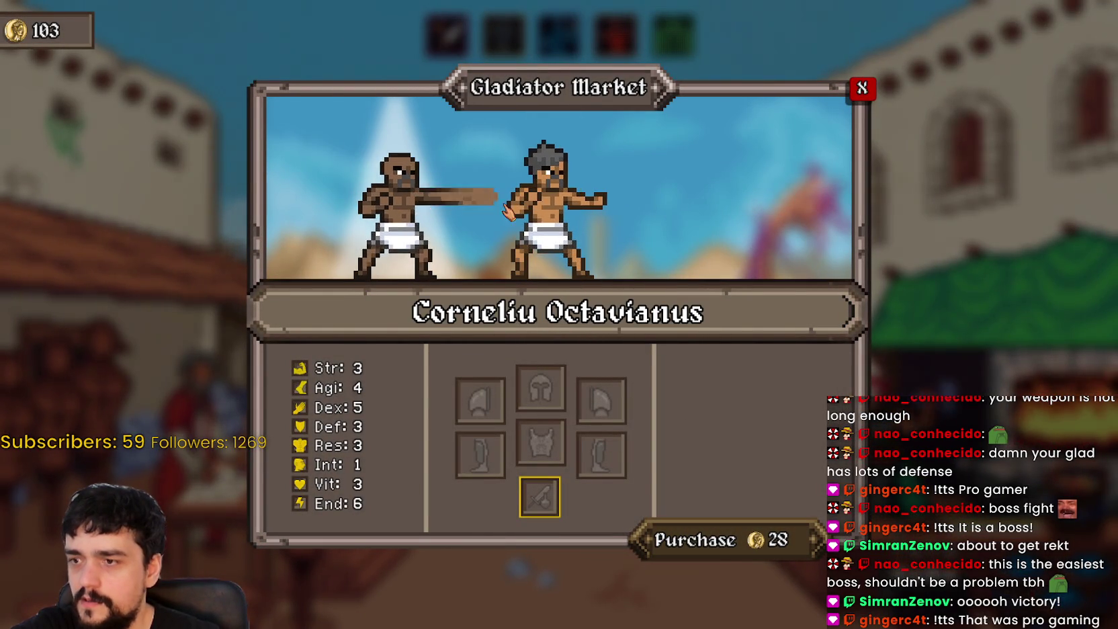
{"action": "left_click", "coordinate": [551, 202]}
{"action": "key", "text": "Escape"}
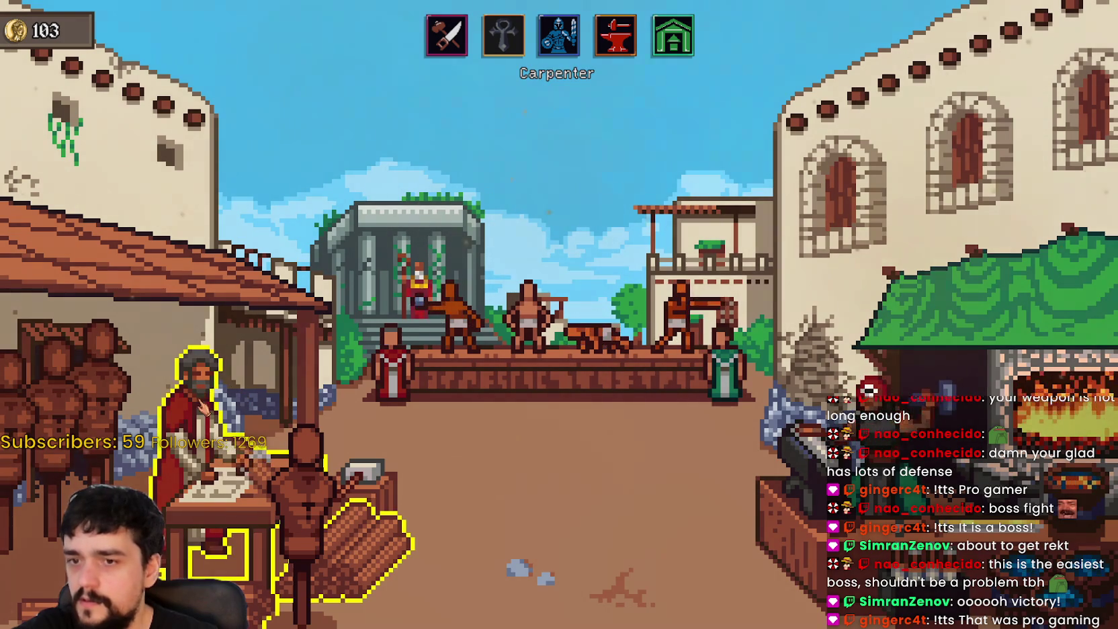
Step: Glance at the blacksmith, then buy the Wooden Dummies ludus upgrade after checking Herbs Concoction and goat stable
{"action": "left_click", "coordinate": [796, 430]}
{"action": "left_click", "coordinate": [883, 81]}
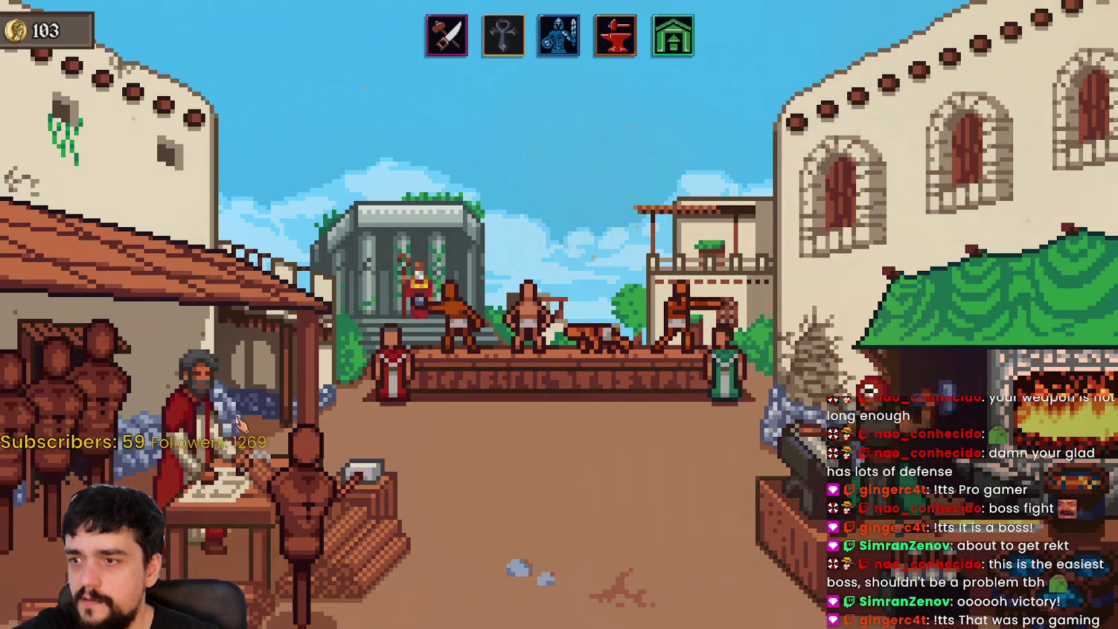
{"action": "left_click", "coordinate": [559, 33]}
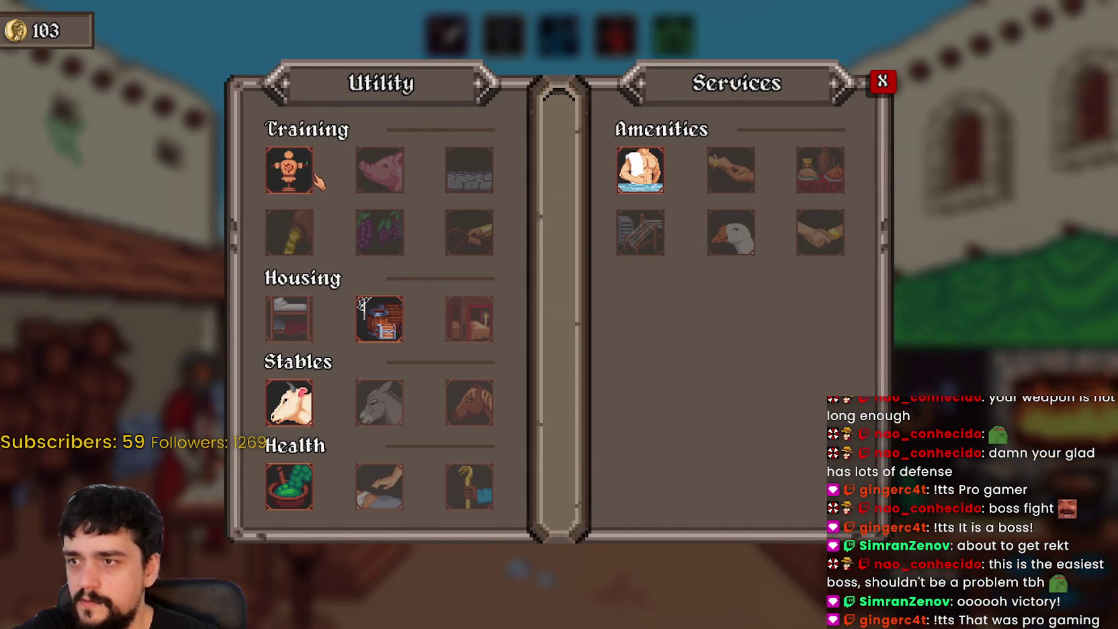
{"action": "left_click", "coordinate": [295, 494]}
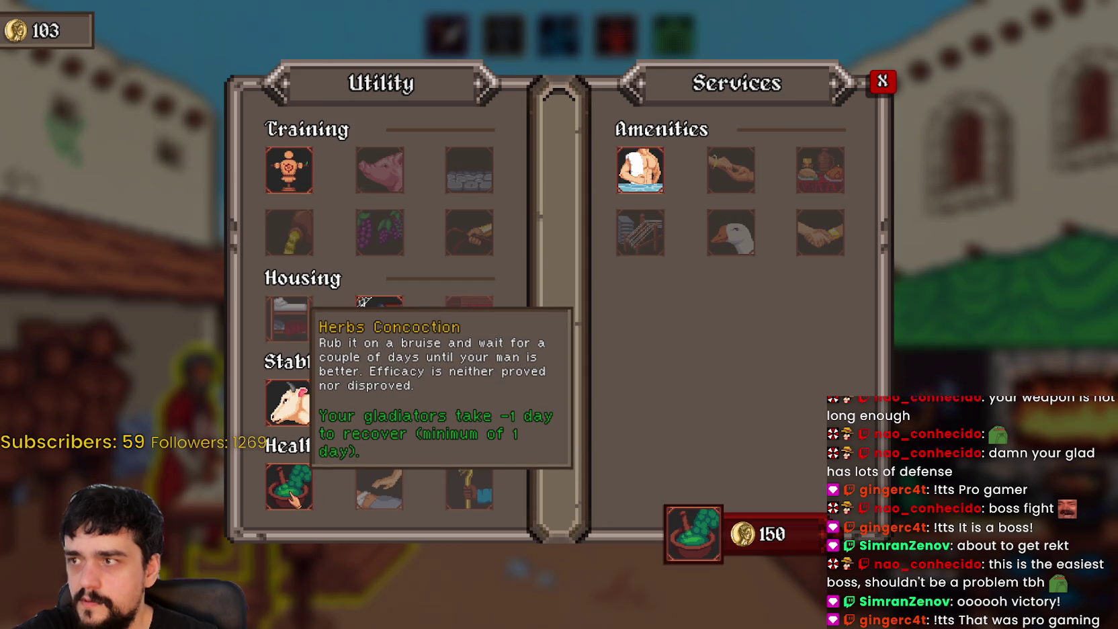
{"action": "left_click", "coordinate": [289, 403]}
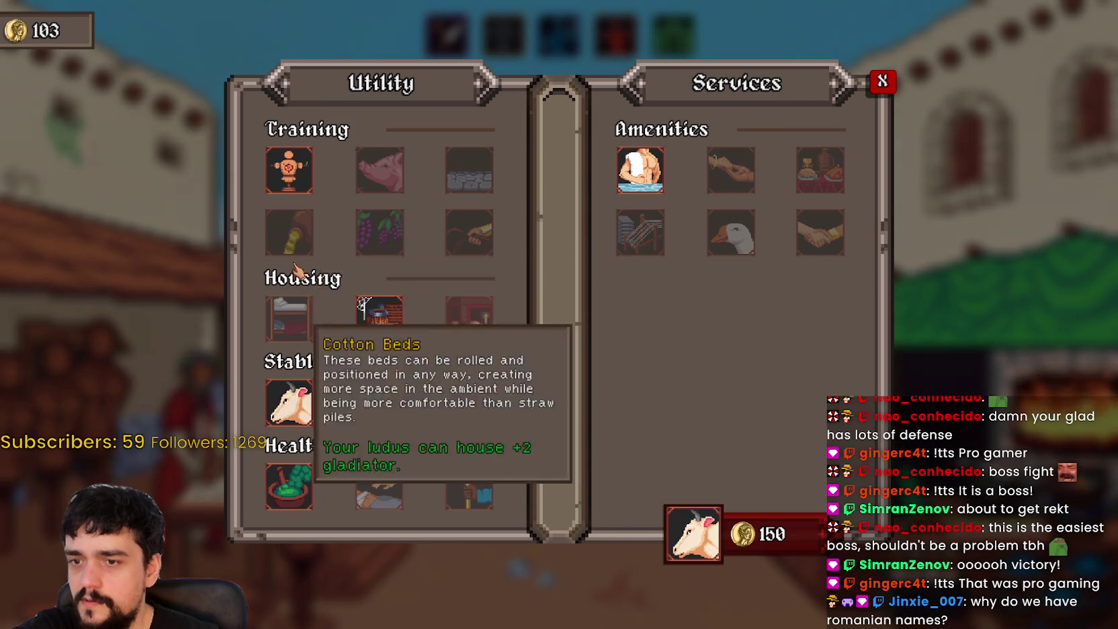
{"action": "left_click", "coordinate": [288, 182]}
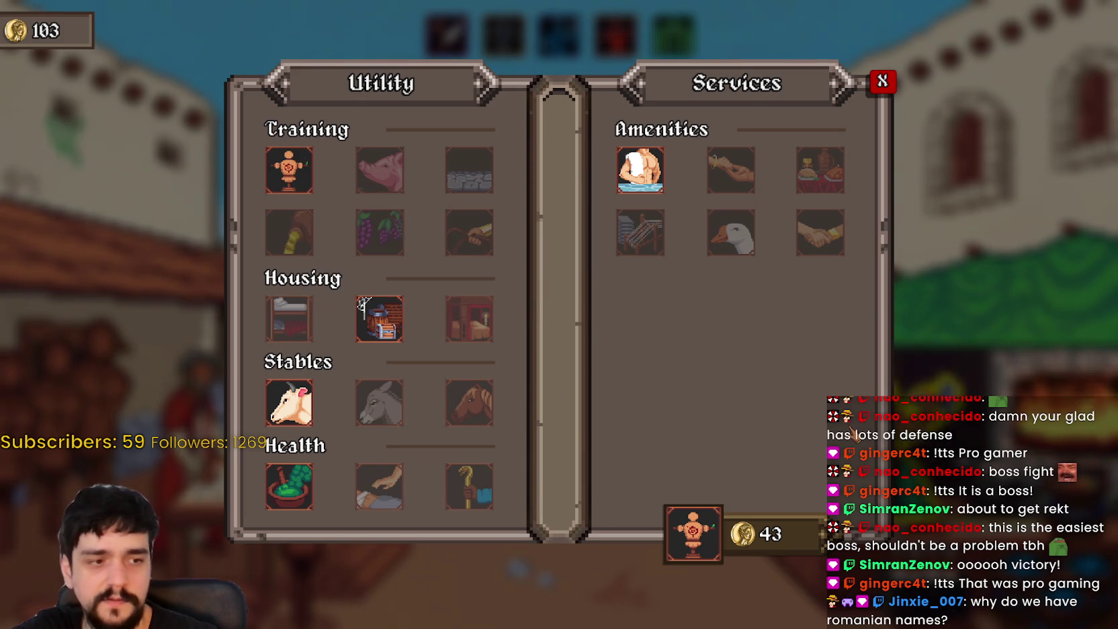
{"action": "left_click", "coordinate": [766, 537]}
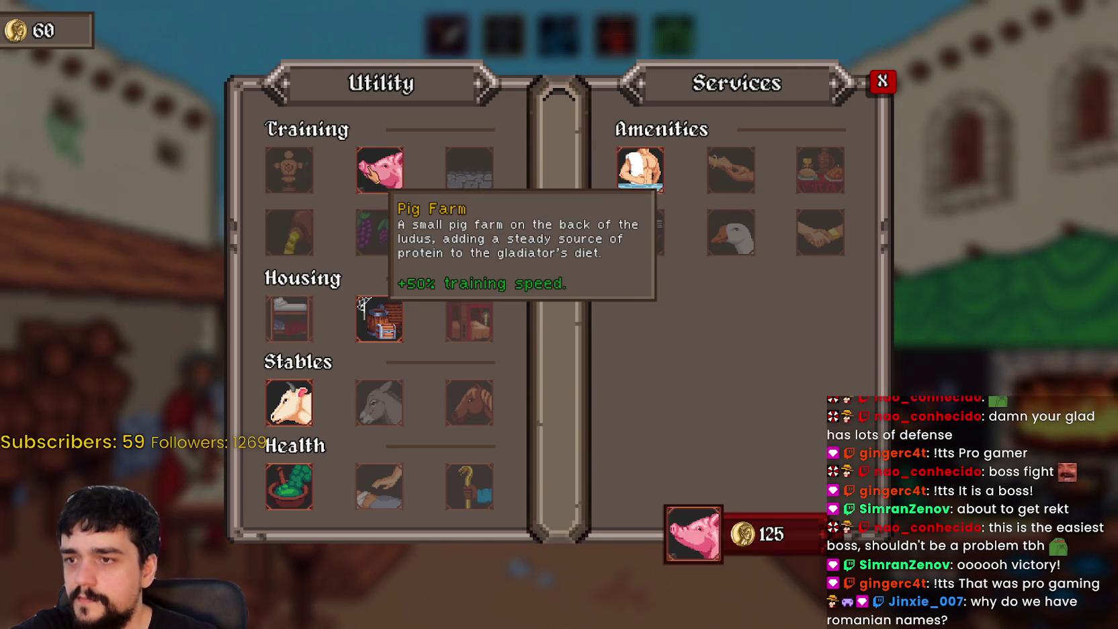
Step: Preview the goat stable price, then look through the gladiators for sale again
{"action": "left_click", "coordinate": [289, 402]}
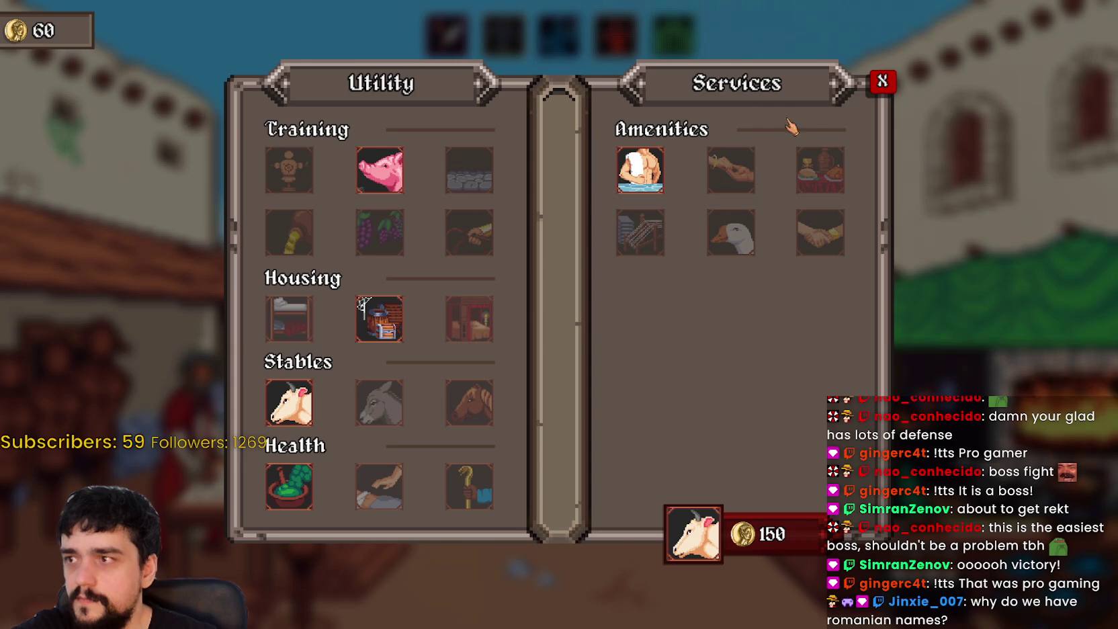
{"action": "left_click", "coordinate": [882, 81]}
{"action": "left_click", "coordinate": [562, 35]}
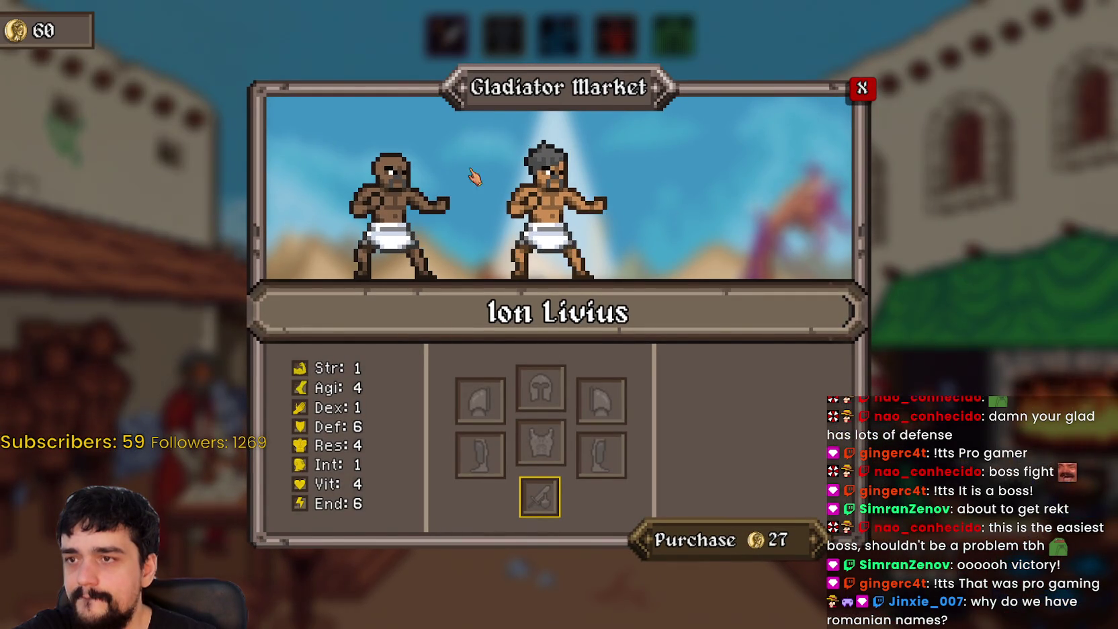
{"action": "left_click", "coordinate": [550, 195]}
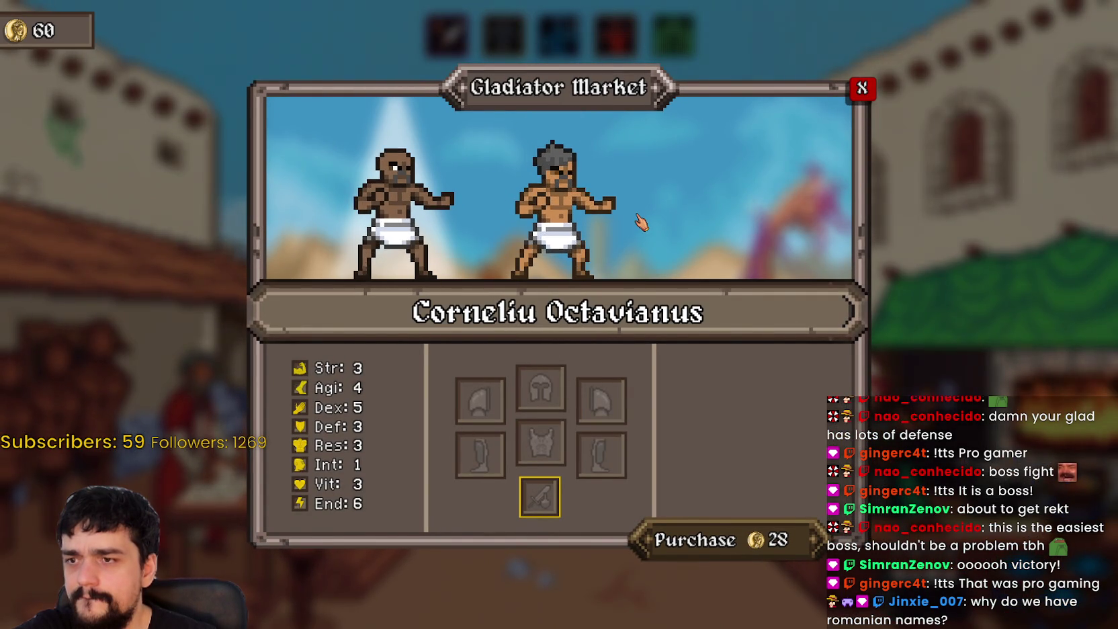
{"action": "left_click", "coordinate": [563, 187]}
{"action": "left_click", "coordinate": [864, 88]}
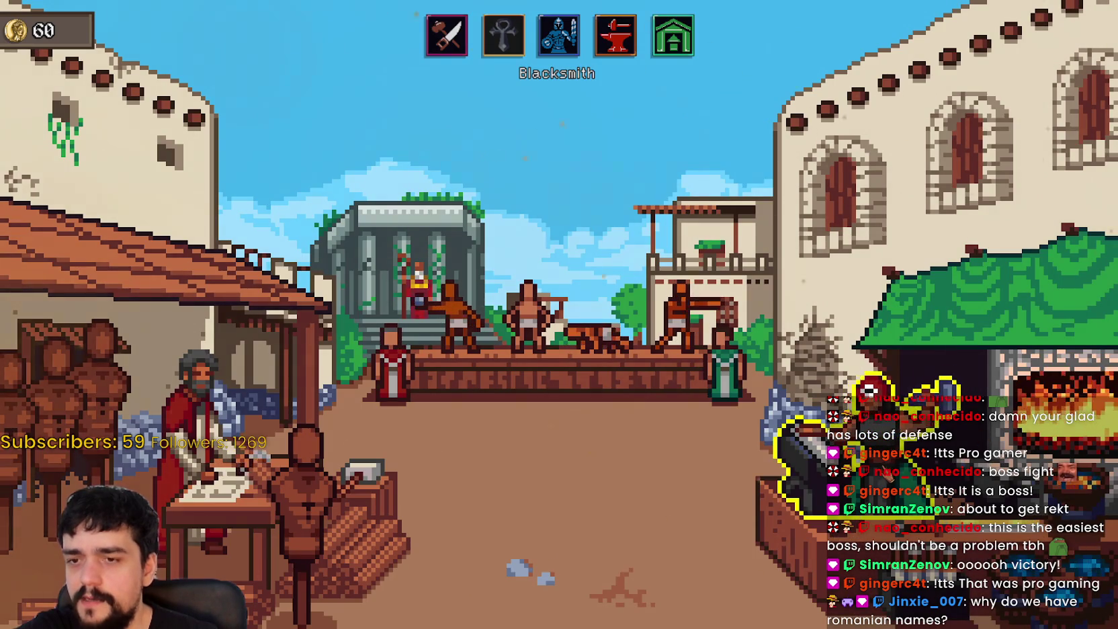
Step: Peek into the blacksmith's shop and the gladiator market once more, ending on the city street
{"action": "left_click", "coordinate": [615, 35]}
{"action": "left_click", "coordinate": [880, 80]}
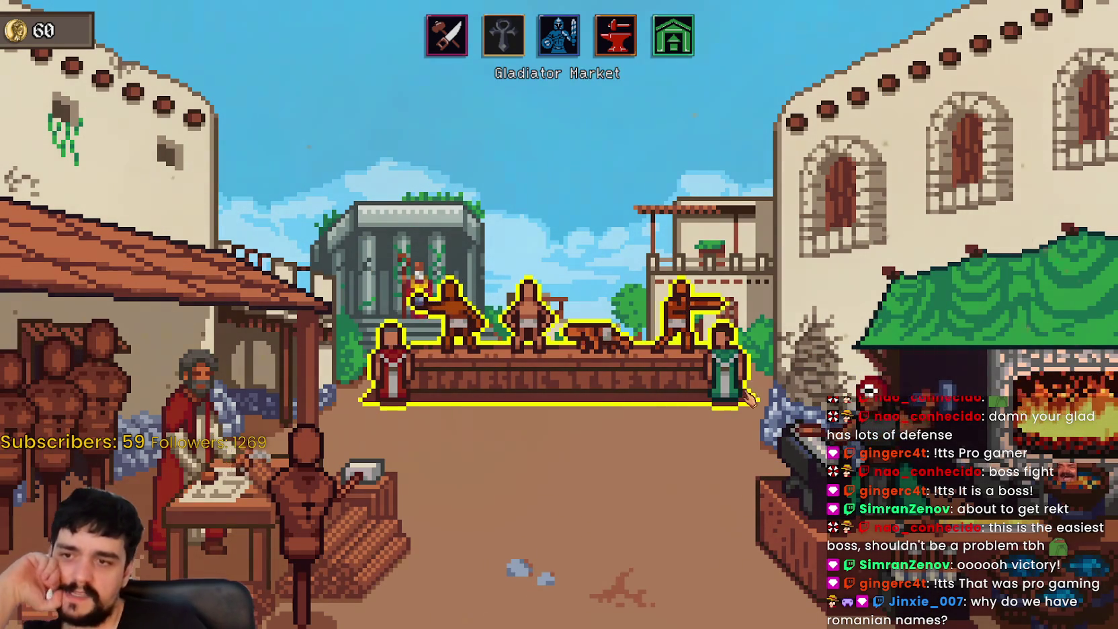
{"action": "left_click", "coordinate": [807, 437]}
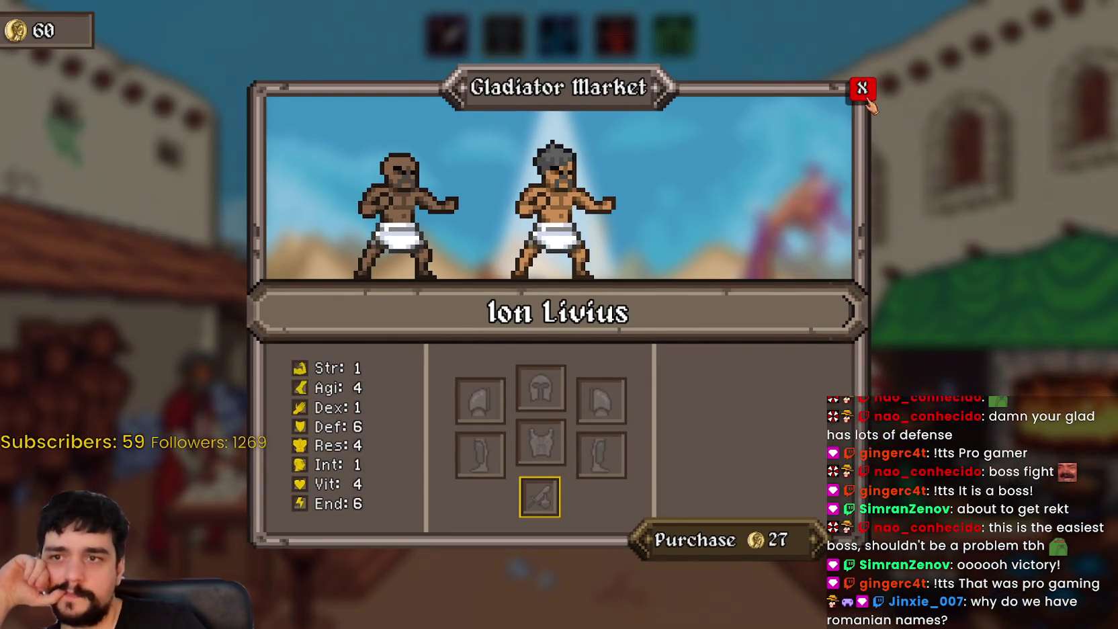
{"action": "left_click", "coordinate": [862, 88]}
{"action": "left_click", "coordinate": [552, 46]}
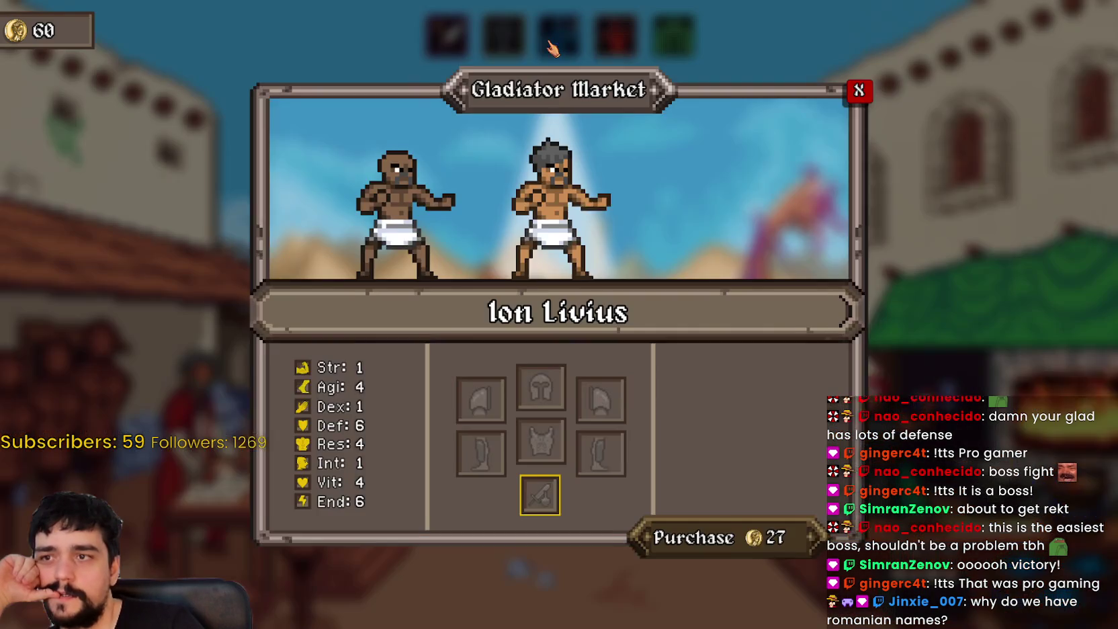
{"action": "left_click", "coordinate": [871, 91]}
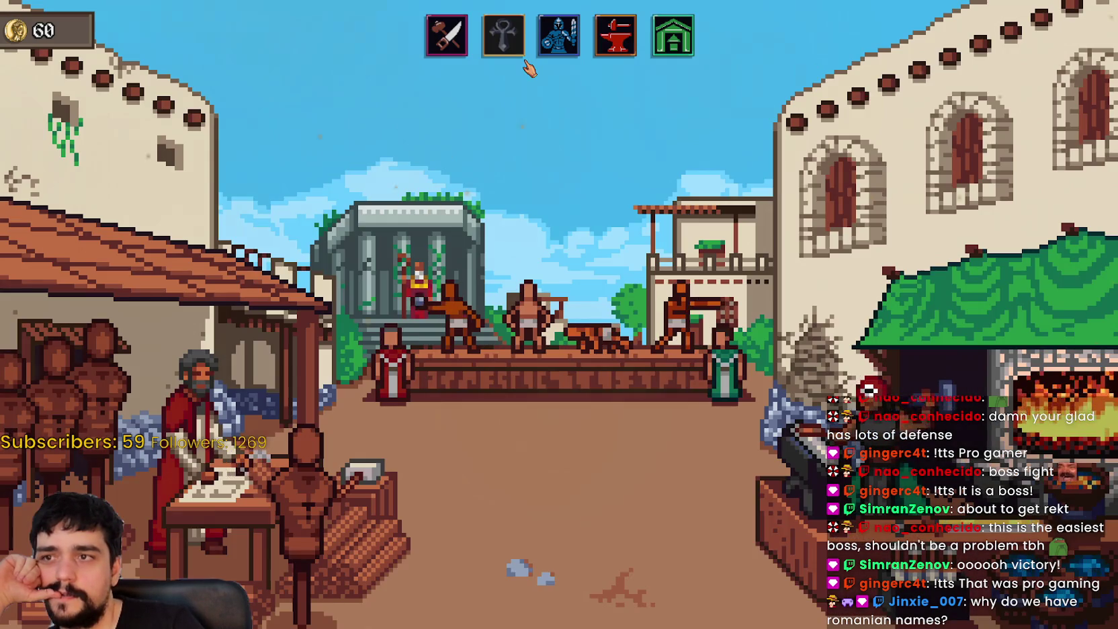
Step: Forge the torch at the temple into the Tier 2 Agnidanda for 60 coins
{"action": "left_click", "coordinate": [504, 34]}
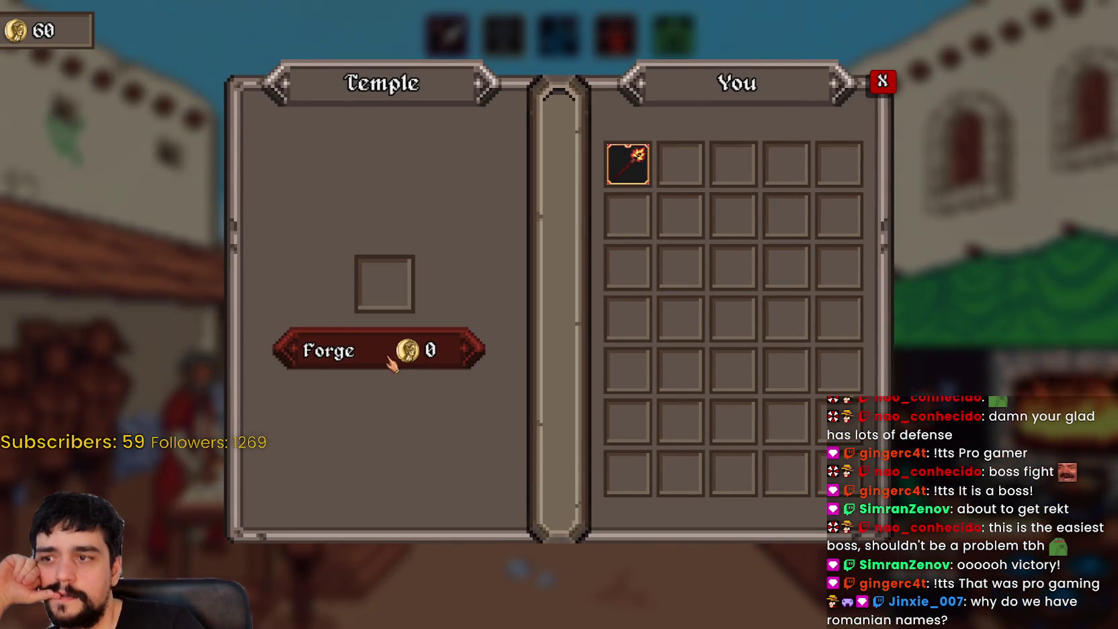
{"action": "left_click", "coordinate": [608, 188]}
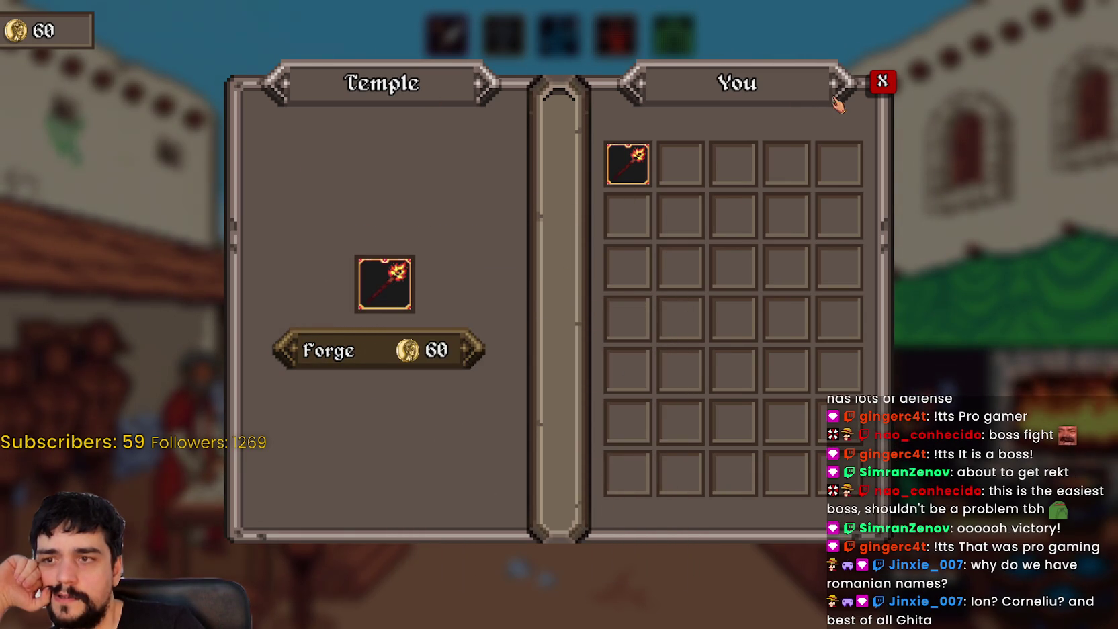
{"action": "left_click", "coordinate": [883, 81]}
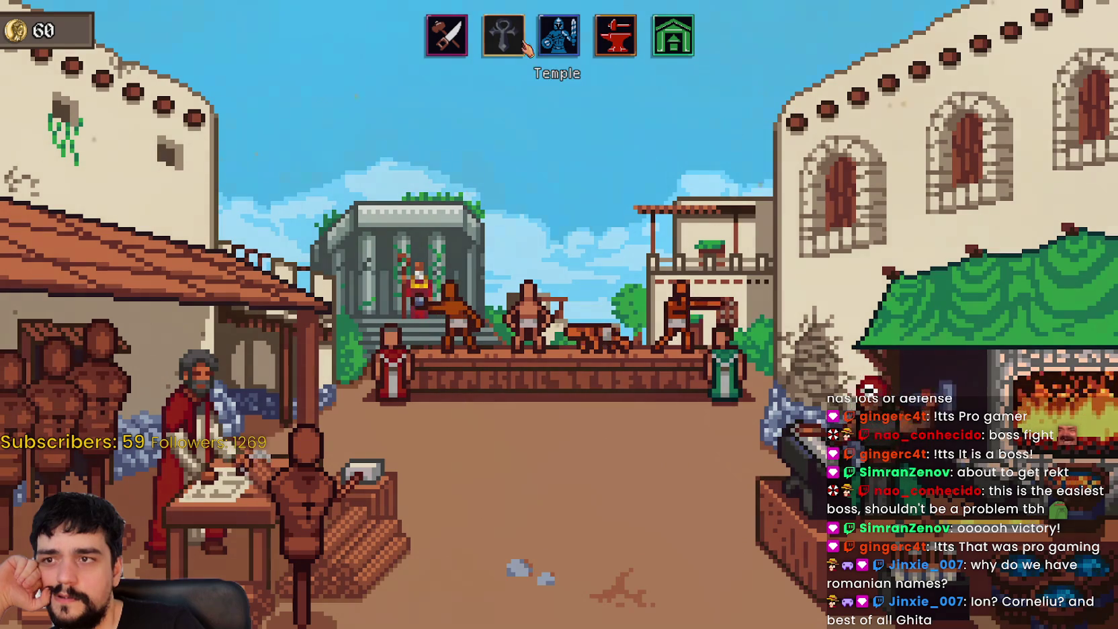
{"action": "left_click", "coordinate": [511, 41]}
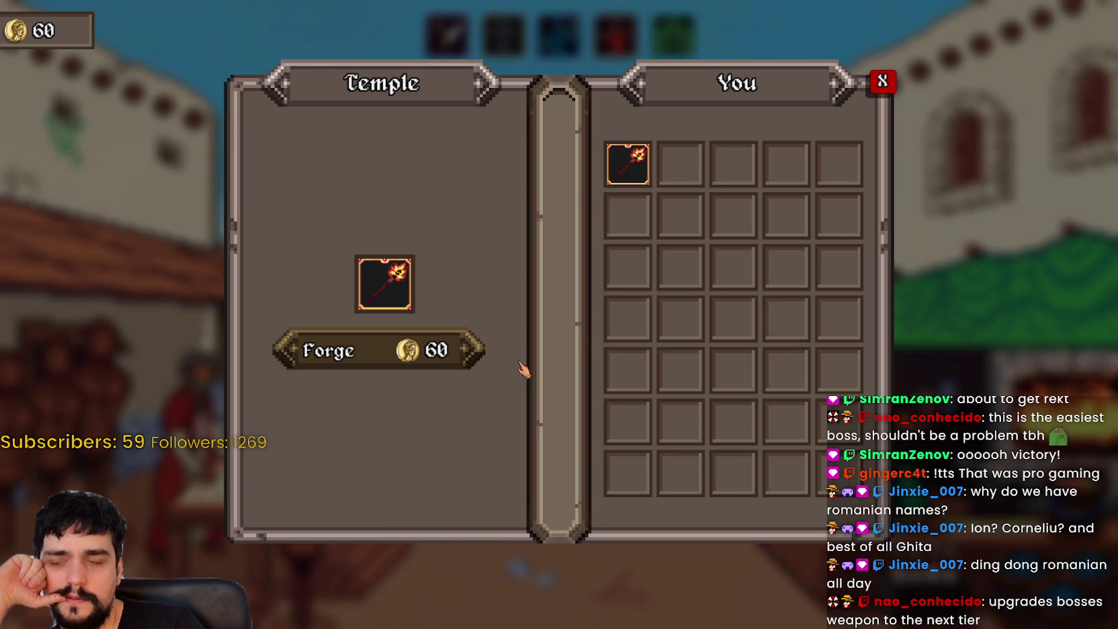
{"action": "left_click", "coordinate": [470, 350]}
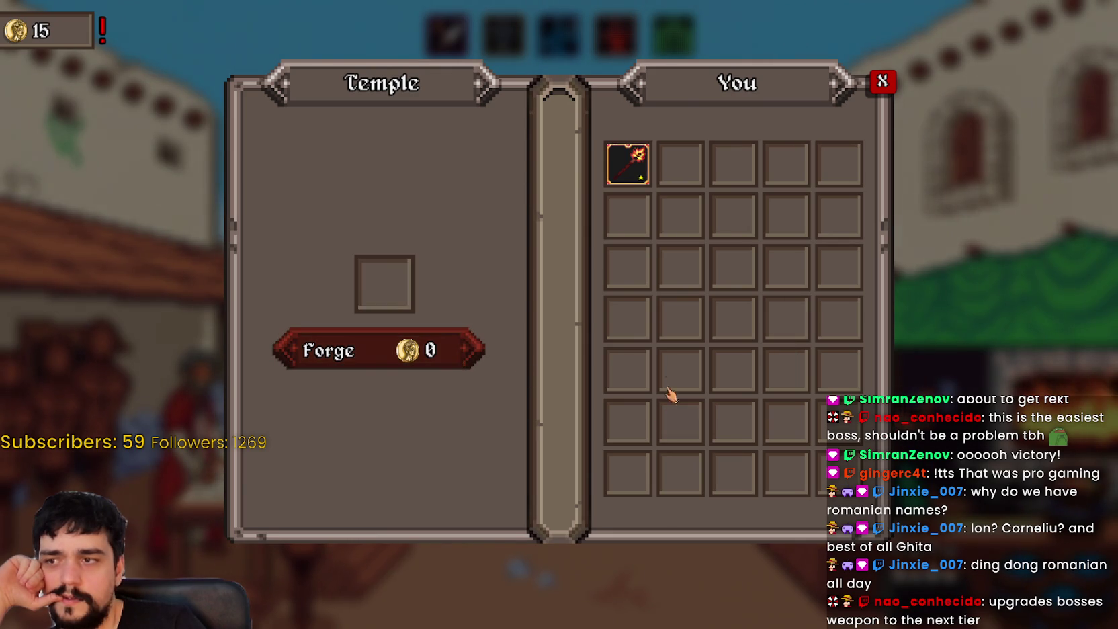
{"action": "left_click", "coordinate": [631, 168]}
{"action": "left_click", "coordinate": [880, 85]}
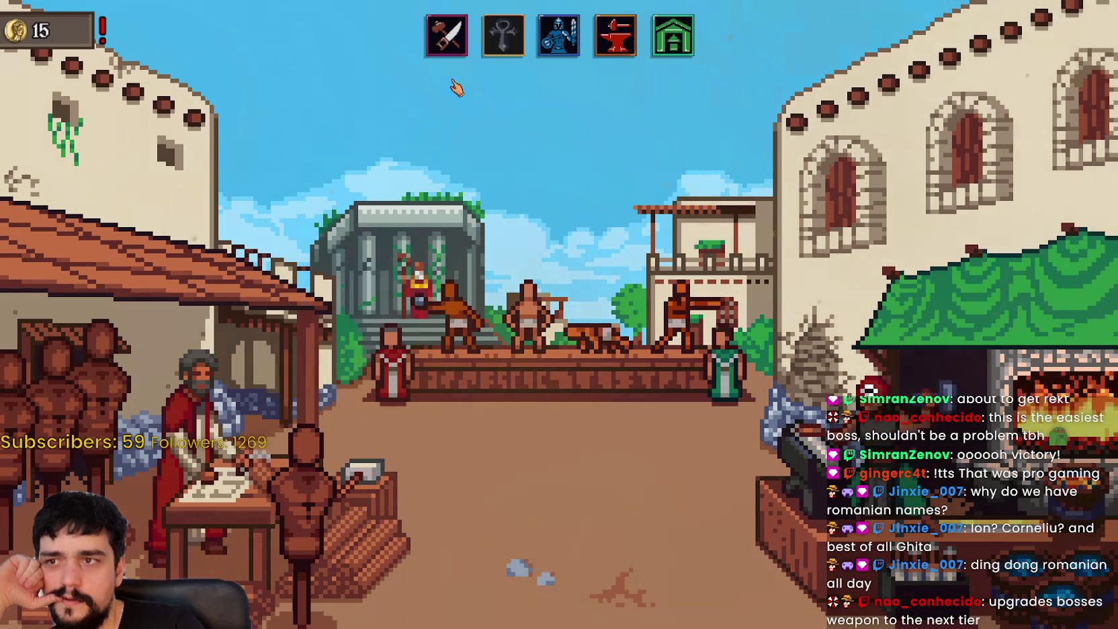
Step: Check the 45-coin bath amenity in the ludus upgrades, then ask to return to the ludus
{"action": "left_click", "coordinate": [460, 44]}
{"action": "left_click", "coordinate": [880, 82]}
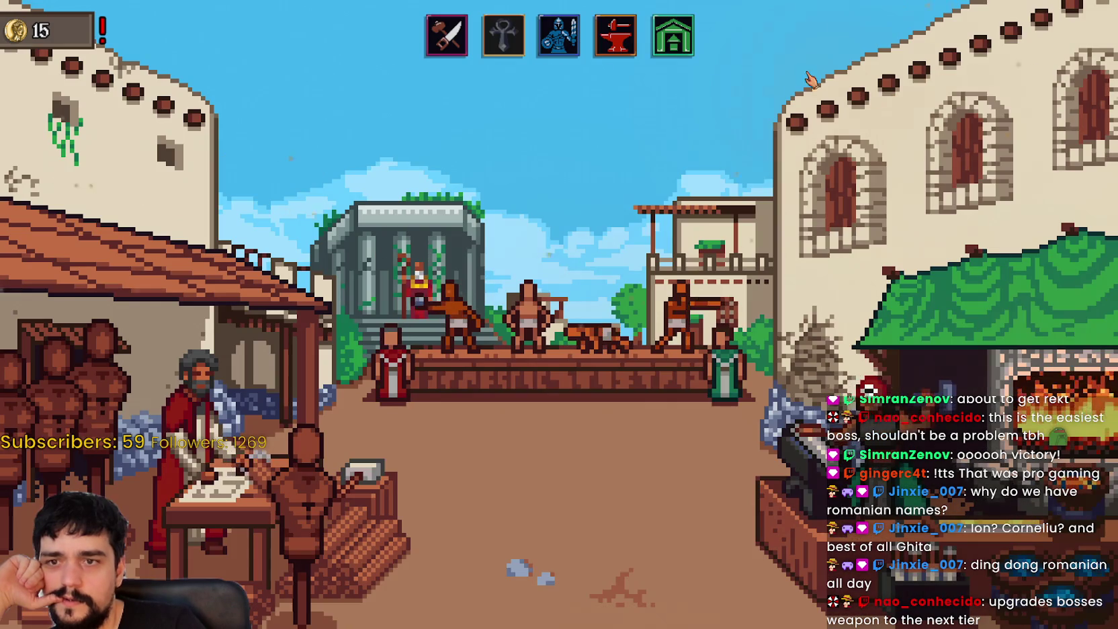
{"action": "left_click", "coordinate": [447, 35]}
{"action": "left_click", "coordinate": [640, 170]}
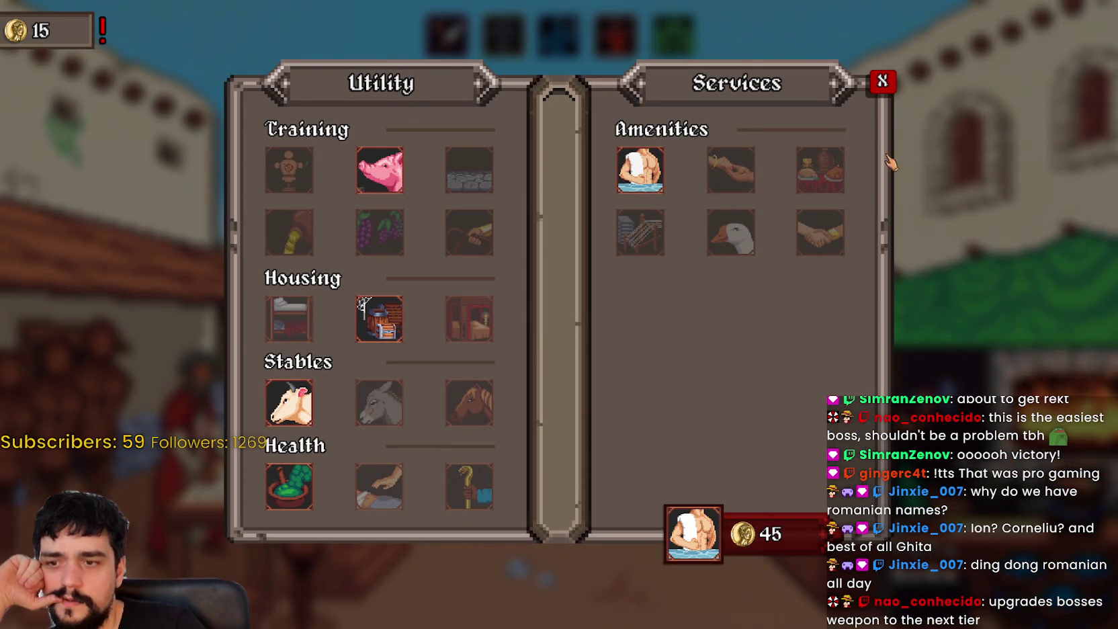
{"action": "left_click", "coordinate": [880, 85]}
{"action": "left_click", "coordinate": [673, 35]}
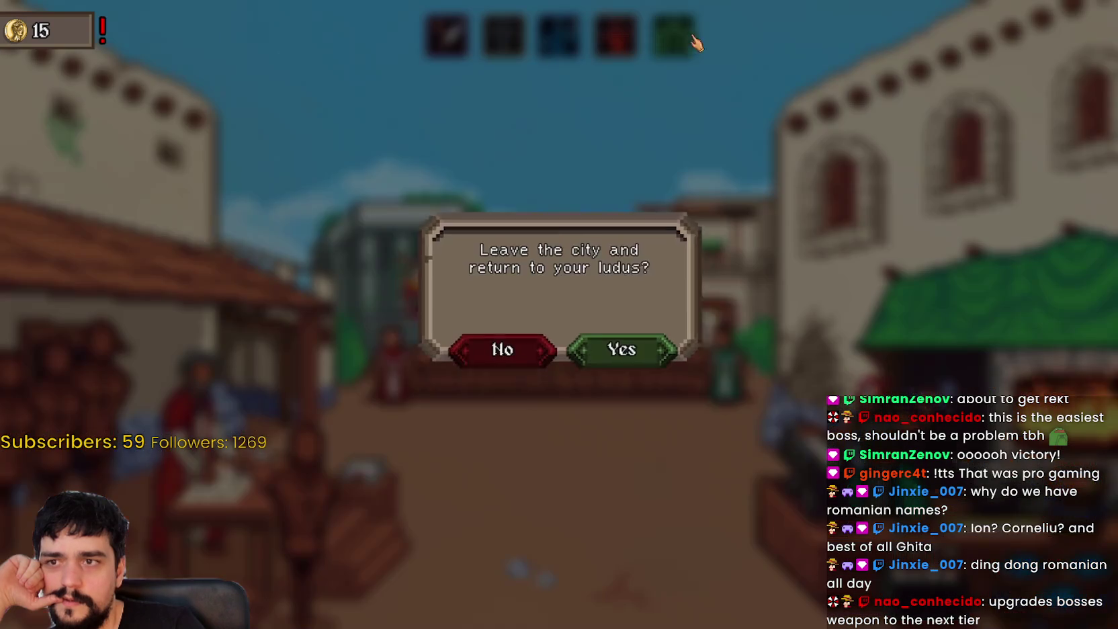
Step: Back at the ludus, open the arena map and compare The Pits with the Temple of Za'Butar
{"action": "left_click", "coordinate": [612, 373]}
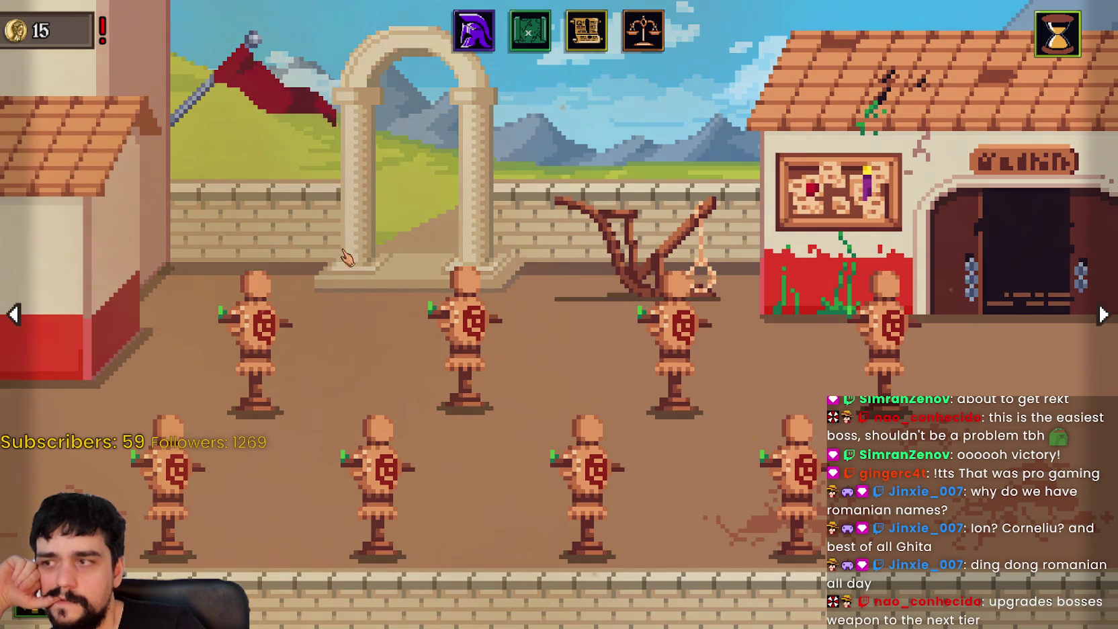
{"action": "left_click", "coordinate": [635, 285]}
{"action": "left_click", "coordinate": [608, 342]}
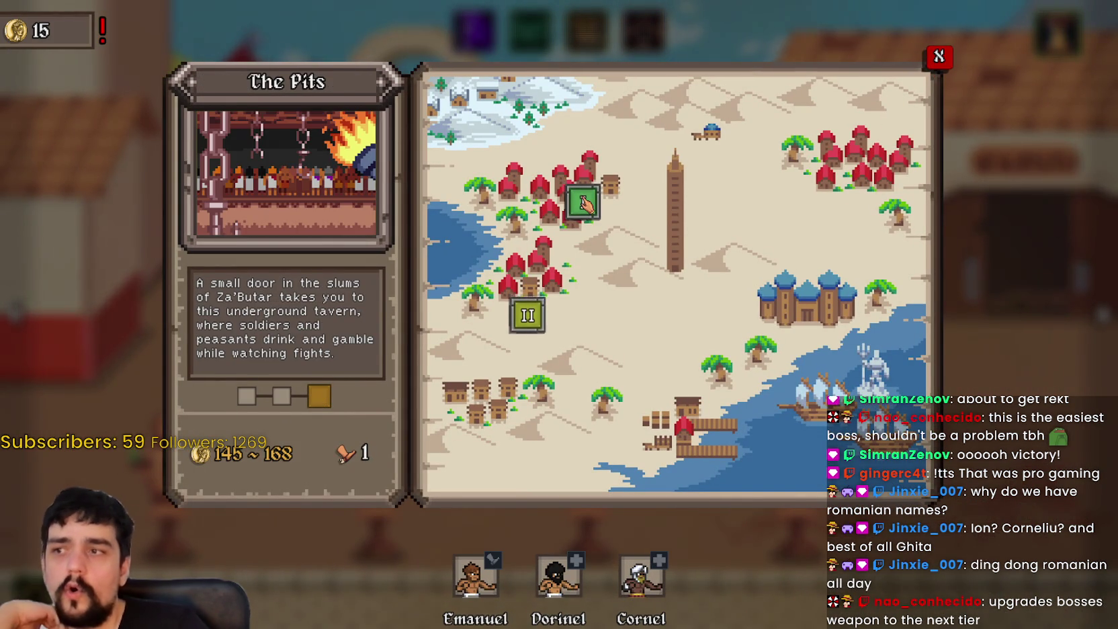
{"action": "left_click", "coordinate": [526, 325]}
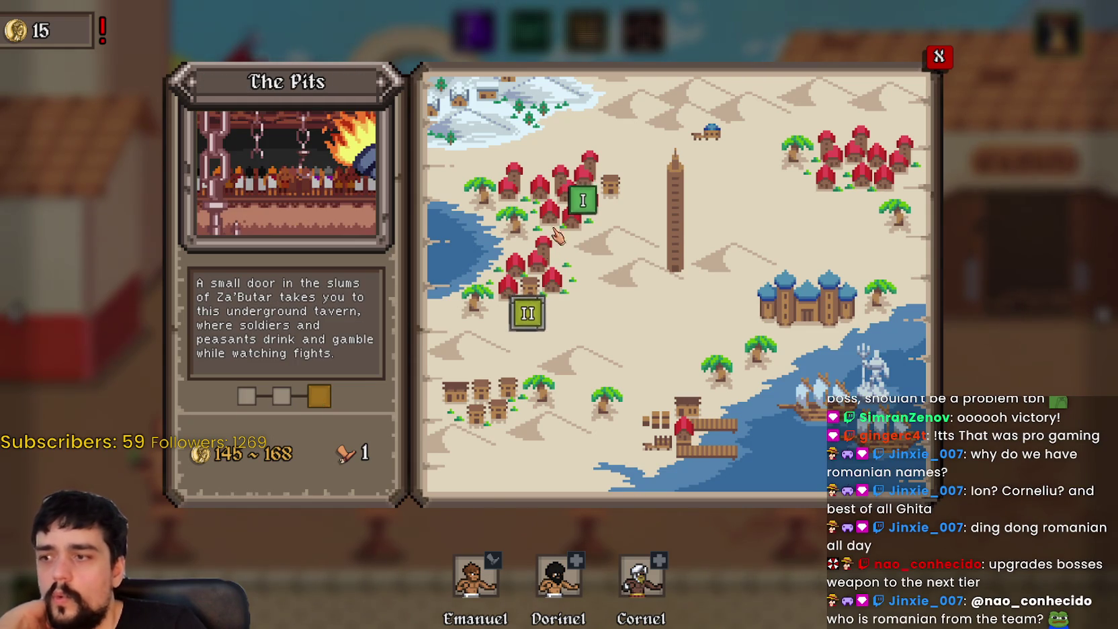
{"action": "left_click", "coordinate": [583, 209]}
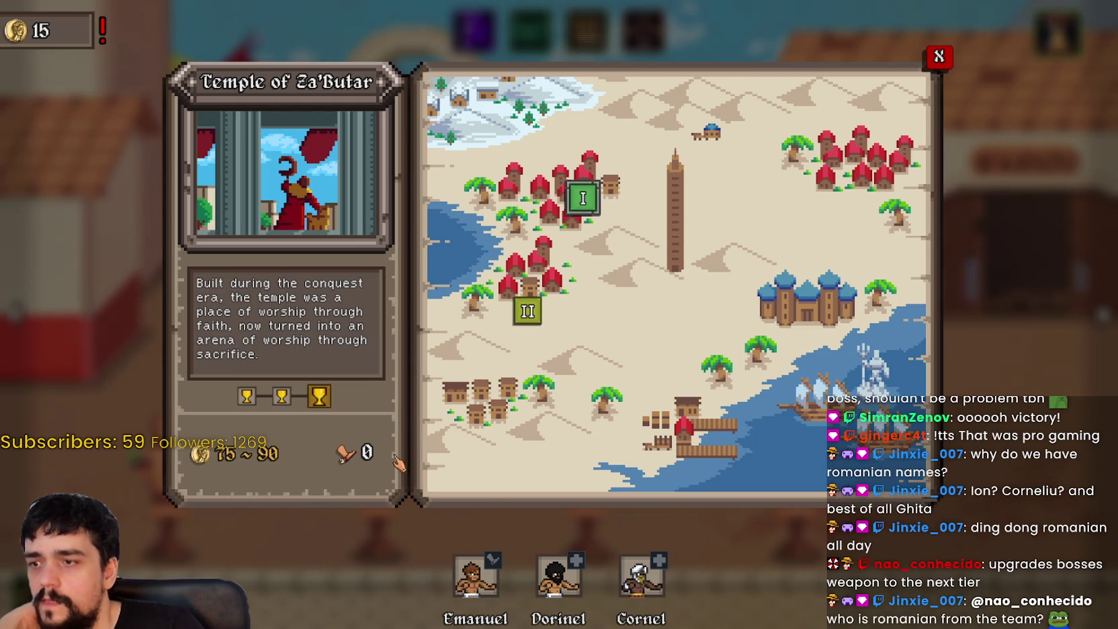
{"action": "left_click", "coordinate": [528, 313]}
{"action": "left_click", "coordinate": [590, 205]}
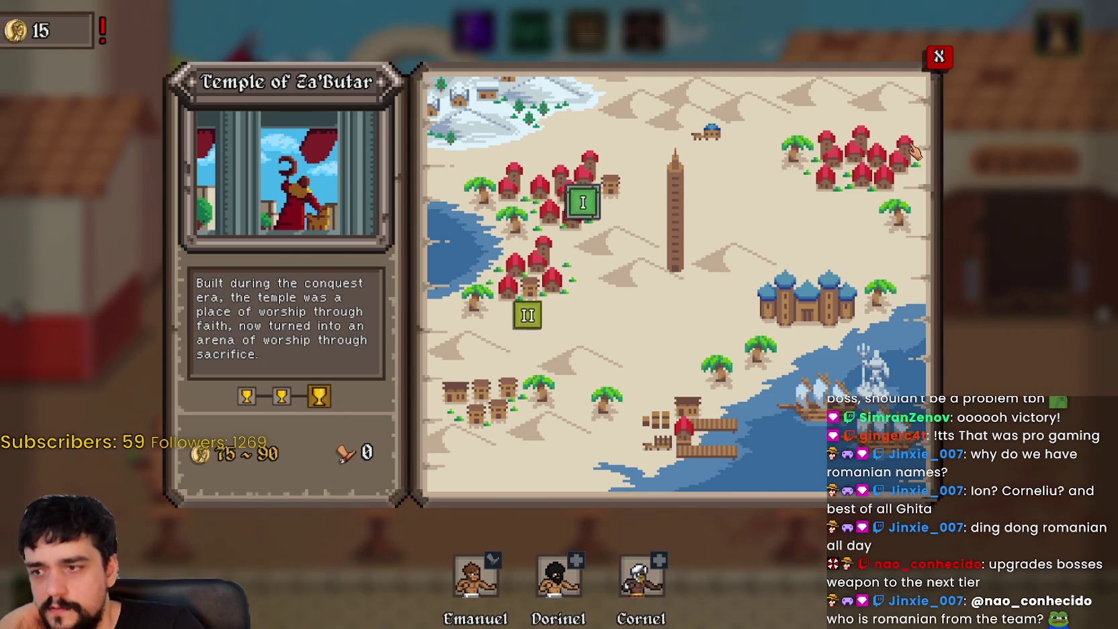
{"action": "left_click", "coordinate": [938, 59]}
Step: Open the Lurnum 533 calendar and advance to the next day
{"action": "left_click", "coordinate": [1053, 53]}
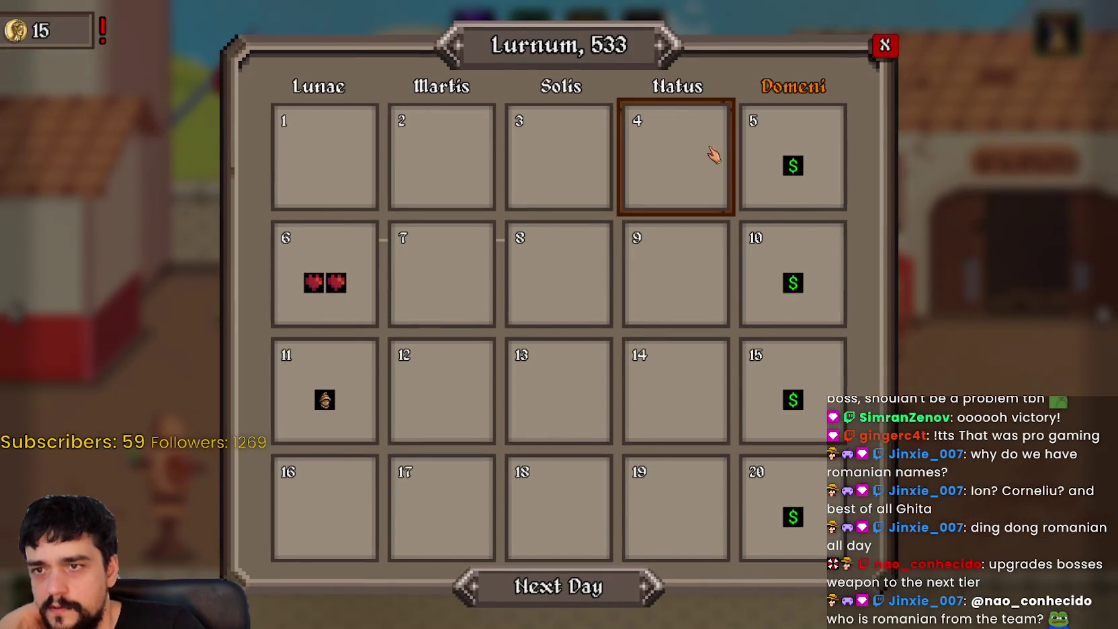
{"action": "mouse_move", "coordinate": [807, 175]}
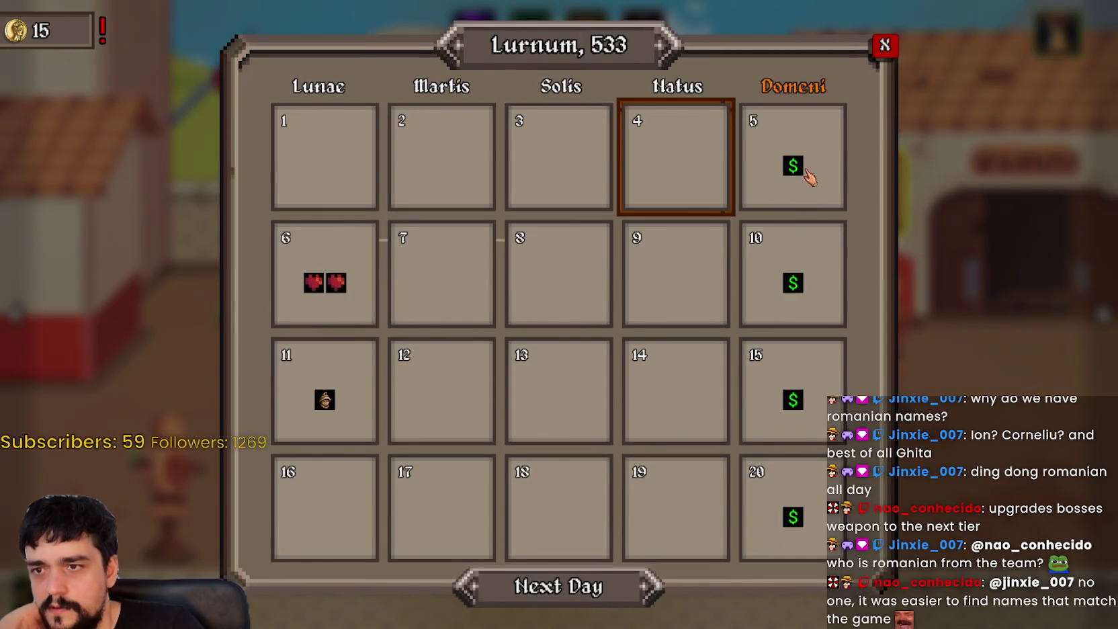
{"action": "left_click", "coordinate": [608, 591]}
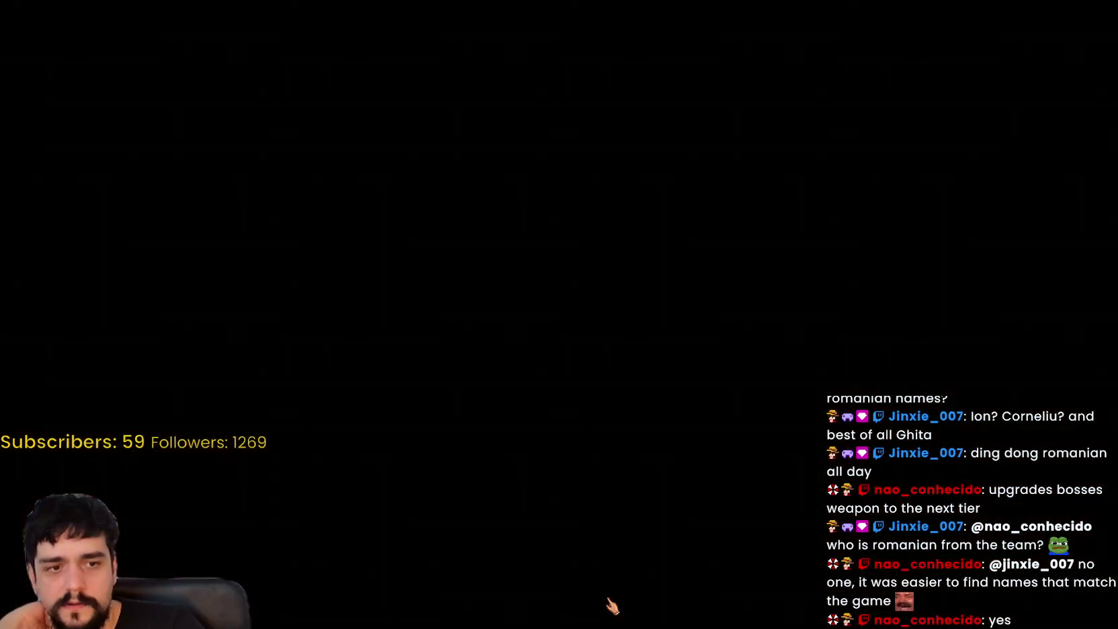